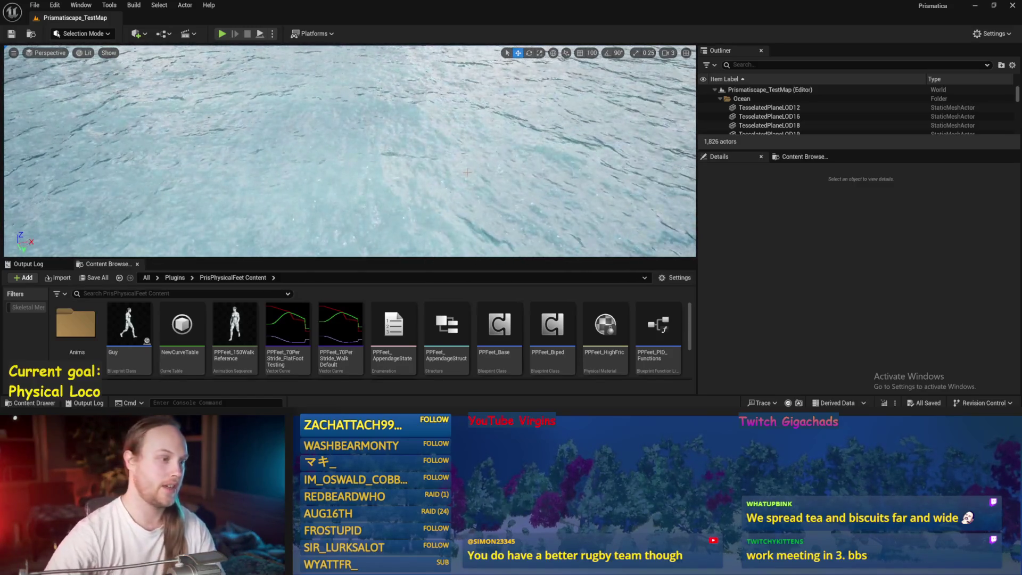
Open the PPFeet_TestLevel map from the Content Browser and start a play test.
{"action": "scroll", "coordinate": [315, 326], "scroll_direction": "down", "scroll_amount": 2}
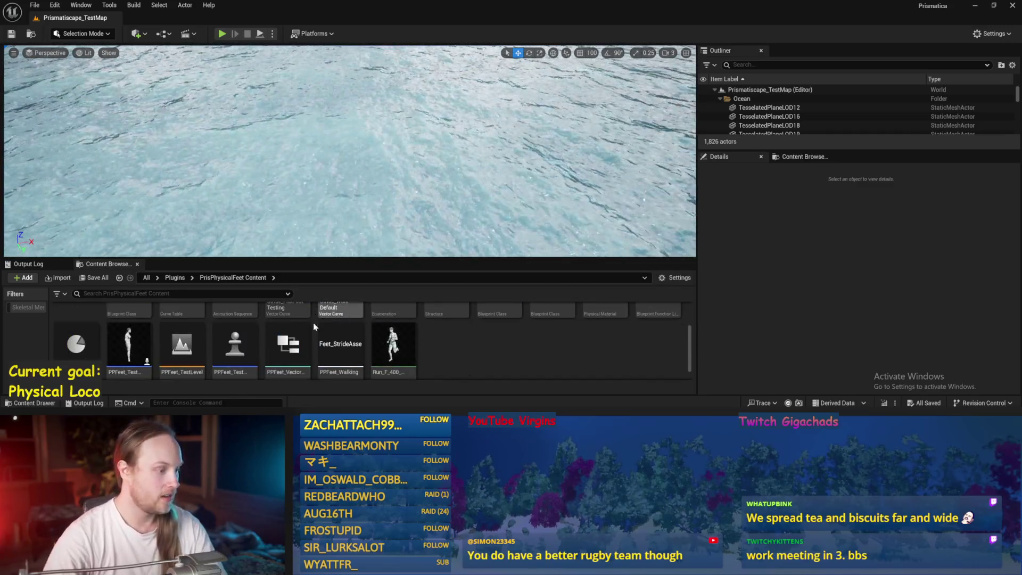
{"action": "double_click", "coordinate": [201, 352]}
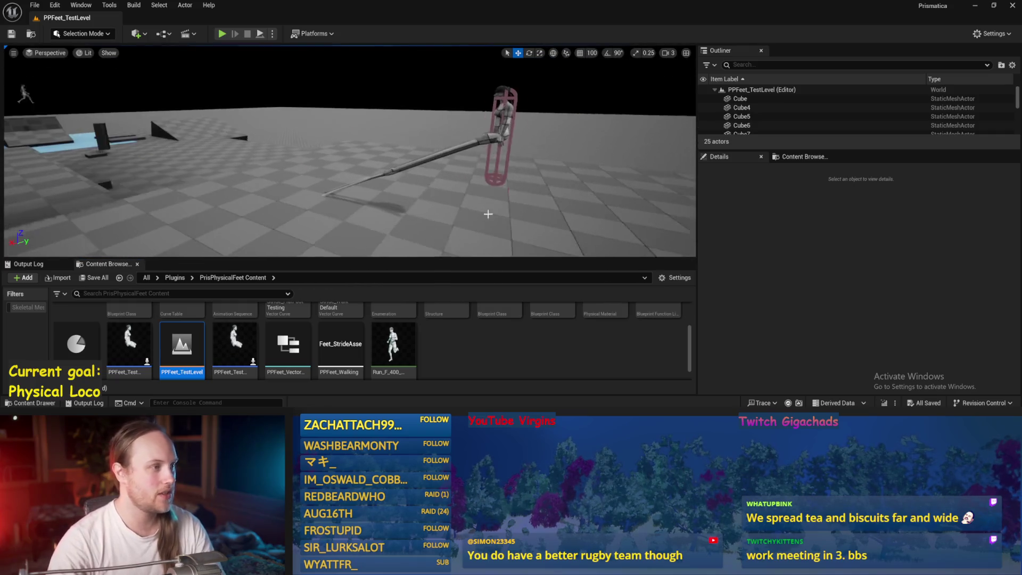
{"action": "left_click", "coordinate": [222, 33]}
Play the level despite the blueprint compile errors, stop it, and dismiss the warnings notice.
{"action": "left_click", "coordinate": [589, 227]}
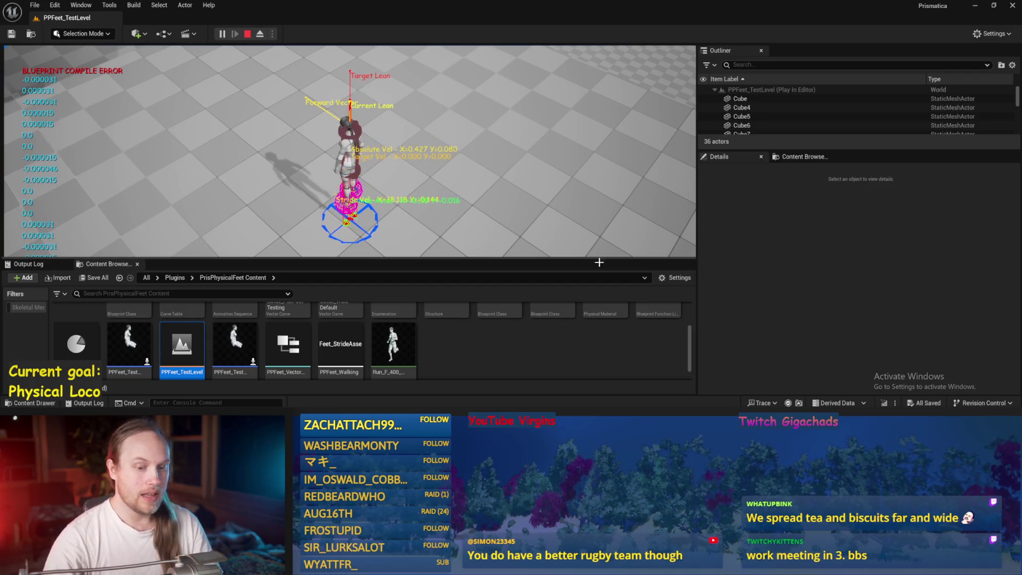
{"action": "key", "text": "Escape"}
{"action": "left_click", "coordinate": [953, 413]}
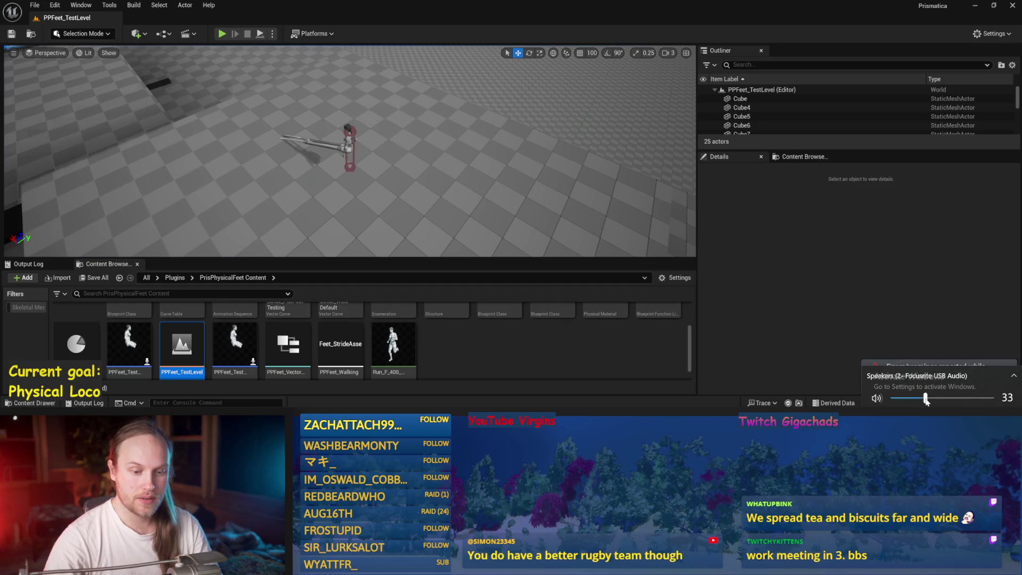
{"action": "left_click", "coordinate": [916, 330]}
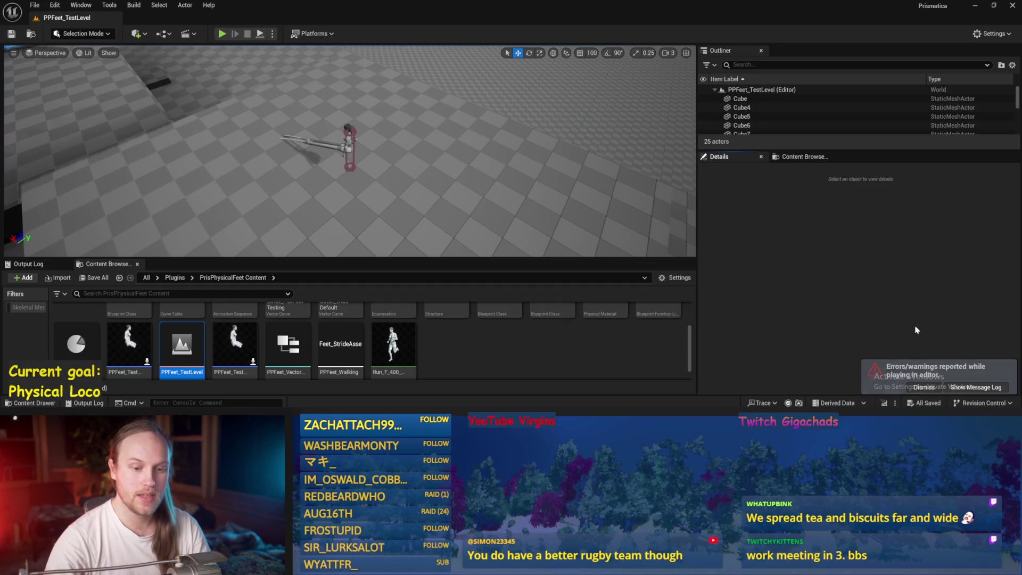
{"action": "left_click", "coordinate": [915, 389]}
Fly the view over to the character and save the level with Ctrl+S.
{"action": "scroll", "coordinate": [376, 204], "scroll_direction": "down", "scroll_amount": 1}
{"action": "left_click_drag", "start_coordinate": [376, 204], "coordinate": [376, 204]}
{"action": "key", "text": "ctrl+s"}
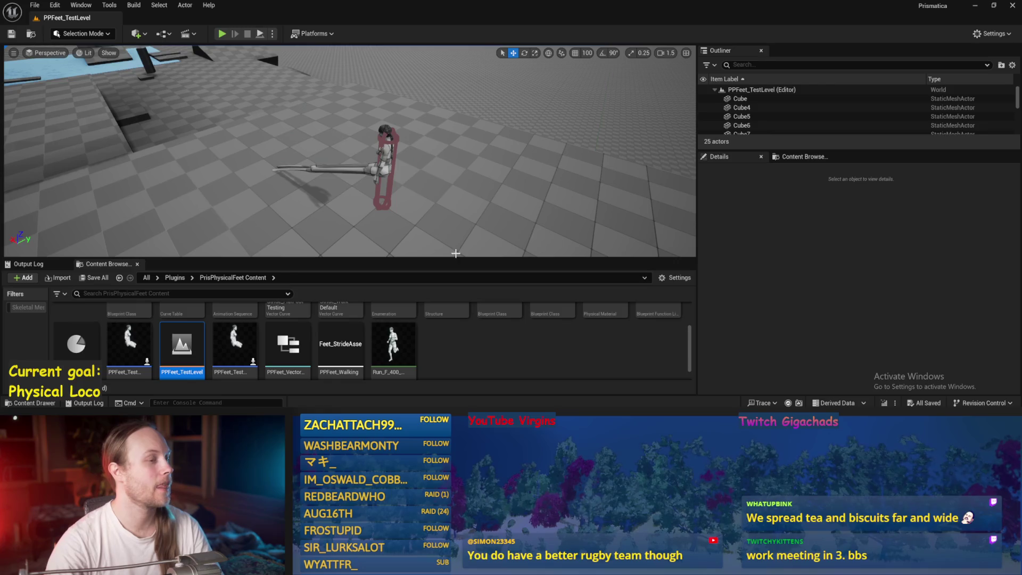
Reframe the viewport around the character and open the PPFeet_Base blueprint.
{"action": "left_click", "coordinate": [447, 369]}
{"action": "scroll", "coordinate": [350, 152], "scroll_direction": "up", "scroll_amount": 2}
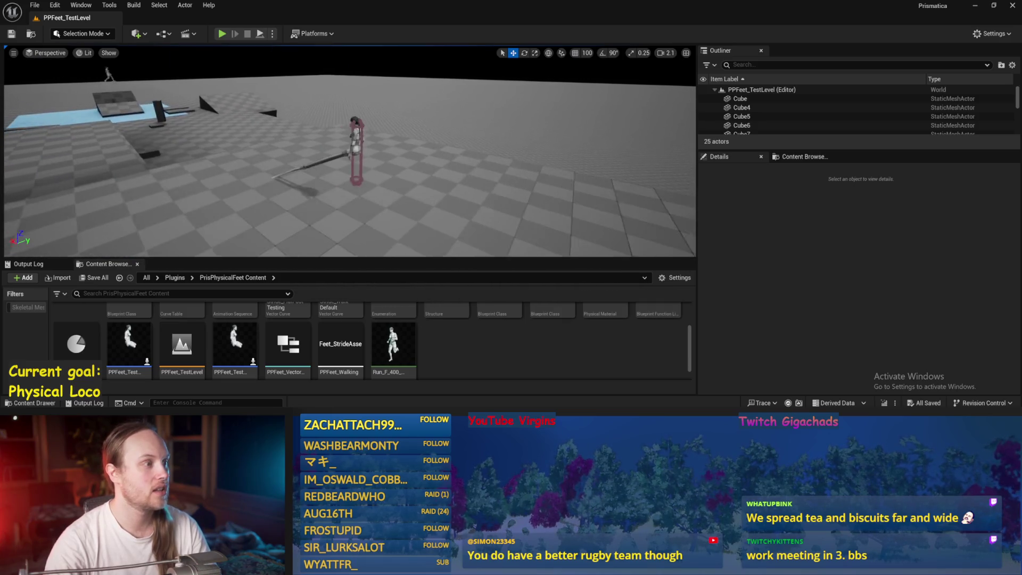
{"action": "key", "text": "a"}
{"action": "scroll", "coordinate": [349, 152], "scroll_direction": "down", "scroll_amount": 2}
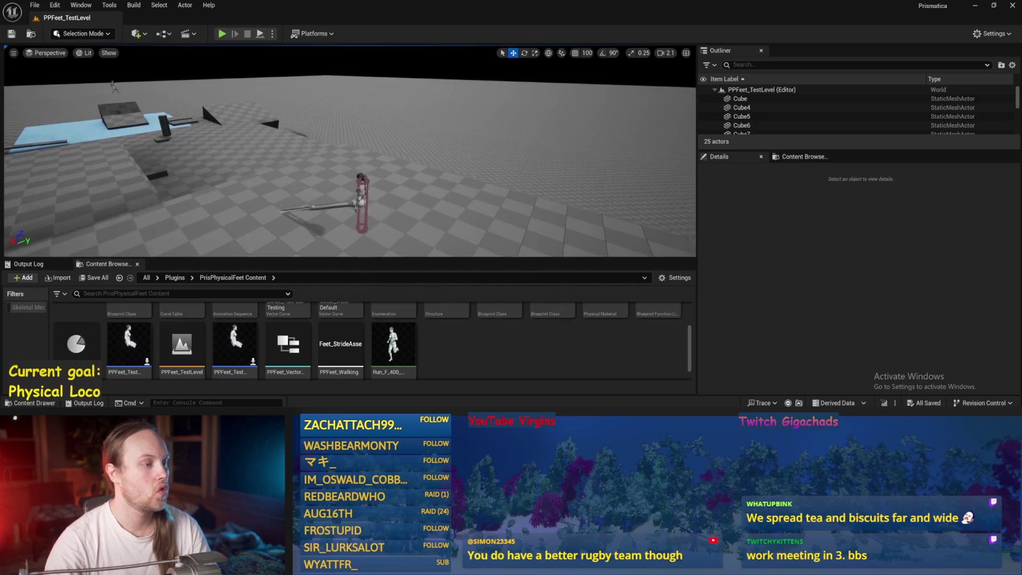
{"action": "key", "text": "d"}
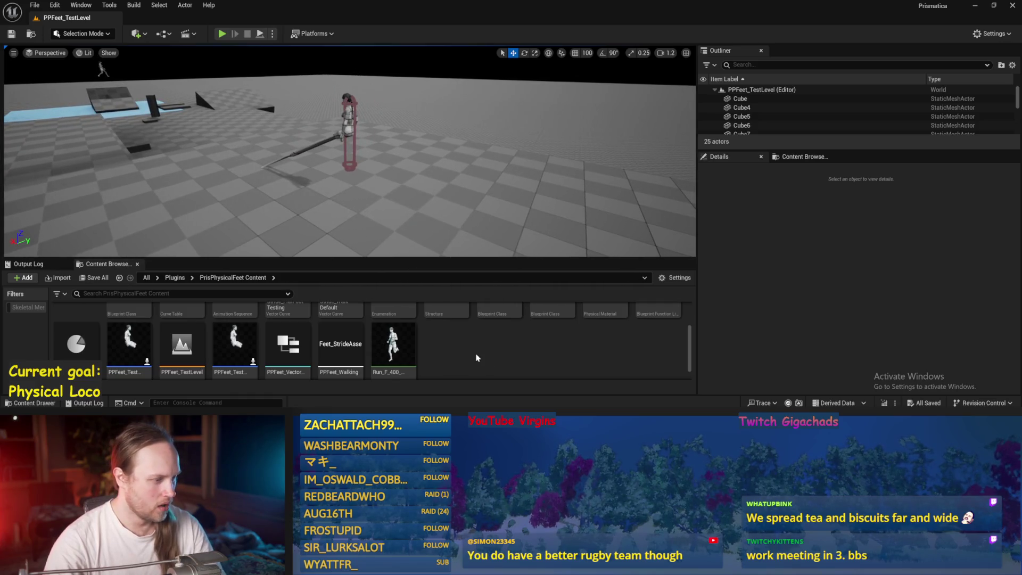
{"action": "scroll", "coordinate": [476, 357], "scroll_direction": "up", "scroll_amount": 2}
{"action": "scroll", "coordinate": [474, 361], "scroll_direction": "down", "scroll_amount": 2}
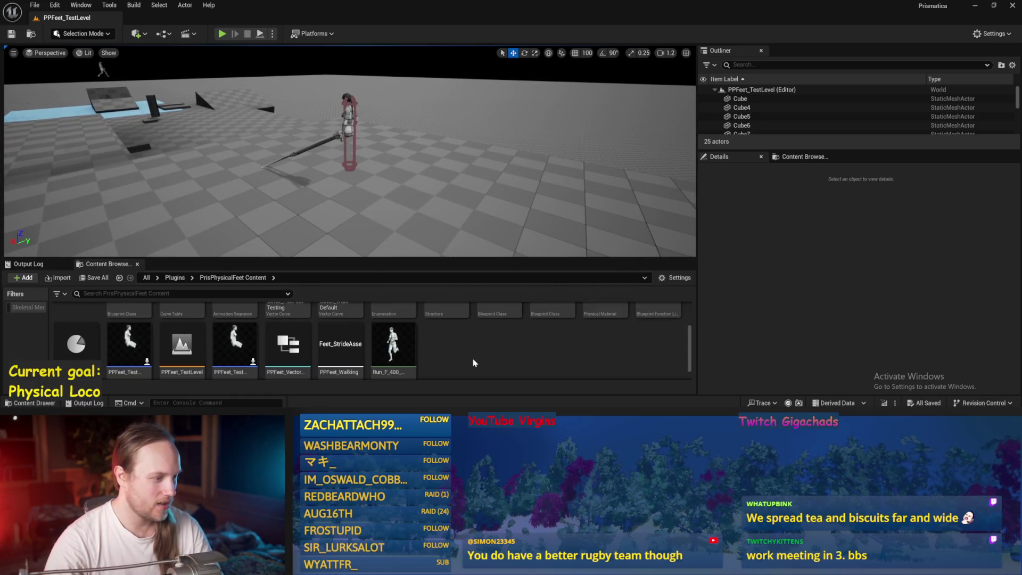
{"action": "scroll", "coordinate": [474, 363], "scroll_direction": "down", "scroll_amount": 1}
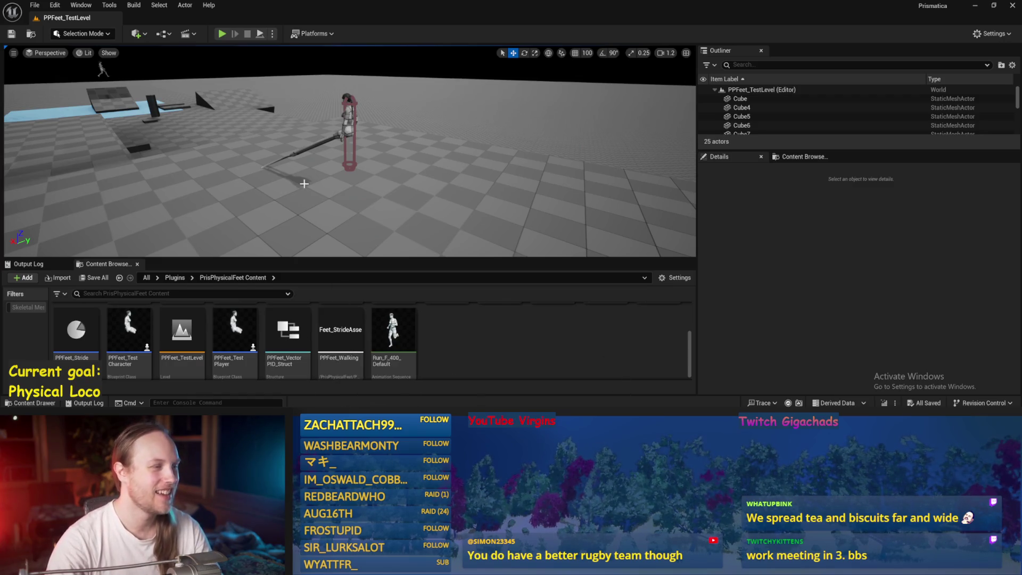
{"action": "key", "text": "w"}
{"action": "key", "text": "s"}
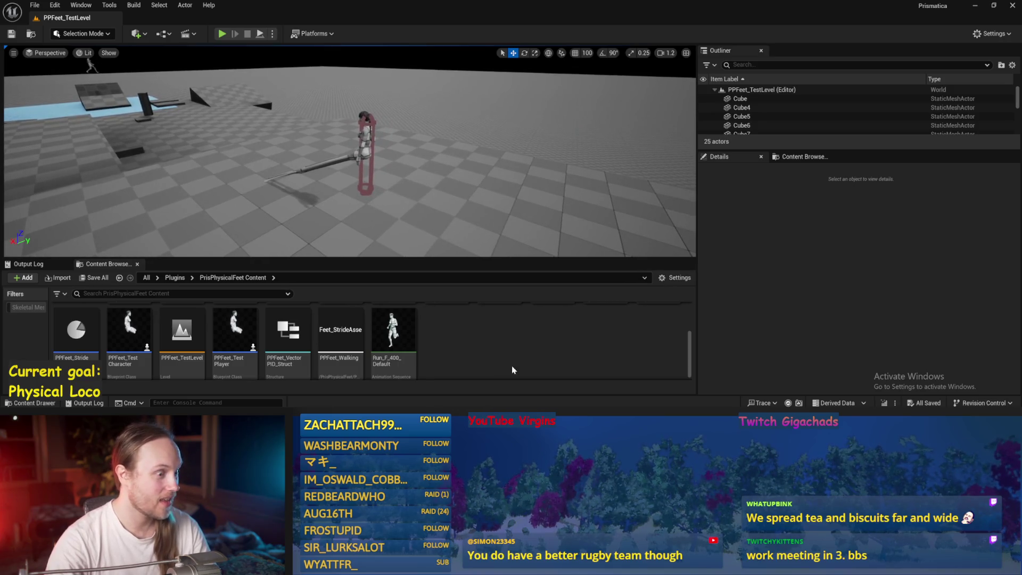
{"action": "scroll", "coordinate": [505, 352], "scroll_direction": "down", "scroll_amount": 2}
{"action": "double_click", "coordinate": [500, 347]}
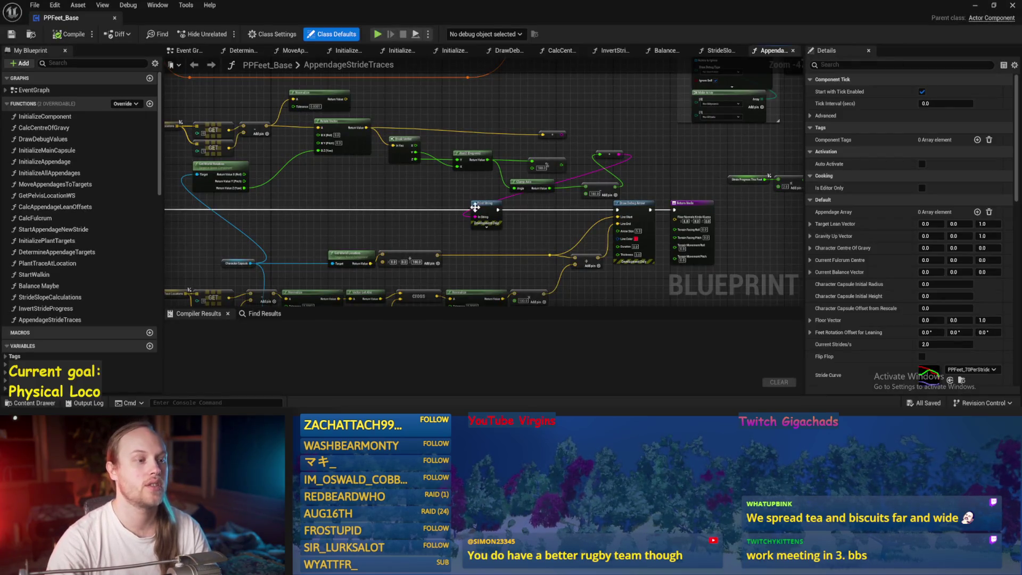
In the Balance Maybe graph, disconnect the clamped speed from Current Stride Movement Speed/s.
{"action": "left_click_drag", "start_coordinate": [456, 251], "coordinate": [426, 203]}
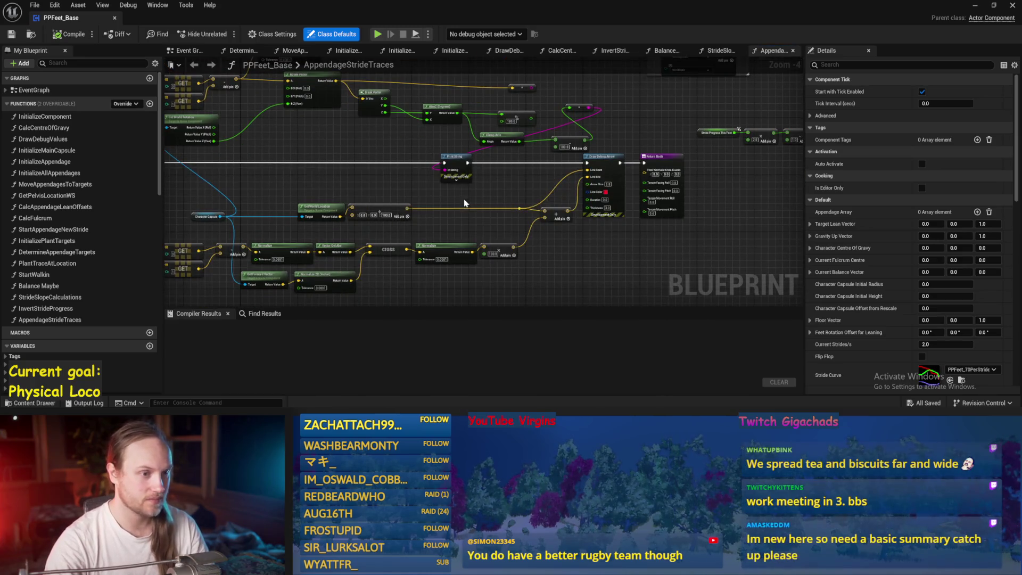
{"action": "left_click_drag", "start_coordinate": [280, 173], "coordinate": [391, 161]}
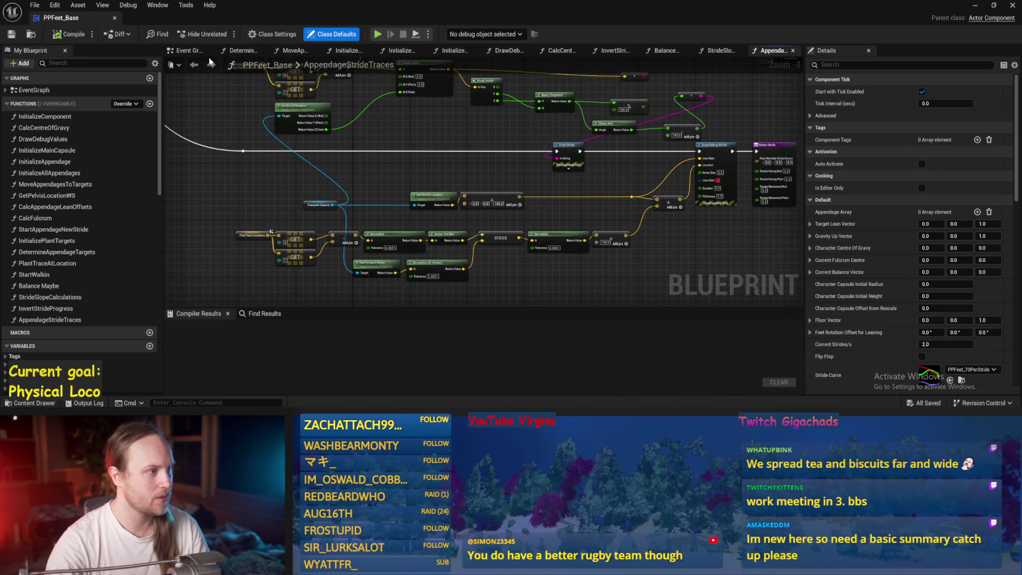
{"action": "left_click", "coordinate": [718, 50]}
{"action": "left_click", "coordinate": [664, 51]}
{"action": "left_click_drag", "start_coordinate": [680, 190], "coordinate": [388, 190]}
{"action": "mouse_move", "coordinate": [724, 210]}
{"action": "left_mouse_down"}
{"action": "mouse_move", "coordinate": [483, 231]}
{"action": "mouse_move", "coordinate": [318, 116]}
{"action": "mouse_move", "coordinate": [405, 91]}
{"action": "left_mouse_up"}
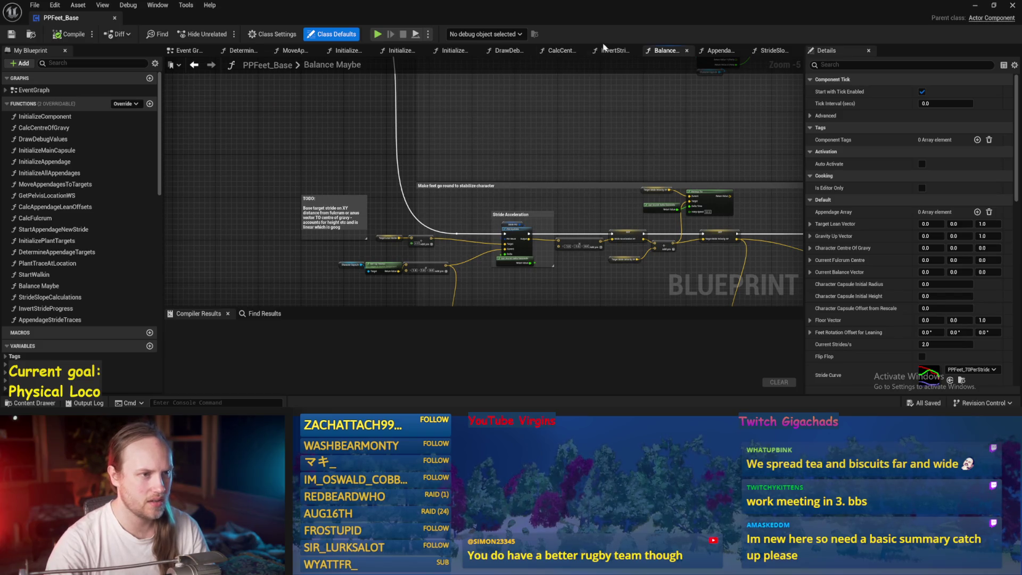
{"action": "scroll", "coordinate": [438, 222], "scroll_direction": "up", "scroll_amount": 6}
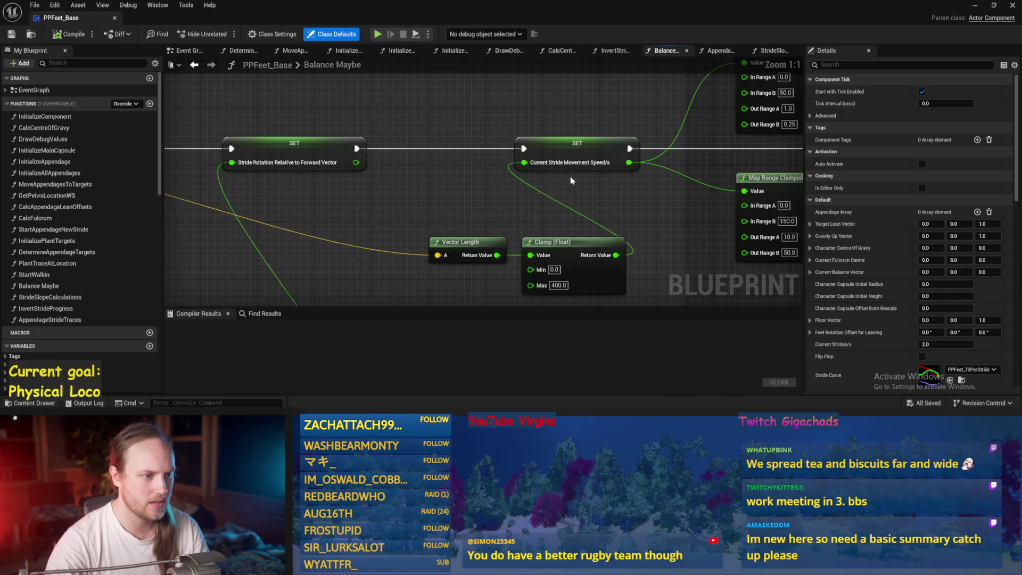
{"action": "left_click", "coordinate": [525, 162], "text": "alt"}
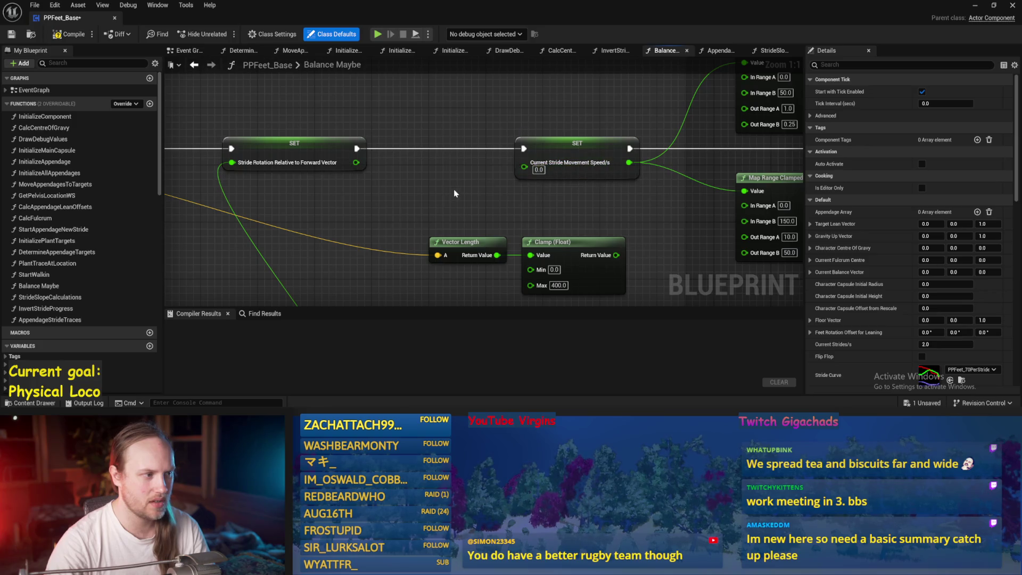
{"action": "scroll", "coordinate": [454, 189], "scroll_direction": "down", "scroll_amount": 2}
Break the Target Stride Velocity XY input wire and set its X value to 150.
{"action": "mouse_move", "coordinate": [342, 203]}
{"action": "left_mouse_down"}
{"action": "mouse_move", "coordinate": [418, 200]}
{"action": "mouse_move", "coordinate": [465, 186]}
{"action": "mouse_move", "coordinate": [566, 235]}
{"action": "mouse_move", "coordinate": [890, 239]}
{"action": "mouse_move", "coordinate": [595, 250]}
{"action": "mouse_move", "coordinate": [323, 216]}
{"action": "left_mouse_up"}
{"action": "mouse_move", "coordinate": [499, 171]}
{"action": "left_mouse_down"}
{"action": "mouse_move", "coordinate": [422, 199]}
{"action": "mouse_move", "coordinate": [557, 225]}
{"action": "mouse_move", "coordinate": [532, 215]}
{"action": "left_mouse_up"}
{"action": "left_click_drag", "start_coordinate": [467, 198], "coordinate": [547, 208]}
{"action": "scroll", "coordinate": [525, 177], "scroll_direction": "up", "scroll_amount": 2}
{"action": "left_click", "coordinate": [524, 172], "text": "alt"}
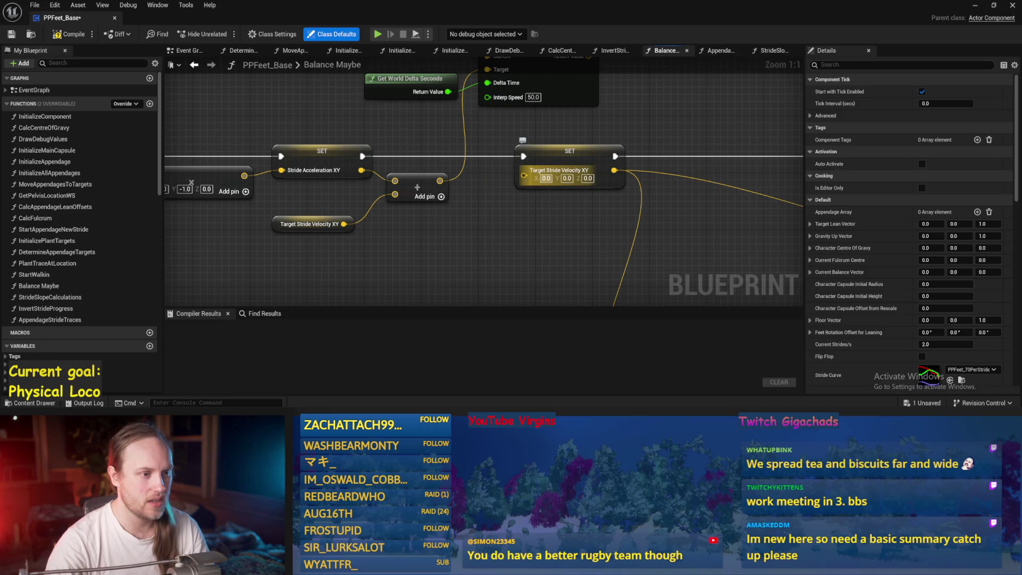
{"action": "left_click", "coordinate": [546, 178]}
{"action": "type", "text": "150"}
{"action": "key", "text": "Return"}
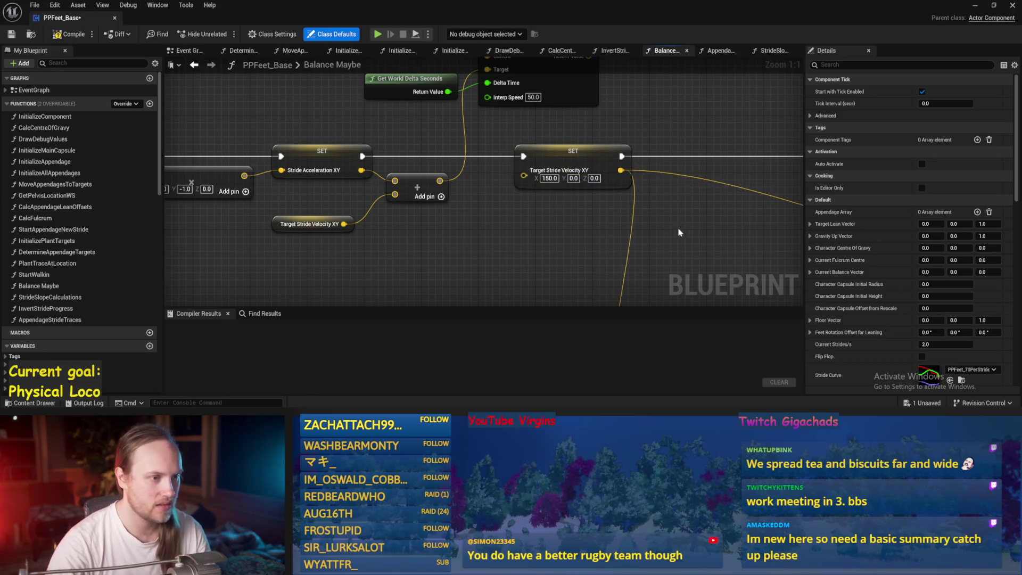
Reconnect the clamped speed to Current Stride Movement Speed/s, then compile and save the blueprint.
{"action": "left_click_drag", "start_coordinate": [752, 220], "coordinate": [475, 217]}
{"action": "scroll", "coordinate": [476, 217], "scroll_direction": "down", "scroll_amount": 3}
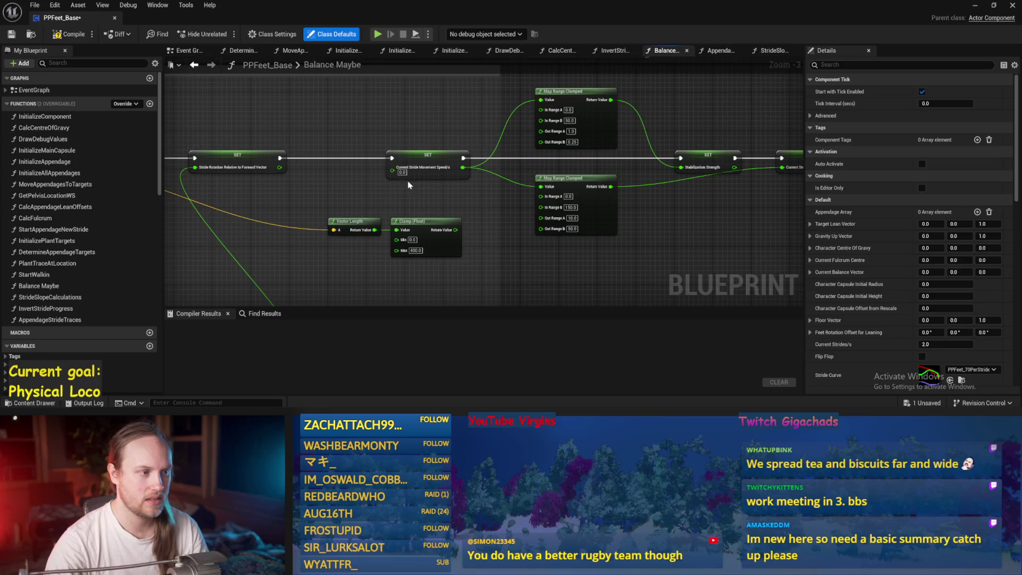
{"action": "left_click_drag", "start_coordinate": [409, 185], "coordinate": [516, 204]}
{"action": "left_click_drag", "start_coordinate": [585, 236], "coordinate": [521, 173]}
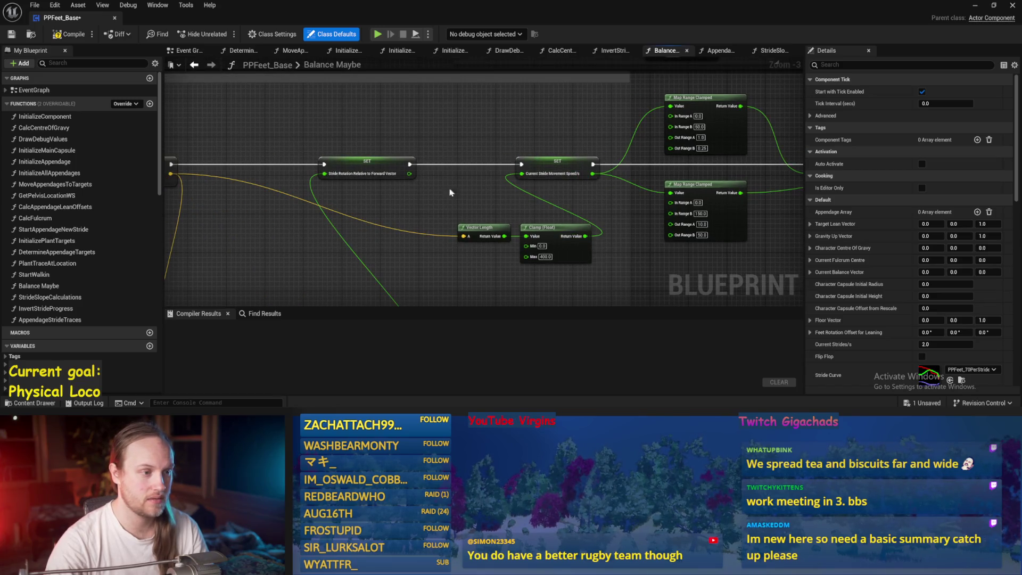
{"action": "left_click", "coordinate": [11, 35]}
{"action": "key", "text": "alt+Tab"}
Eject from the player with F8, select floor cube Cube17, and expand the view to fullscreen.
{"action": "left_click", "coordinate": [338, 184]}
{"action": "key", "text": "F8"}
{"action": "left_click", "coordinate": [494, 207]}
{"action": "left_click_drag", "start_coordinate": [494, 208], "coordinate": [452, 209]}
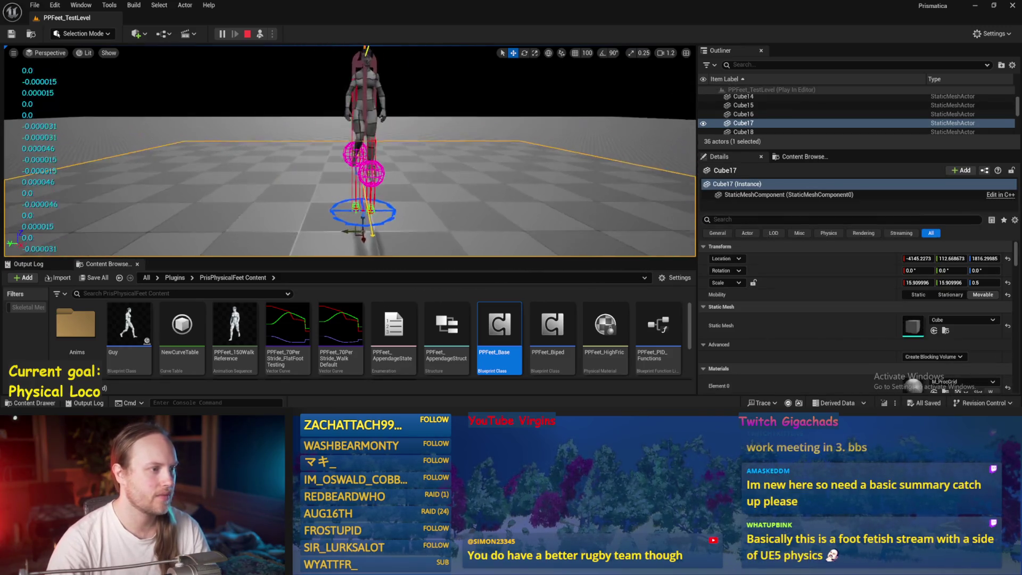
{"action": "key", "text": "F11"}
{"action": "mouse_move", "coordinate": [564, 279]}
{"action": "left_mouse_down"}
{"action": "mouse_move", "coordinate": [531, 256]}
{"action": "mouse_move", "coordinate": [515, 314]}
{"action": "left_mouse_up"}
Rotate Cube17 to tilt the floor and watch the character's footing on the slope.
{"action": "key", "text": "e"}
{"action": "scroll", "coordinate": [511, 204], "scroll_direction": "up", "scroll_amount": 10}
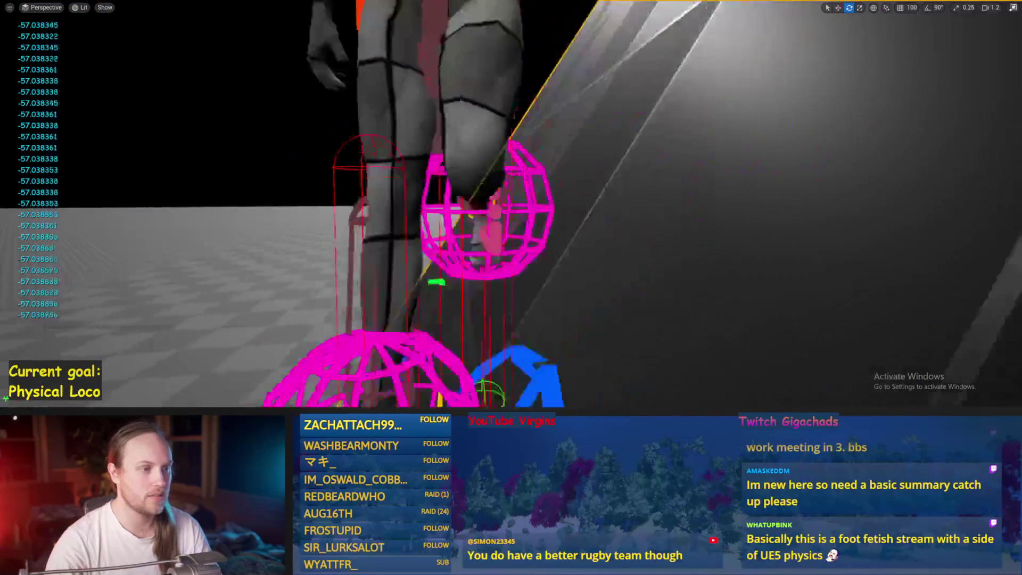
{"action": "scroll", "coordinate": [511, 204], "scroll_direction": "down", "scroll_amount": 8}
{"action": "scroll", "coordinate": [511, 204], "scroll_direction": "up", "scroll_amount": 6}
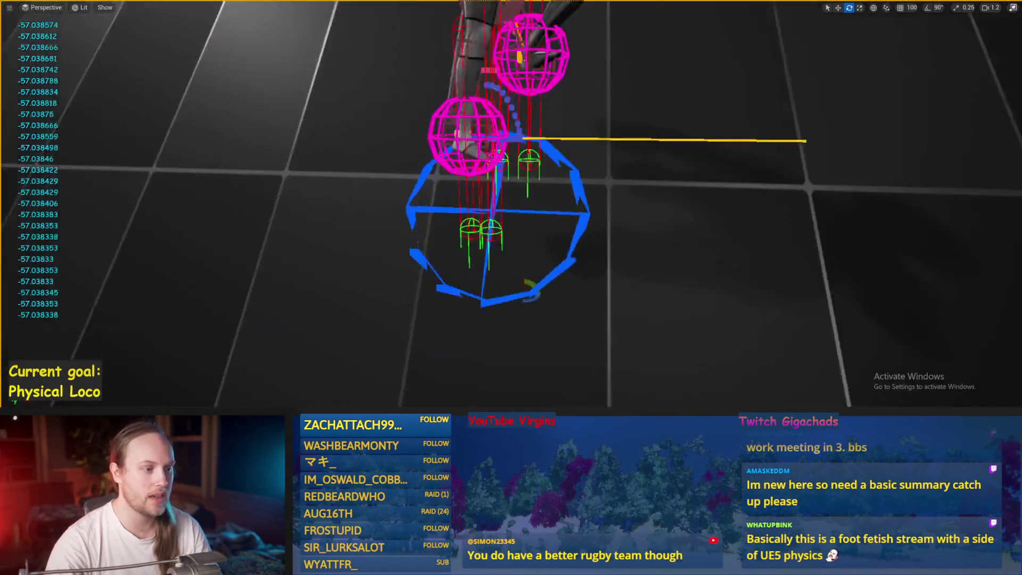
{"action": "scroll", "coordinate": [462, 193], "scroll_direction": "down", "scroll_amount": 6}
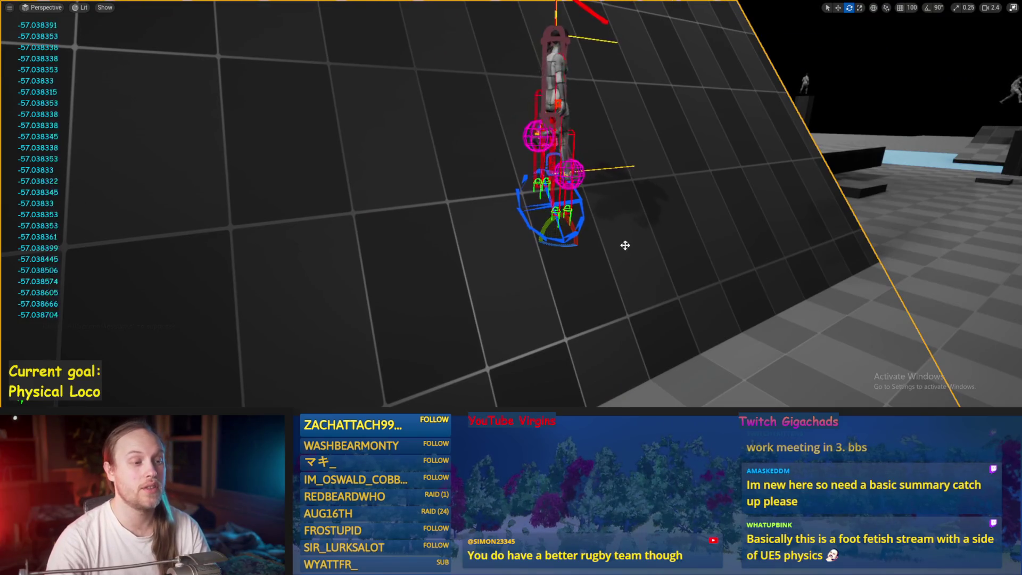
{"action": "scroll", "coordinate": [521, 229], "scroll_direction": "up", "scroll_amount": 6}
{"action": "scroll", "coordinate": [527, 226], "scroll_direction": "down", "scroll_amount": 6}
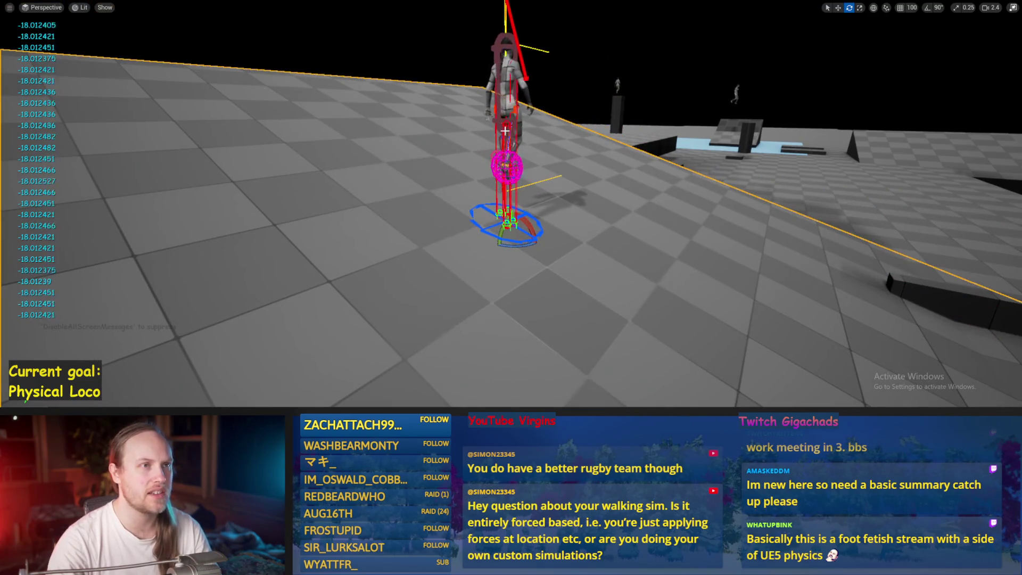
{"action": "mouse_move", "coordinate": [488, 239]}
{"action": "left_mouse_down"}
{"action": "mouse_move", "coordinate": [471, 200]}
{"action": "mouse_move", "coordinate": [467, 289]}
{"action": "left_mouse_up"}
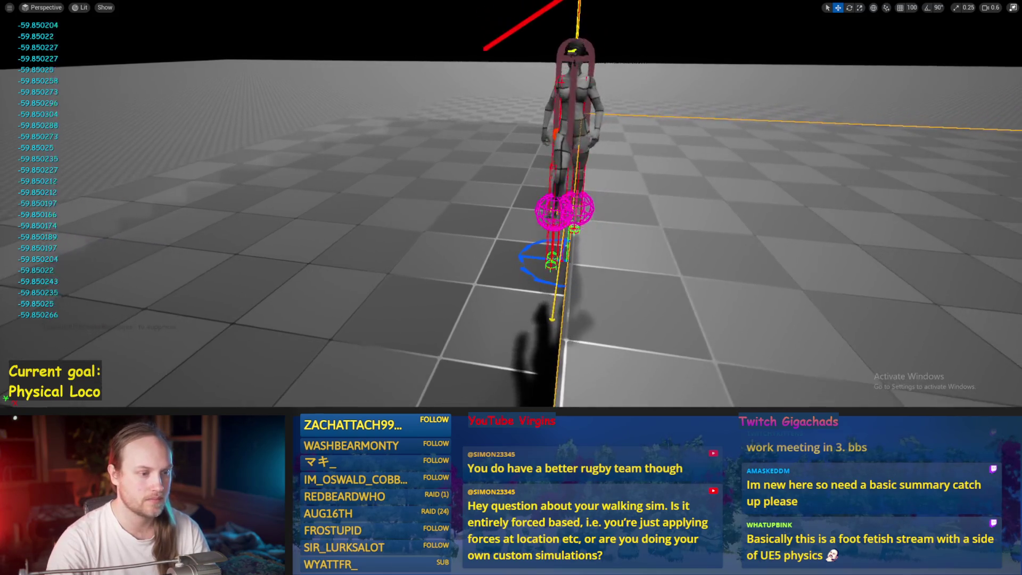
{"action": "scroll", "coordinate": [682, 275], "scroll_direction": "up", "scroll_amount": 3}
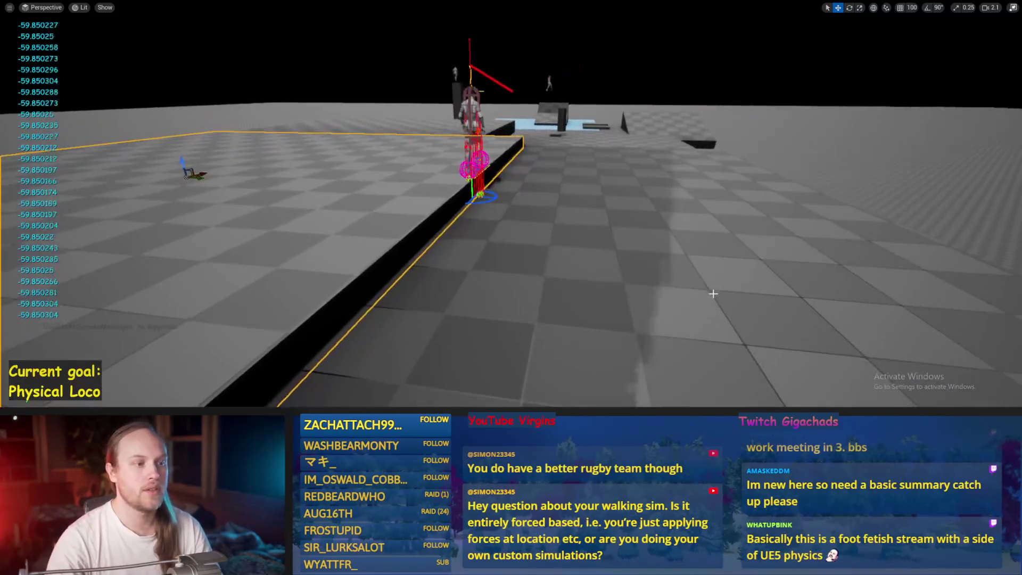
Stop the session, reframe the character, start a new play session, and save modified assets.
{"action": "key", "text": "Escape"}
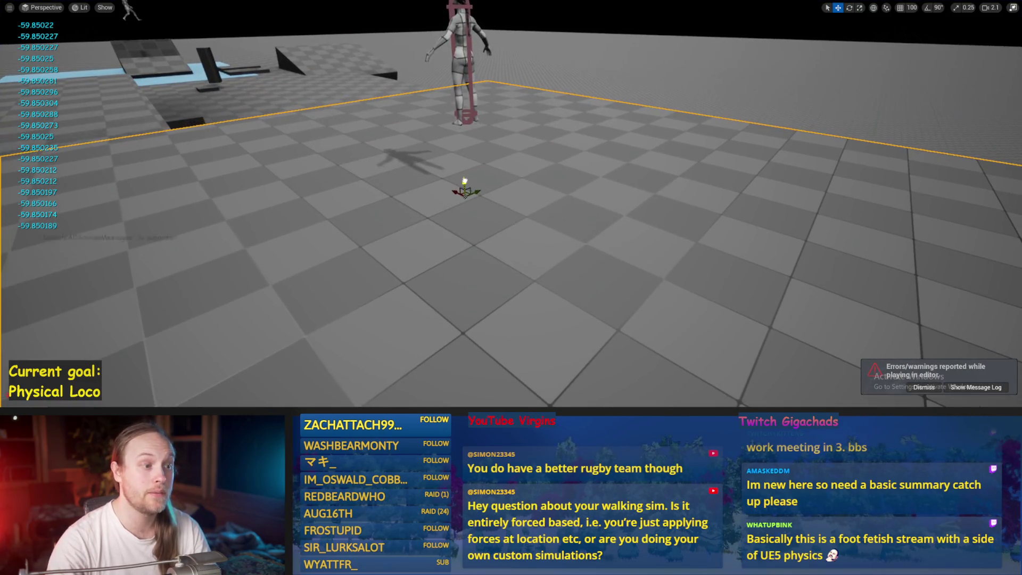
{"action": "left_click_drag", "start_coordinate": [511, 197], "coordinate": [480, 191]}
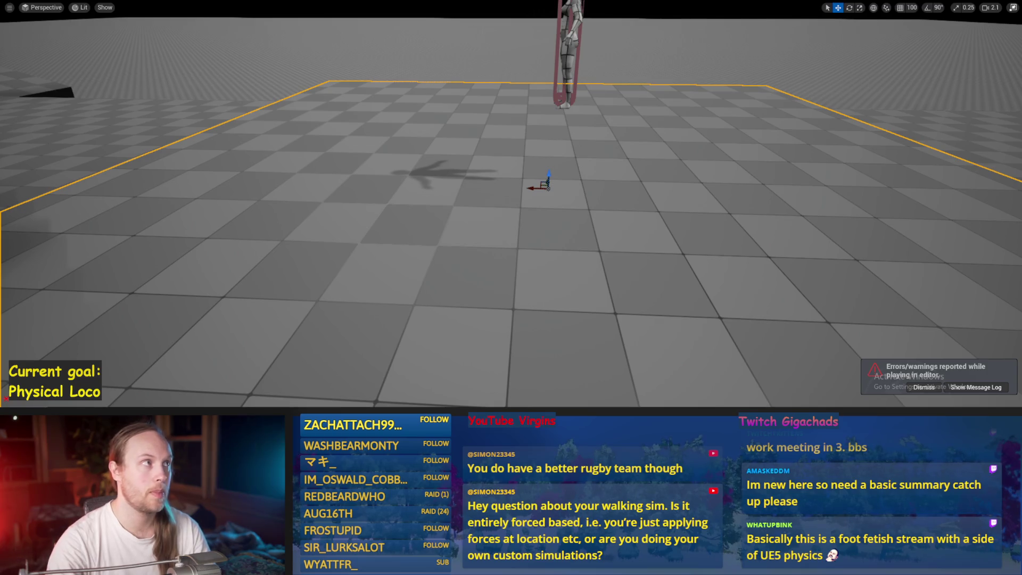
{"action": "key", "text": "alt+p"}
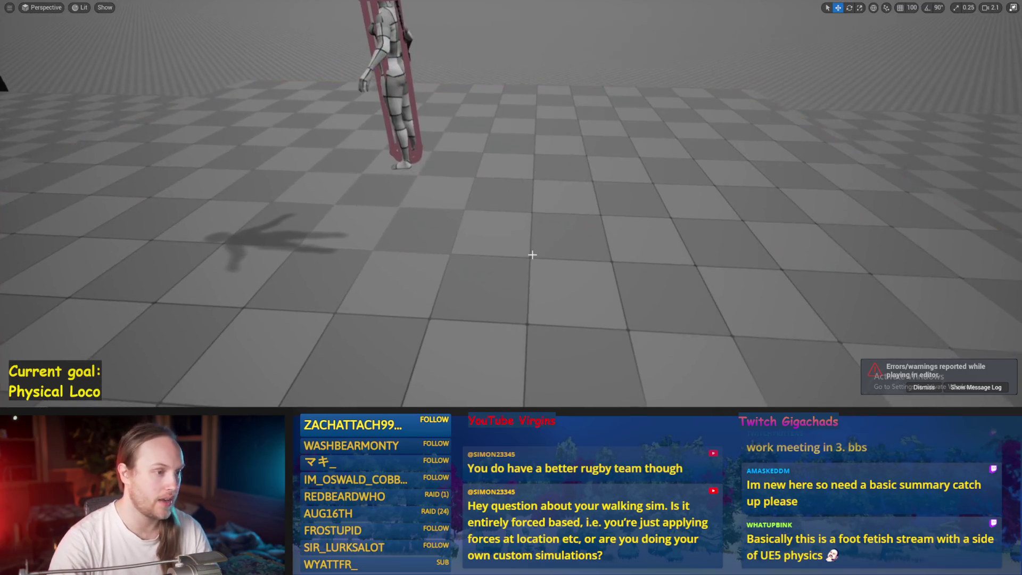
{"action": "key", "text": "ctrl+s"}
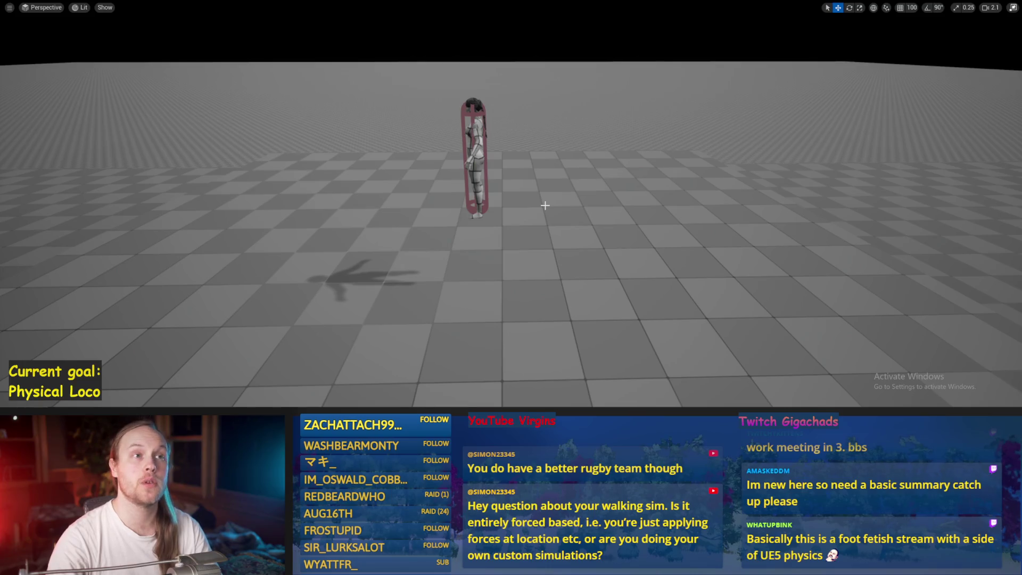
Follow the walking character with the camera, leave immersive mode with F11, and open PPFeet_Base.
{"action": "scroll", "coordinate": [522, 195], "scroll_direction": "down", "scroll_amount": 3}
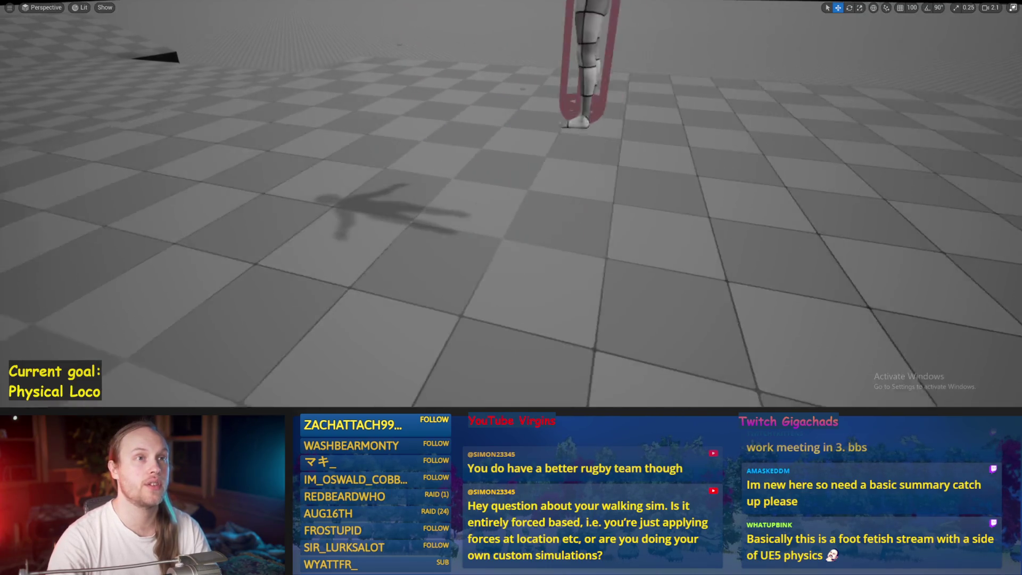
{"action": "left_click_drag", "start_coordinate": [511, 202], "coordinate": [500, 229]}
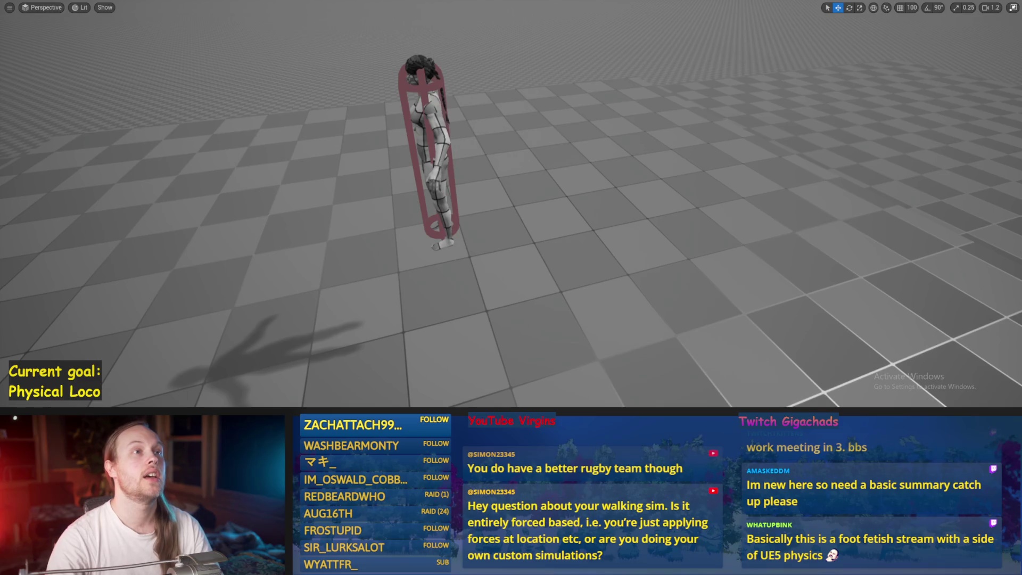
{"action": "mouse_move", "coordinate": [515, 176]}
{"action": "left_mouse_down"}
{"action": "mouse_move", "coordinate": [511, 203]}
{"action": "mouse_move", "coordinate": [514, 159]}
{"action": "mouse_move", "coordinate": [515, 176]}
{"action": "left_mouse_up"}
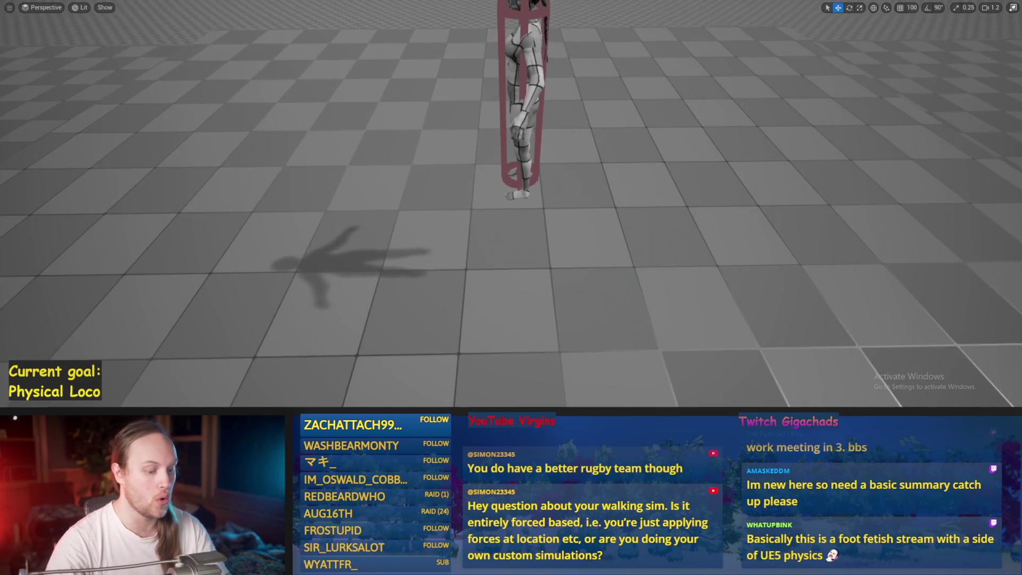
{"action": "key", "text": "F11"}
{"action": "double_click", "coordinate": [499, 341]}
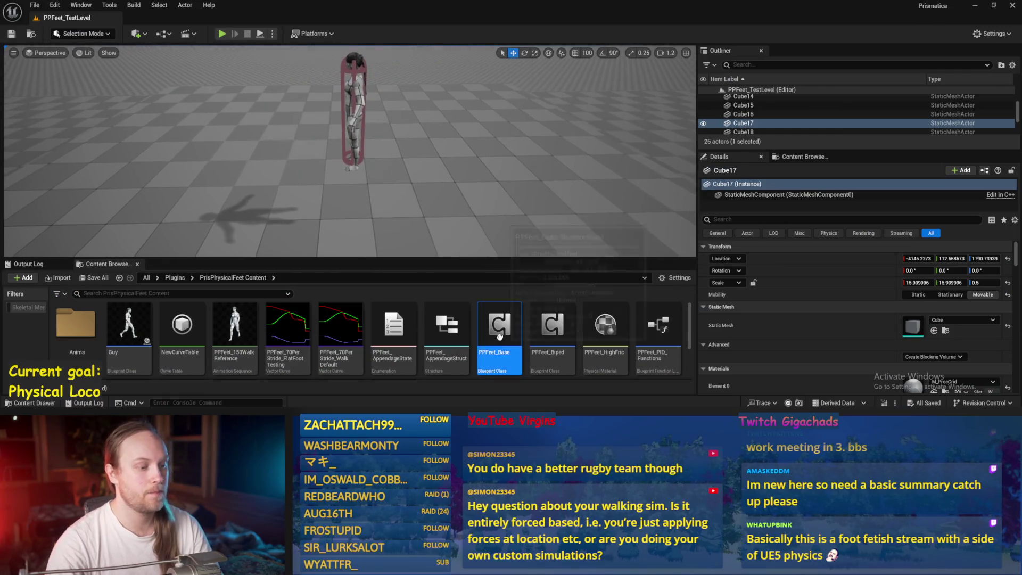
Inspect the PPFeet_Base graph, minimize it, and start playing the level.
{"action": "left_click_drag", "start_coordinate": [555, 142], "coordinate": [450, 219]}
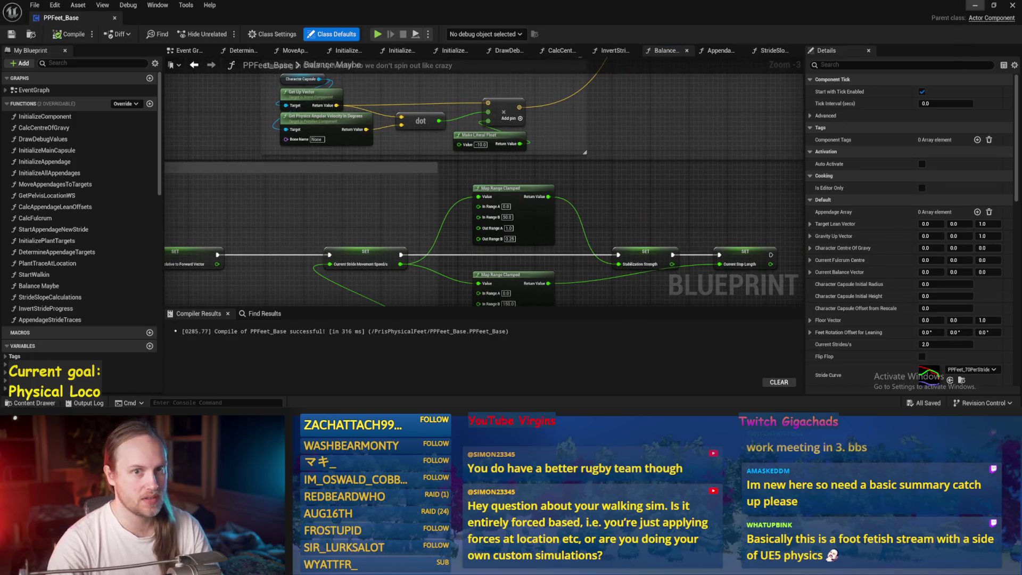
{"action": "left_click", "coordinate": [978, 7]}
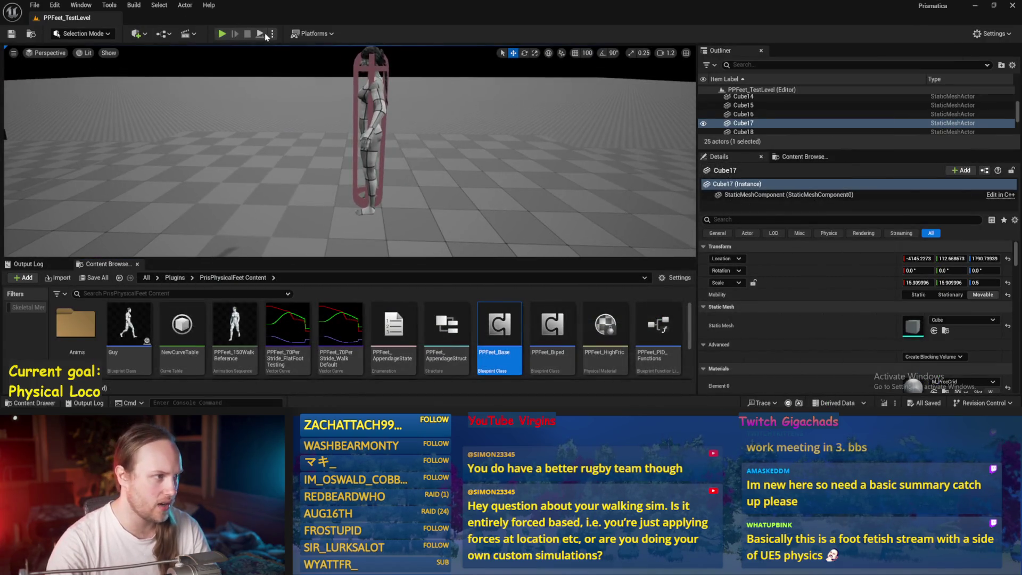
{"action": "key", "text": "alt+p"}
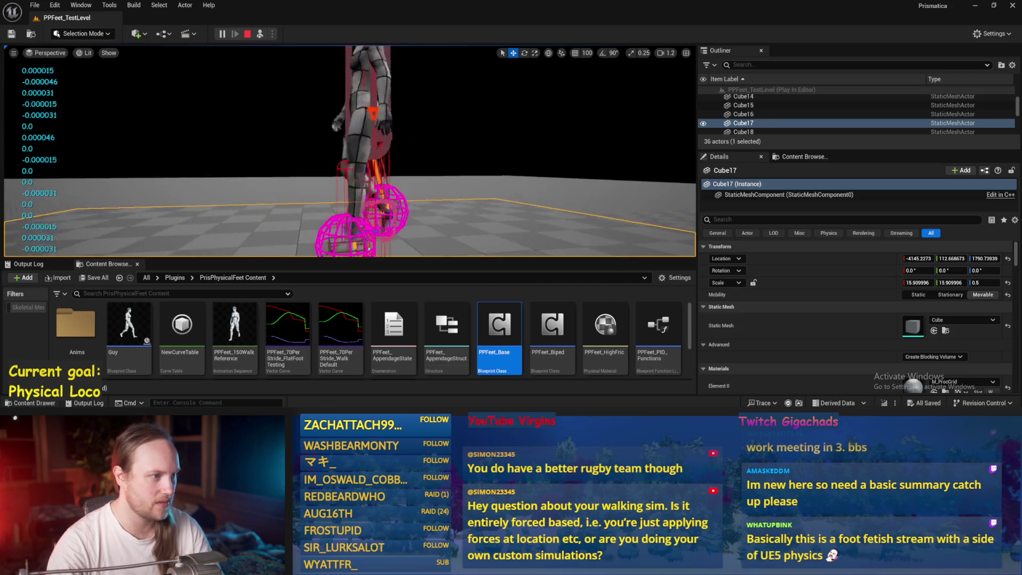
Pause to inspect the foot traces, stop the session, and open Windows search.
{"action": "key", "text": "Pause"}
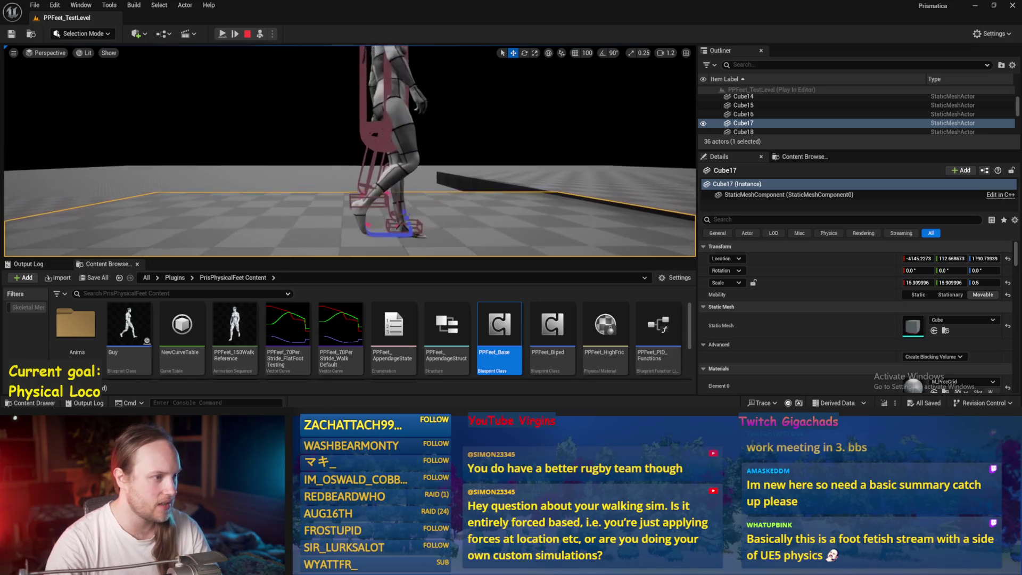
{"action": "scroll", "coordinate": [452, 223], "scroll_direction": "down", "scroll_amount": 3}
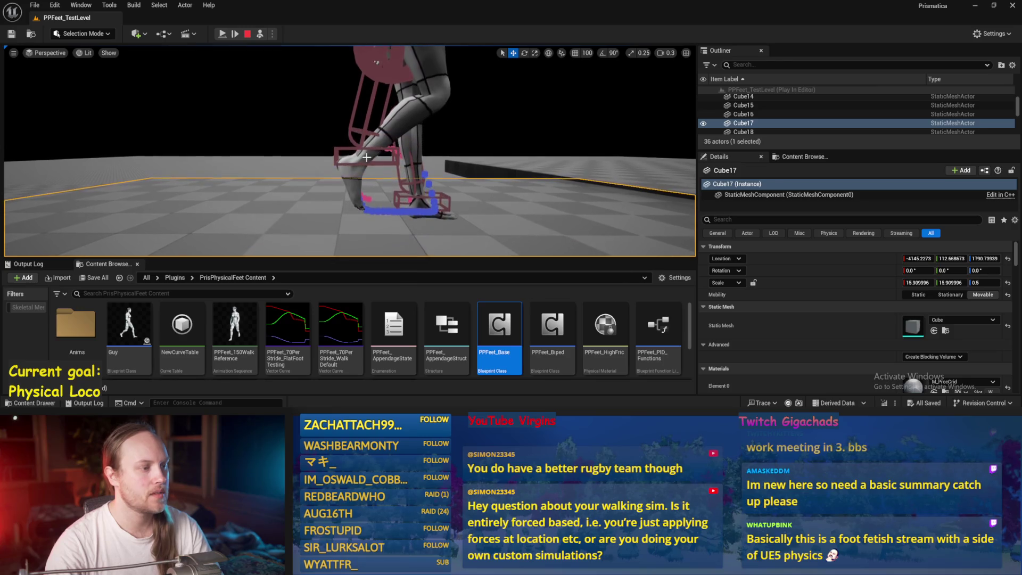
{"action": "key", "text": "Escape"}
{"action": "key", "text": "super"}
Launch Paint, fill the canvas black, and pick a turquoise brush with a thicker line width.
{"action": "type", "text": "paint"}
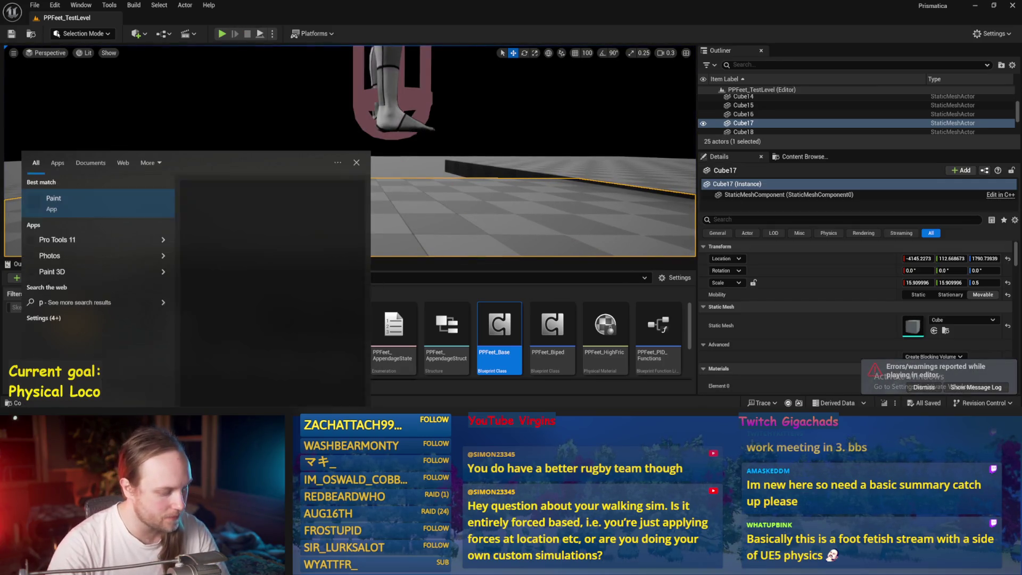
{"action": "key", "text": "Return"}
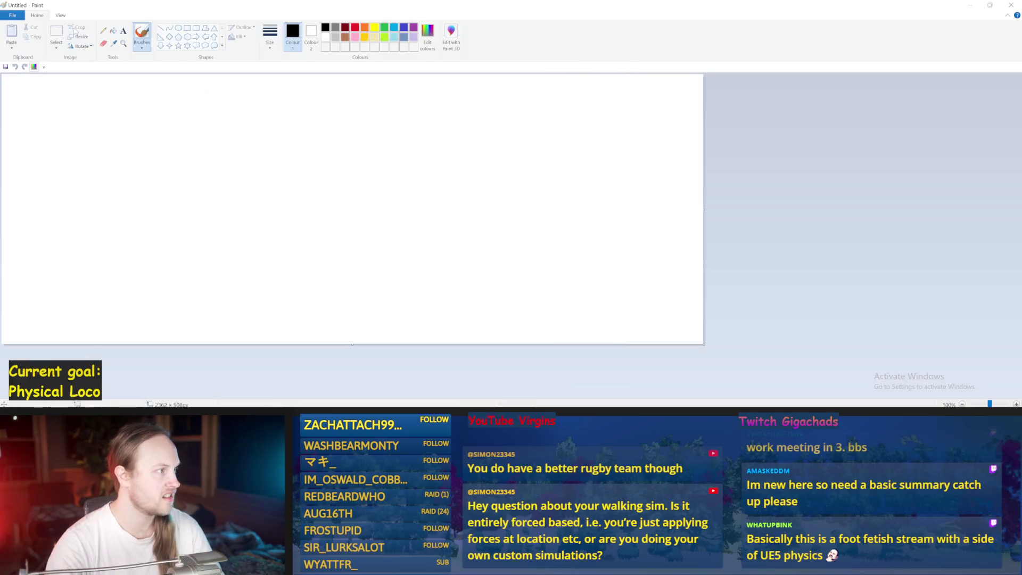
{"action": "left_click", "coordinate": [113, 31]}
{"action": "left_click", "coordinate": [354, 142]}
{"action": "left_click", "coordinate": [394, 27]}
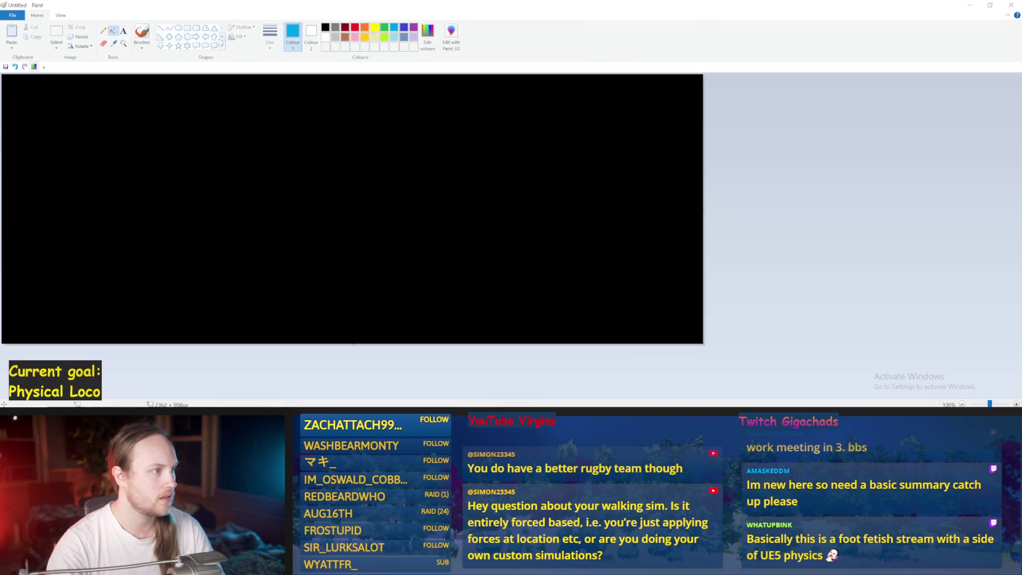
{"action": "left_click", "coordinate": [142, 34]}
{"action": "left_click", "coordinate": [270, 38]}
{"action": "left_click", "coordinate": [250, 116]}
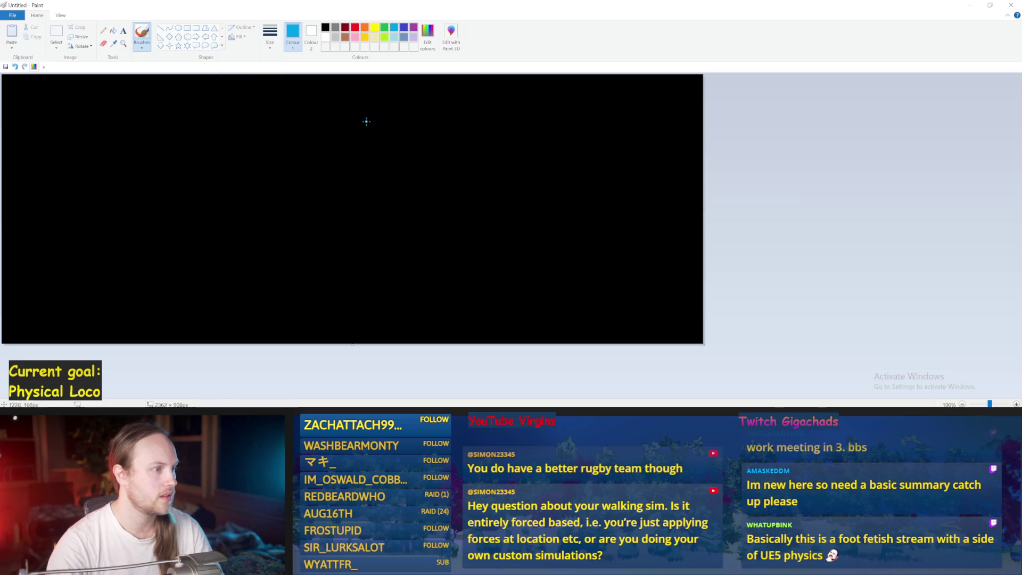
Draw the capsule body, a leg down from it, an ankle loop and a flat foot.
{"action": "mouse_move", "coordinate": [337, 95]}
{"action": "left_mouse_down"}
{"action": "mouse_move", "coordinate": [327, 181]}
{"action": "mouse_move", "coordinate": [340, 181]}
{"action": "mouse_move", "coordinate": [355, 130]}
{"action": "mouse_move", "coordinate": [347, 96]}
{"action": "mouse_move", "coordinate": [337, 95]}
{"action": "mouse_move", "coordinate": [333, 180]}
{"action": "left_mouse_up"}
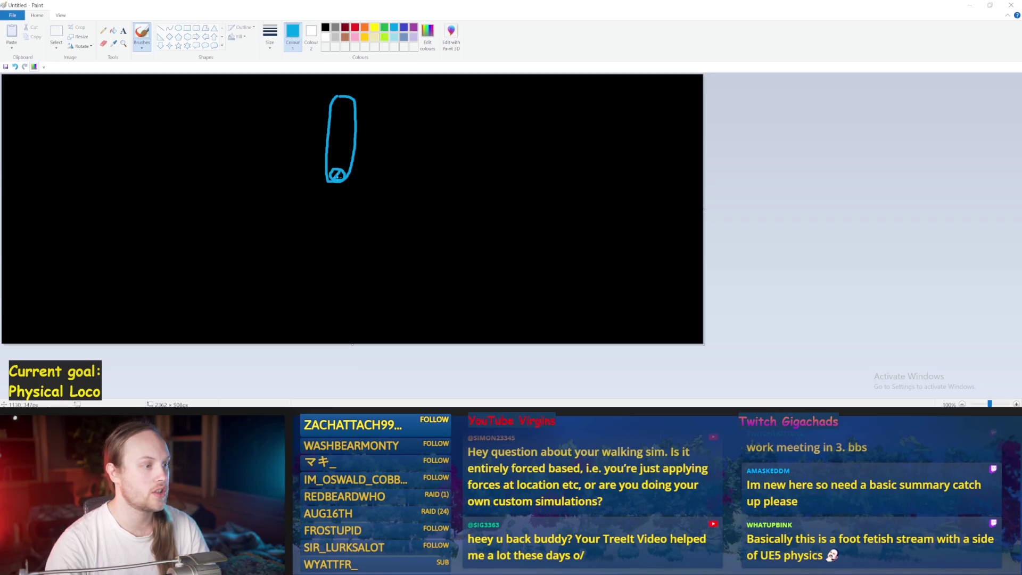
{"action": "left_click_drag", "start_coordinate": [337, 175], "coordinate": [329, 251]}
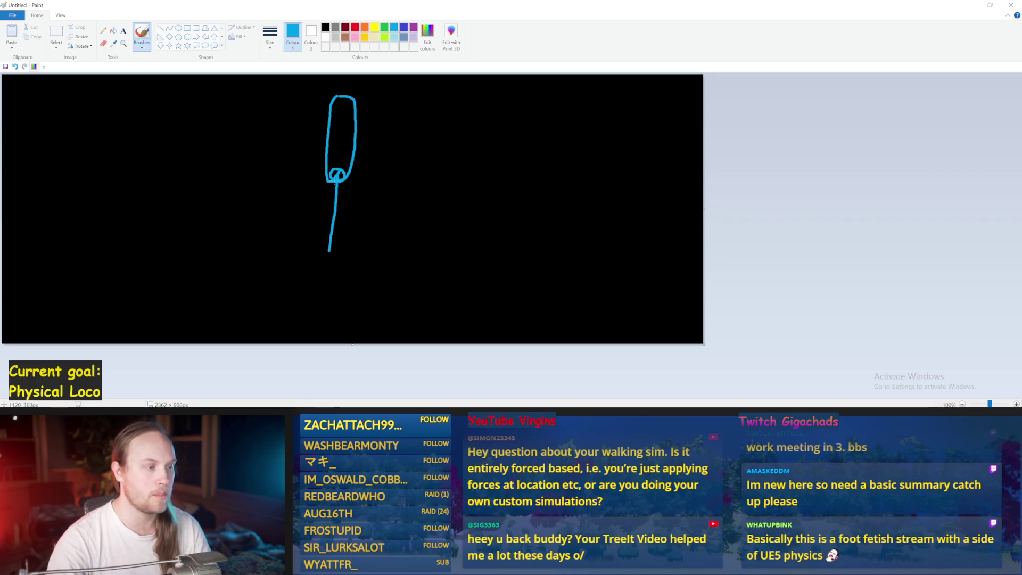
{"action": "mouse_move", "coordinate": [334, 181]}
{"action": "left_mouse_down"}
{"action": "mouse_move", "coordinate": [328, 218]}
{"action": "mouse_move", "coordinate": [343, 181]}
{"action": "left_mouse_up"}
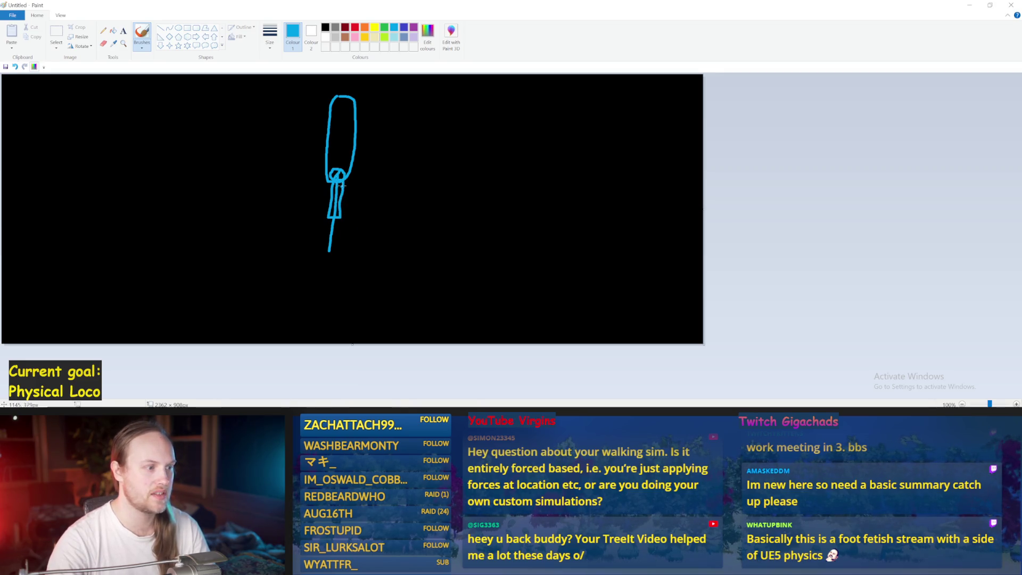
{"action": "mouse_move", "coordinate": [337, 183]}
{"action": "left_mouse_down"}
{"action": "mouse_move", "coordinate": [353, 218]}
{"action": "mouse_move", "coordinate": [329, 248]}
{"action": "left_mouse_up"}
{"action": "key", "text": "ctrl+z"}
{"action": "mouse_move", "coordinate": [427, 176]}
{"action": "left_mouse_down"}
{"action": "mouse_move", "coordinate": [419, 214]}
{"action": "mouse_move", "coordinate": [444, 188]}
{"action": "mouse_move", "coordinate": [439, 207]}
{"action": "left_mouse_up"}
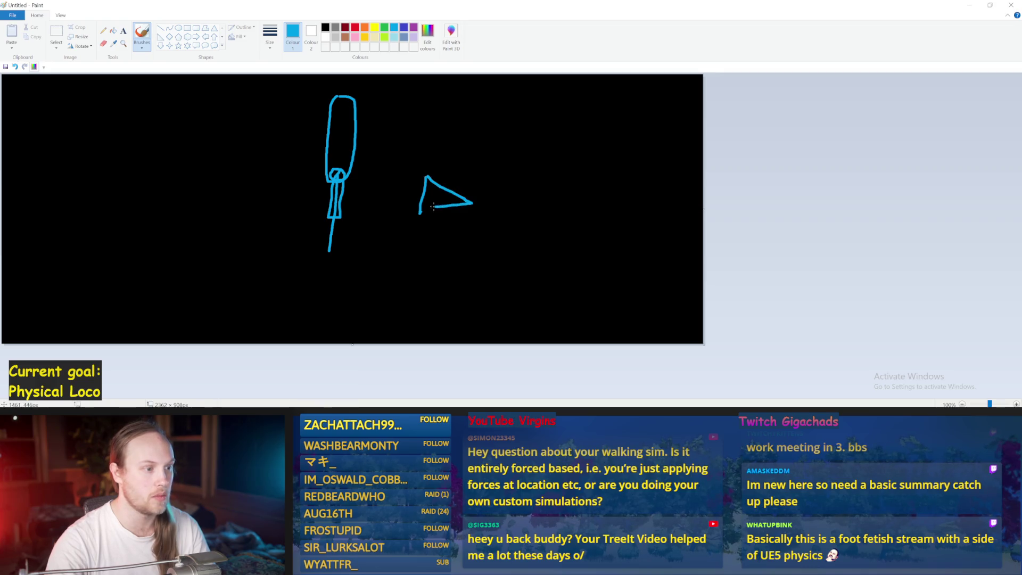
{"action": "key", "text": "ctrl+z"}
{"action": "key", "text": "ctrl+z"}
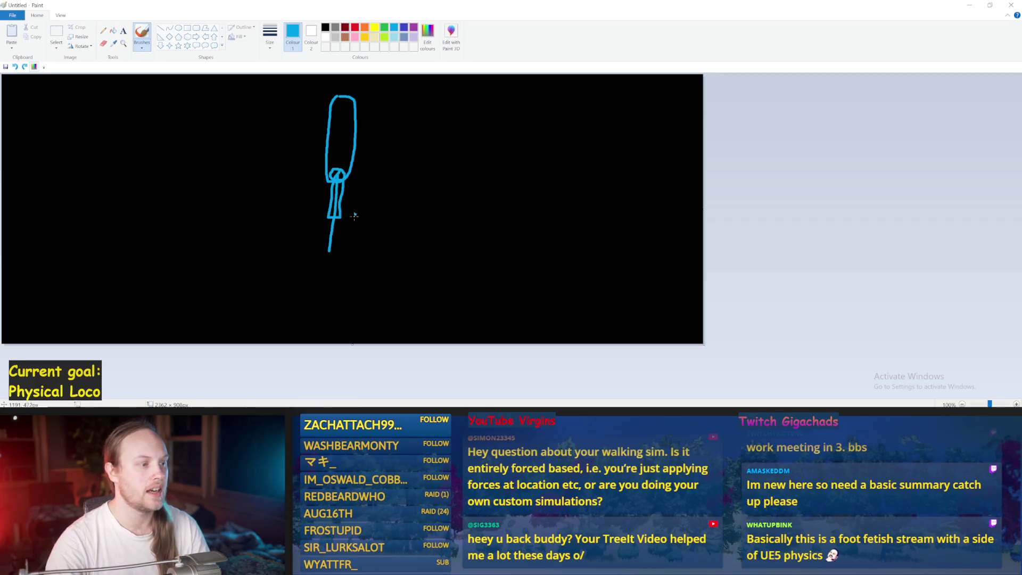
{"action": "mouse_move", "coordinate": [329, 248]}
{"action": "left_mouse_down"}
{"action": "mouse_move", "coordinate": [325, 257]}
{"action": "mouse_move", "coordinate": [335, 246]}
{"action": "mouse_move", "coordinate": [351, 253]}
{"action": "mouse_move", "coordinate": [337, 259]}
{"action": "left_mouse_up"}
{"action": "key", "text": "ctrl+z"}
{"action": "key", "text": "ctrl+z"}
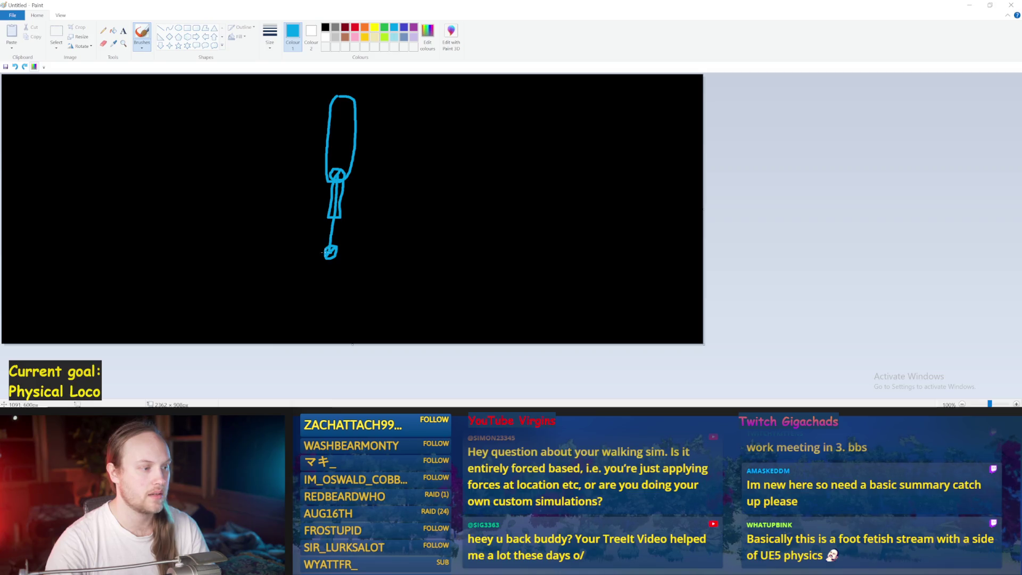
{"action": "mouse_move", "coordinate": [321, 260]}
{"action": "left_mouse_down"}
{"action": "mouse_move", "coordinate": [347, 259]}
{"action": "mouse_move", "coordinate": [338, 252]}
{"action": "left_mouse_up"}
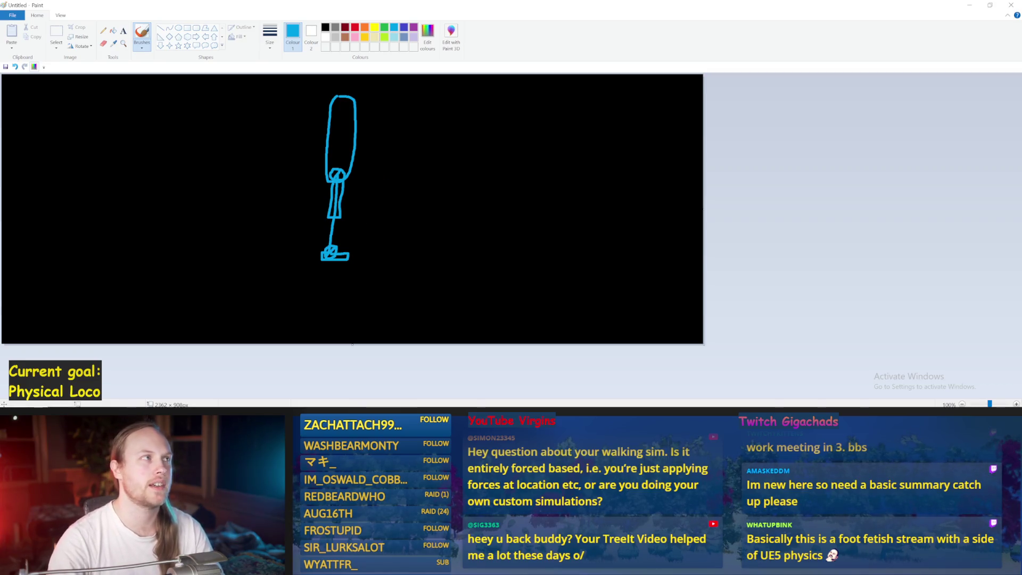
Draw a rectangle right of the figure and add depth edges to make it a cube.
{"action": "mouse_move", "coordinate": [524, 159]}
{"action": "left_mouse_down"}
{"action": "mouse_move", "coordinate": [426, 170]}
{"action": "mouse_move", "coordinate": [347, 211]}
{"action": "left_mouse_up"}
{"action": "key", "text": "ctrl+z"}
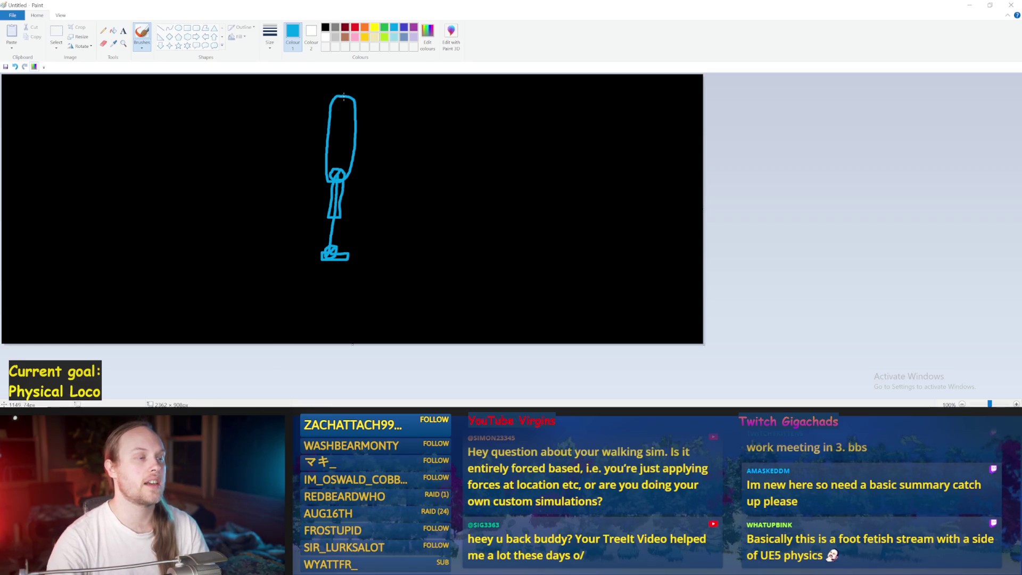
{"action": "mouse_move", "coordinate": [528, 129]}
{"action": "left_mouse_down"}
{"action": "mouse_move", "coordinate": [465, 128]}
{"action": "mouse_move", "coordinate": [467, 184]}
{"action": "mouse_move", "coordinate": [525, 186]}
{"action": "mouse_move", "coordinate": [531, 125]}
{"action": "mouse_move", "coordinate": [485, 150]}
{"action": "left_mouse_up"}
{"action": "key", "text": "ctrl+z"}
{"action": "left_click_drag", "start_coordinate": [548, 133], "coordinate": [625, 159]}
{"action": "key", "text": "ctrl+z"}
{"action": "mouse_move", "coordinate": [531, 126]}
{"action": "left_mouse_down"}
{"action": "mouse_move", "coordinate": [449, 114]}
{"action": "mouse_move", "coordinate": [452, 172]}
{"action": "left_mouse_up"}
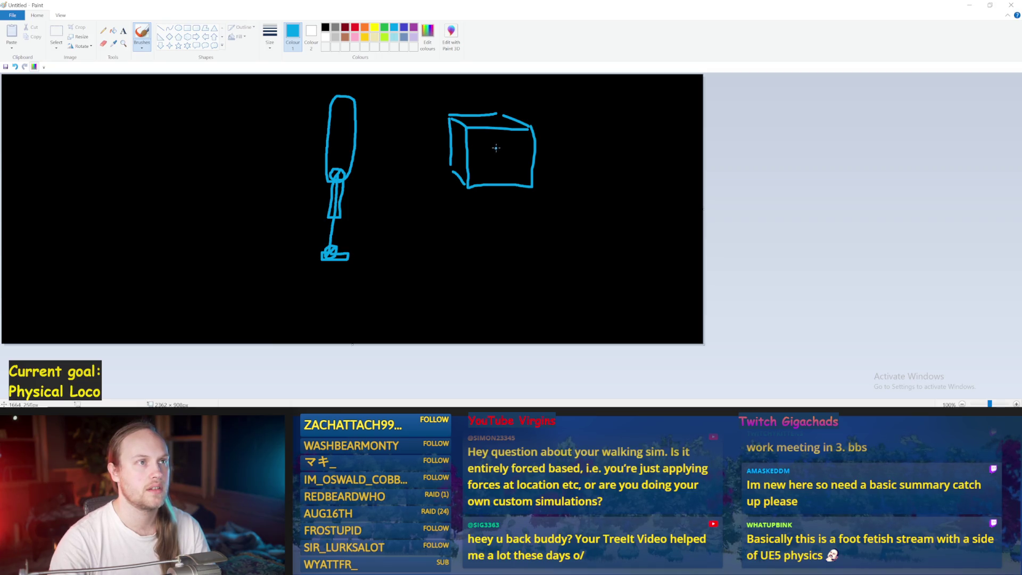
Mark the cube's centre with a dot and draw a vertical line through it.
{"action": "left_click_drag", "start_coordinate": [497, 153], "coordinate": [495, 154]}
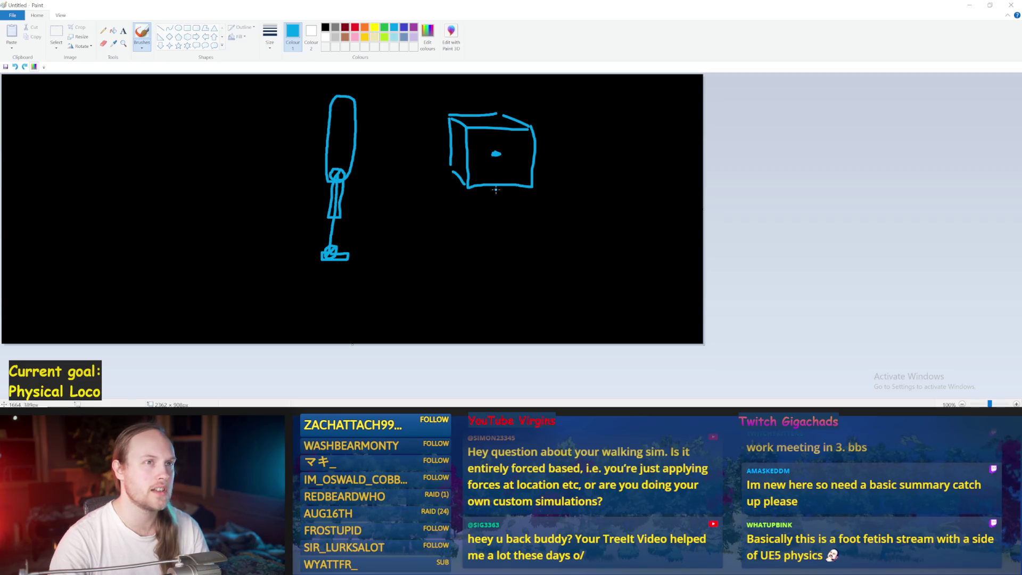
{"action": "left_click_drag", "start_coordinate": [496, 190], "coordinate": [494, 304]}
{"action": "key", "text": "ctrl+z"}
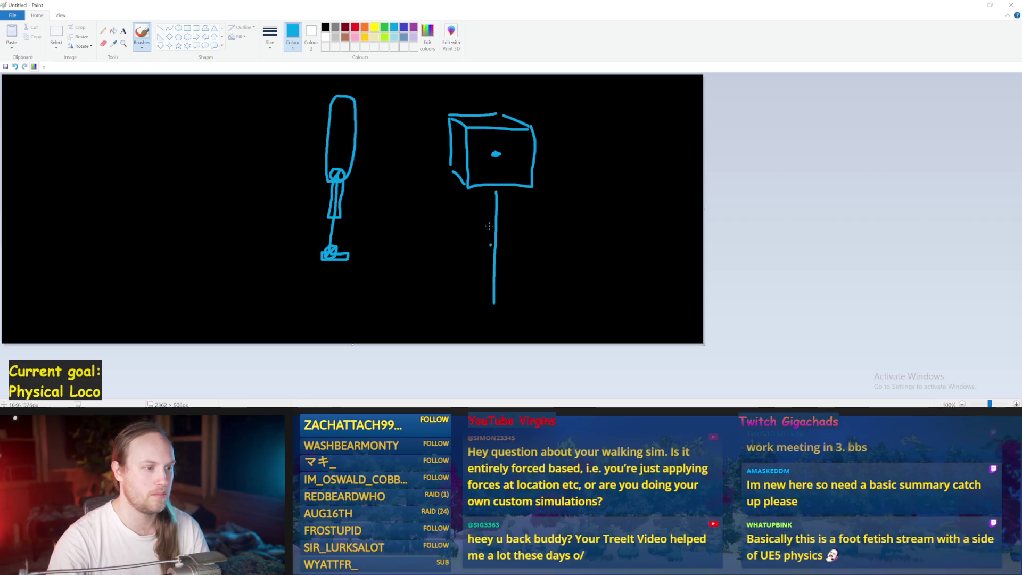
{"action": "left_click_drag", "start_coordinate": [493, 117], "coordinate": [495, 75]}
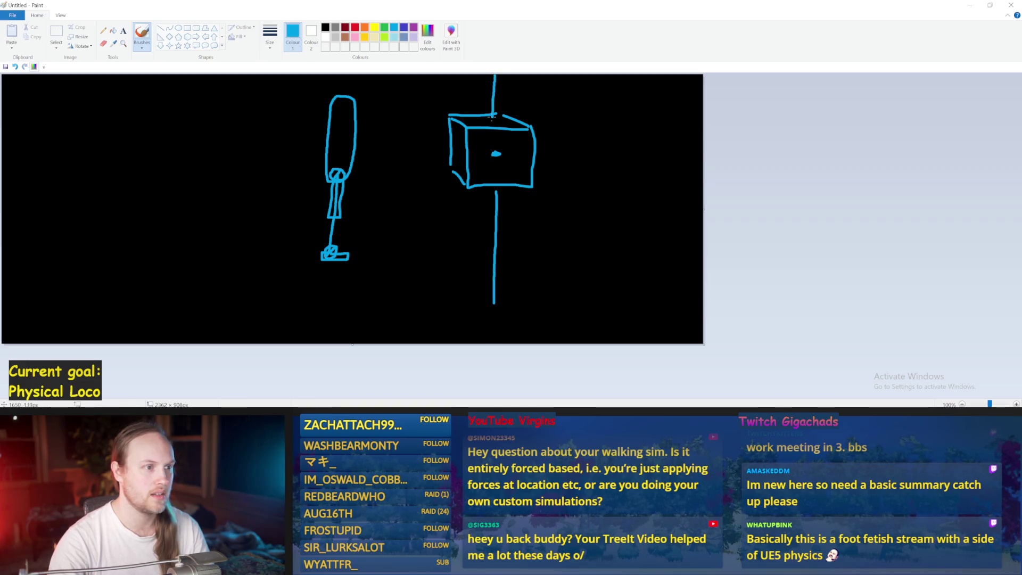
{"action": "mouse_move", "coordinate": [432, 293]}
{"action": "left_mouse_down"}
{"action": "mouse_move", "coordinate": [490, 294]}
{"action": "mouse_move", "coordinate": [496, 321]}
{"action": "left_mouse_up"}
{"action": "key", "text": "ctrl+z"}
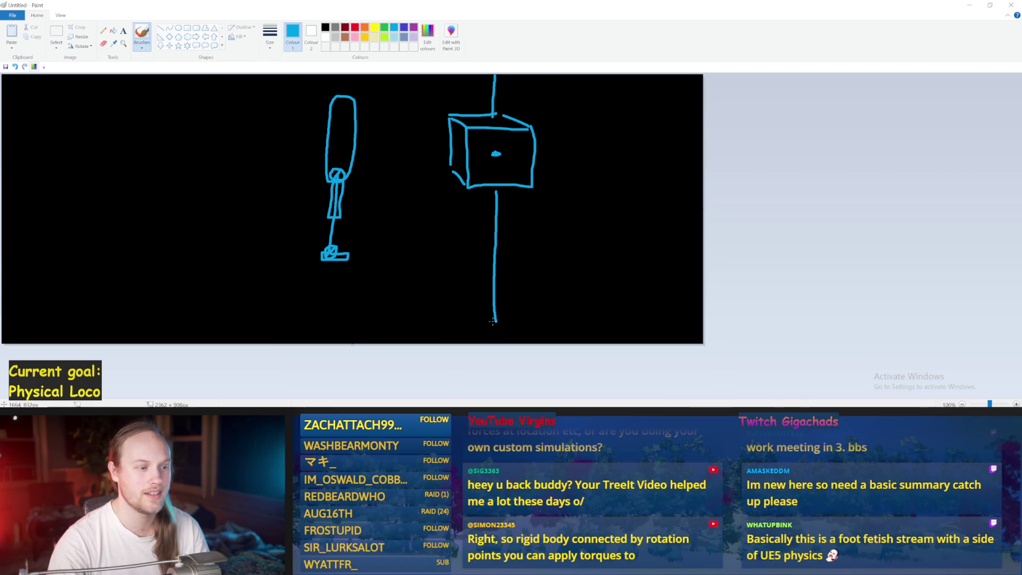
Draw opposing arrows into the bottom and top of the vertical line, removing a stray bracket stroke.
{"action": "left_click_drag", "start_coordinate": [421, 325], "coordinate": [490, 321]}
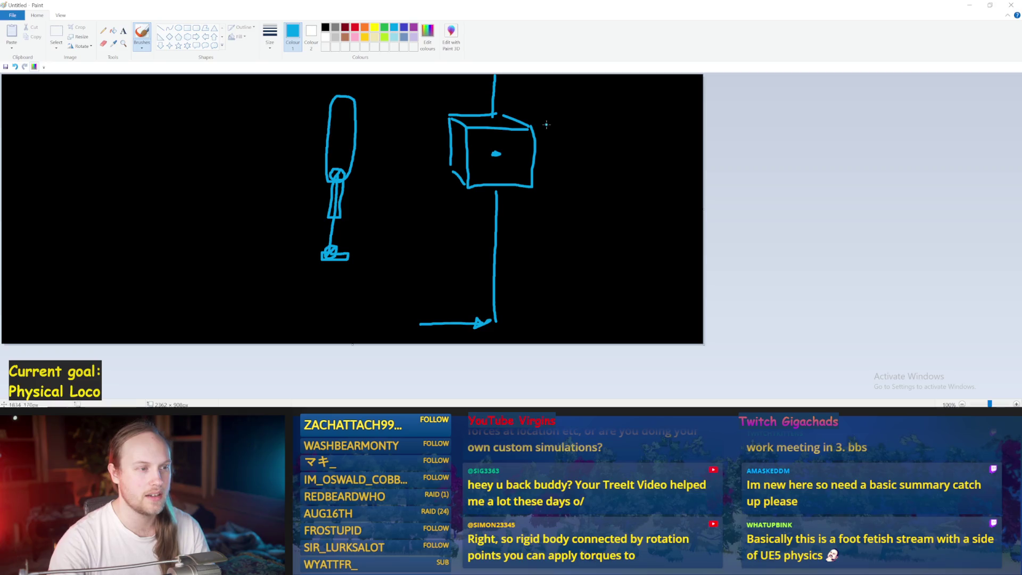
{"action": "left_click_drag", "start_coordinate": [580, 79], "coordinate": [496, 81]}
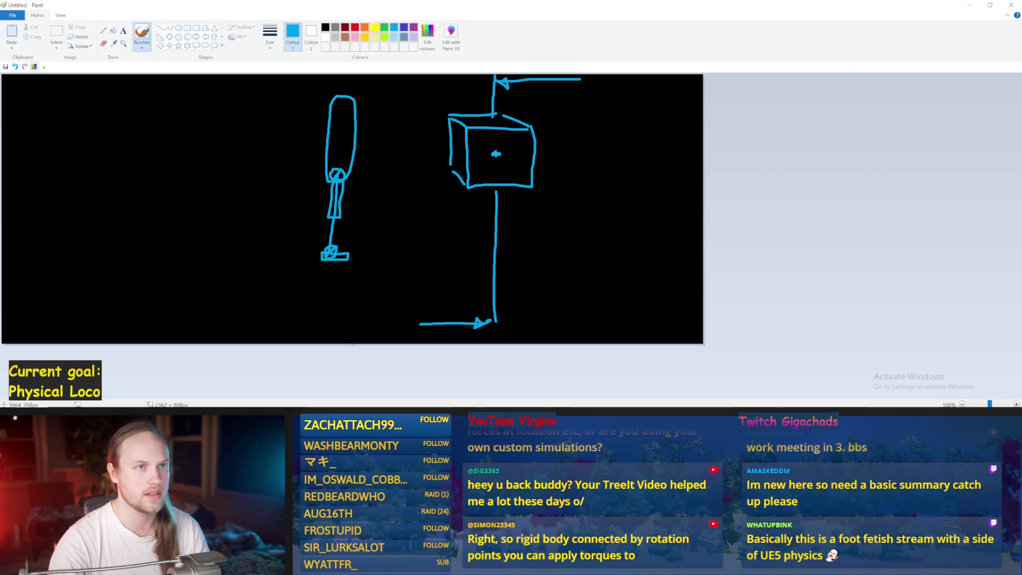
{"action": "key", "text": "ctrl+z"}
{"action": "key", "text": "ctrl+z"}
{"action": "key", "text": "ctrl+z"}
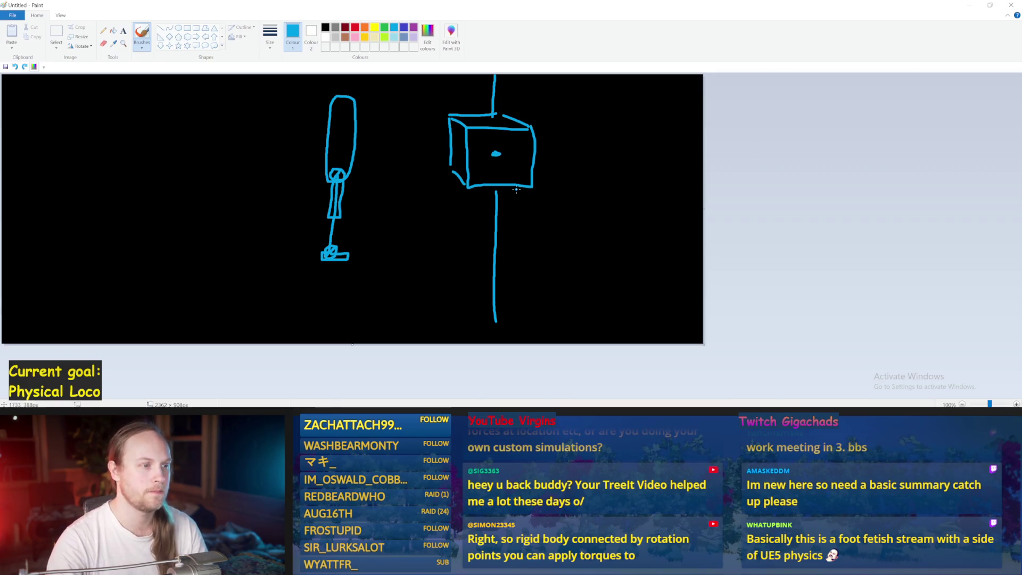
{"action": "key", "text": "ctrl+y"}
{"action": "key", "text": "ctrl+y"}
{"action": "key", "text": "ctrl+y"}
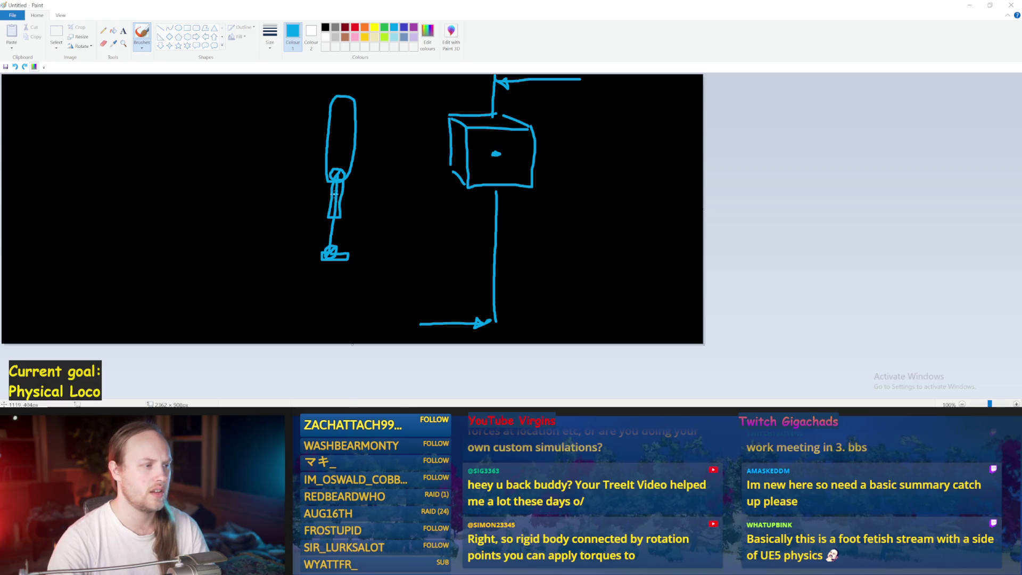
{"action": "mouse_move", "coordinate": [322, 194]}
{"action": "left_mouse_down"}
{"action": "mouse_move", "coordinate": [313, 150]}
{"action": "mouse_move", "coordinate": [331, 146]}
{"action": "mouse_move", "coordinate": [349, 185]}
{"action": "left_mouse_up"}
{"action": "key", "text": "ctrl+z"}
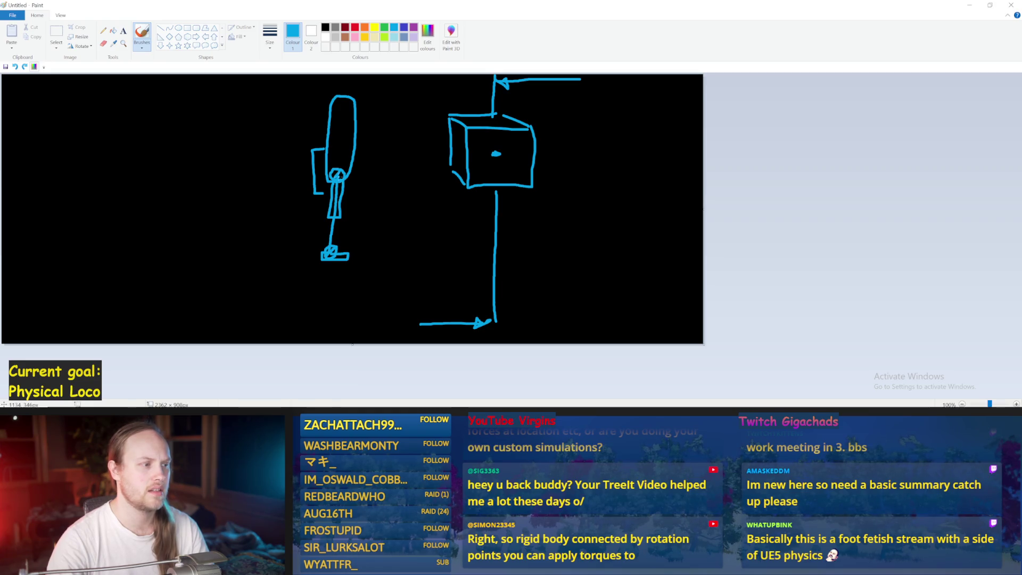
{"action": "key", "text": "ctrl+z"}
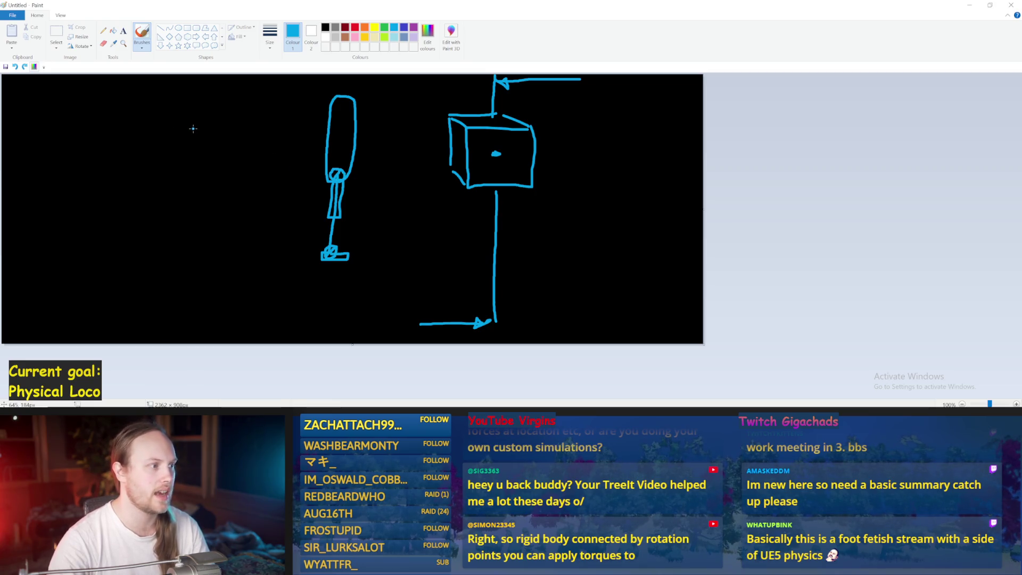
Sketch a new limb left of the leg figure with a bent segment beside its joint.
{"action": "mouse_move", "coordinate": [159, 181]}
{"action": "left_mouse_down"}
{"action": "mouse_move", "coordinate": [151, 223]}
{"action": "mouse_move", "coordinate": [159, 179]}
{"action": "mouse_move", "coordinate": [157, 216]}
{"action": "mouse_move", "coordinate": [193, 218]}
{"action": "mouse_move", "coordinate": [153, 179]}
{"action": "mouse_move", "coordinate": [174, 175]}
{"action": "mouse_move", "coordinate": [173, 237]}
{"action": "mouse_move", "coordinate": [193, 191]}
{"action": "mouse_move", "coordinate": [179, 121]}
{"action": "mouse_move", "coordinate": [205, 102]}
{"action": "mouse_move", "coordinate": [196, 152]}
{"action": "mouse_move", "coordinate": [179, 156]}
{"action": "mouse_move", "coordinate": [192, 168]}
{"action": "mouse_move", "coordinate": [185, 156]}
{"action": "left_mouse_up"}
{"action": "key", "text": "ctrl+z"}
{"action": "key", "text": "ctrl+z"}
{"action": "key", "text": "ctrl+z"}
{"action": "key", "text": "ctrl+z"}
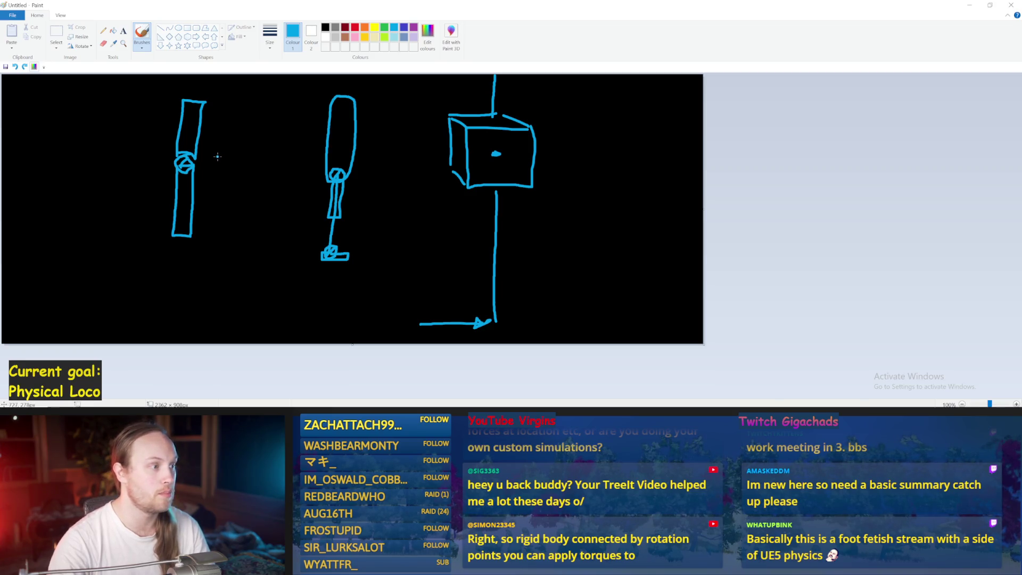
{"action": "mouse_move", "coordinate": [217, 156]}
{"action": "left_mouse_down"}
{"action": "mouse_move", "coordinate": [269, 131]}
{"action": "mouse_move", "coordinate": [256, 109]}
{"action": "mouse_move", "coordinate": [213, 144]}
{"action": "left_mouse_up"}
{"action": "key", "text": "ctrl+z"}
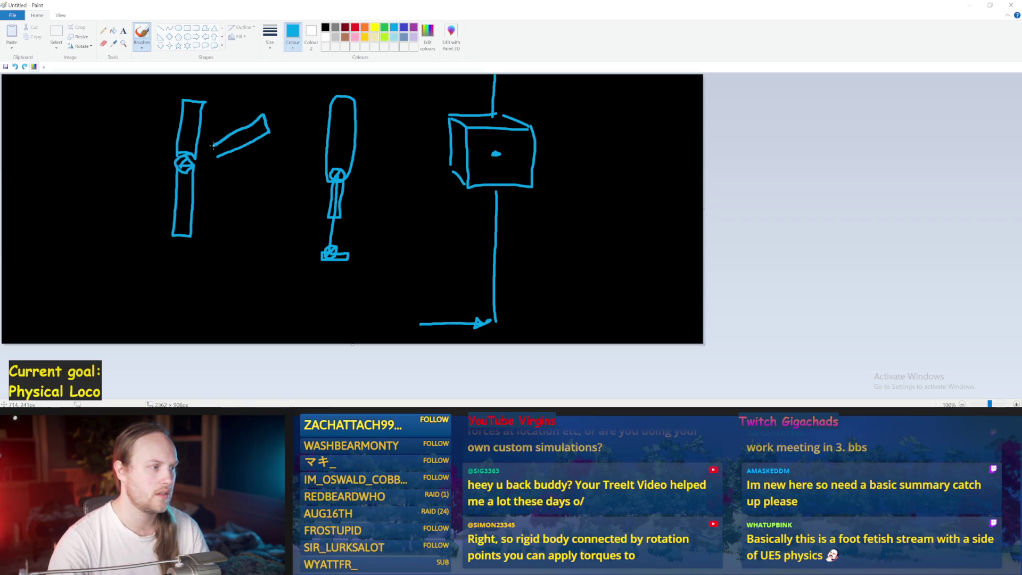
Add a second limb segment bending down-right, then switch back to the Unreal level editor.
{"action": "mouse_move", "coordinate": [221, 163]}
{"action": "left_mouse_down"}
{"action": "mouse_move", "coordinate": [267, 193]}
{"action": "mouse_move", "coordinate": [251, 208]}
{"action": "mouse_move", "coordinate": [209, 154]}
{"action": "mouse_move", "coordinate": [250, 197]}
{"action": "left_mouse_up"}
{"action": "key", "text": "ctrl+z"}
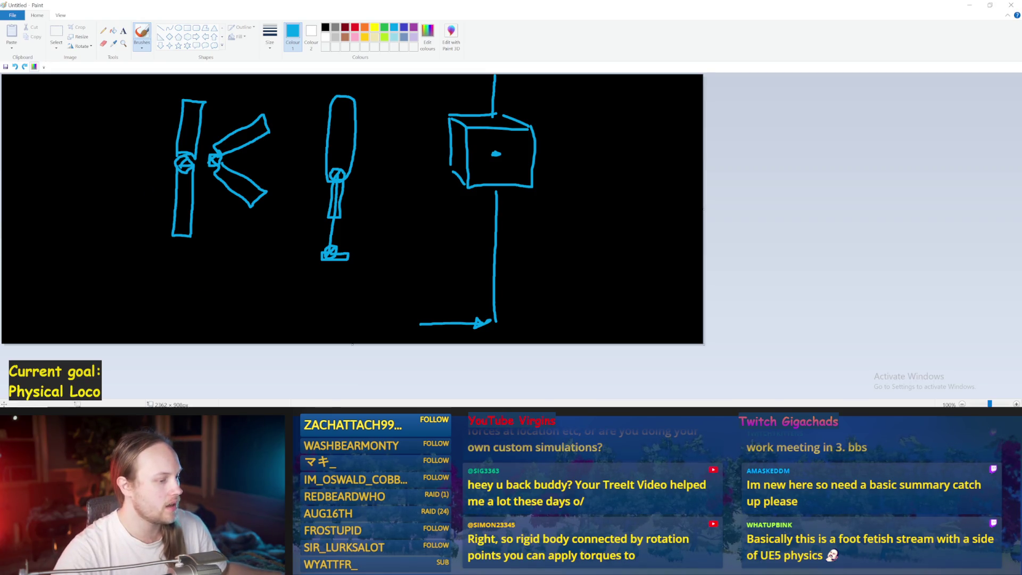
{"action": "left_click", "coordinate": [346, 379]}
Tilt the PPFeet_TestLevel viewport camera up, glance back at the Paint sketch, and return to Unreal.
{"action": "scroll", "coordinate": [405, 191], "scroll_direction": "down", "scroll_amount": 5}
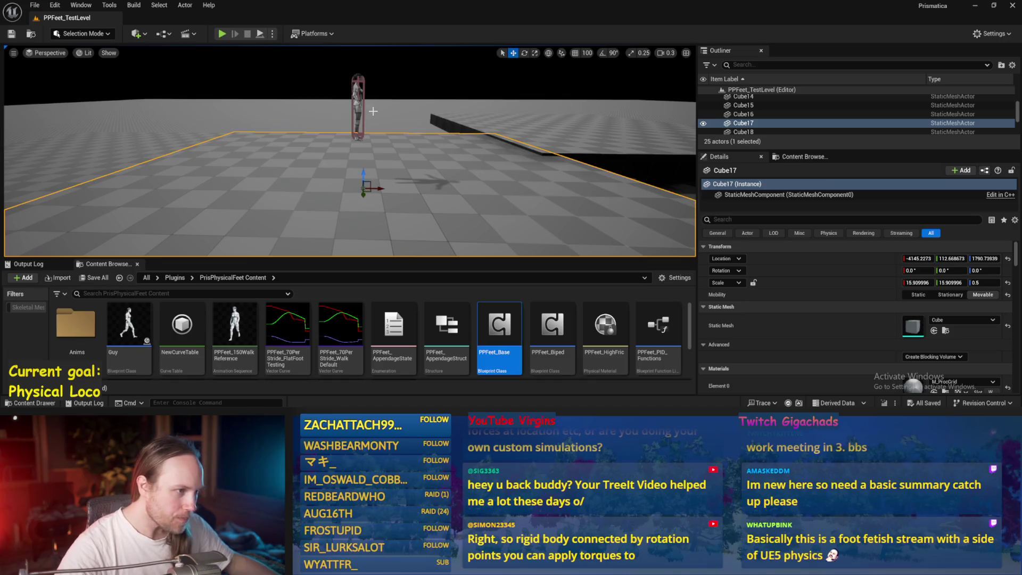
{"action": "left_click_drag", "start_coordinate": [370, 124], "coordinate": [371, 97]}
{"action": "key", "text": "alt+Tab"}
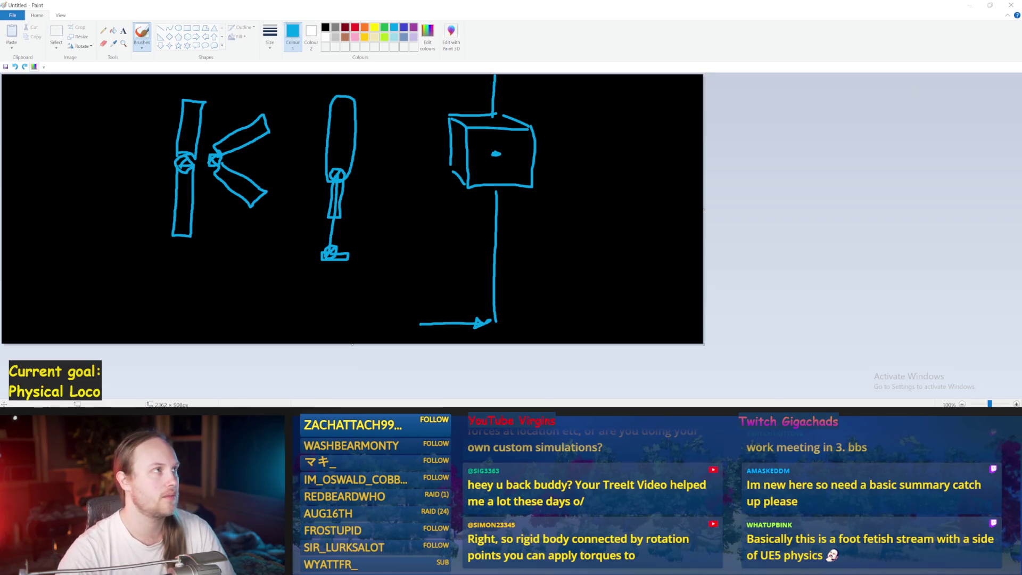
{"action": "key", "text": "alt+Tab"}
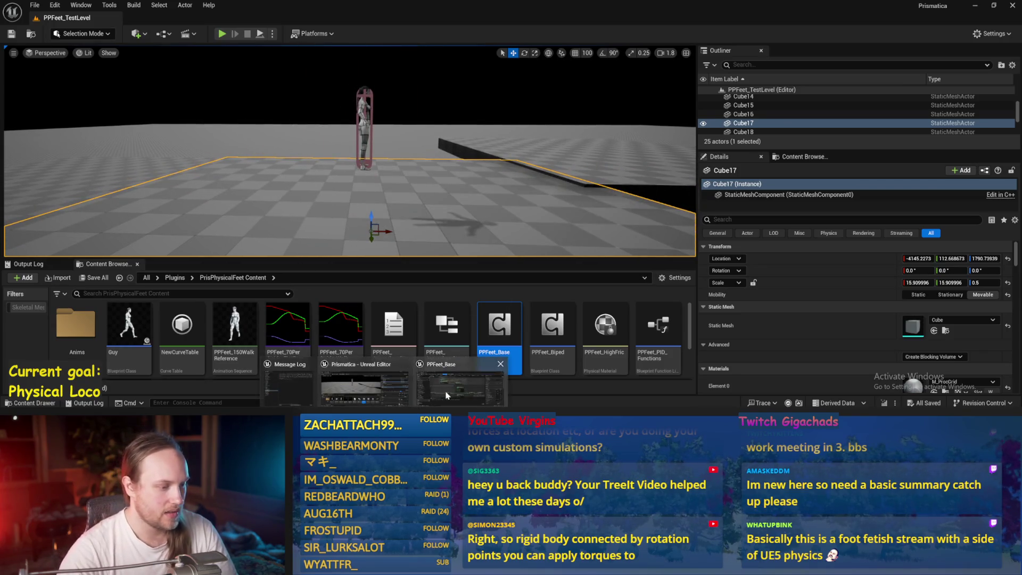
Open PPFeet_Base, shift the CHEATING HA HA comment and its nodes right, and save.
{"action": "double_click", "coordinate": [500, 341]}
{"action": "scroll", "coordinate": [579, 279], "scroll_direction": "down", "scroll_amount": 3}
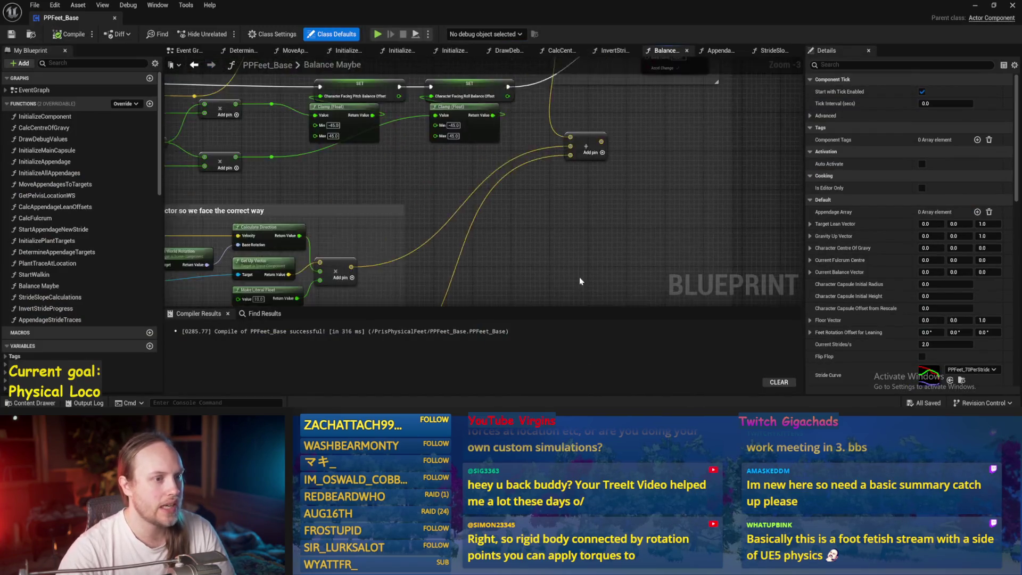
{"action": "scroll", "coordinate": [611, 206], "scroll_direction": "up", "scroll_amount": 7}
{"action": "left_click_drag", "start_coordinate": [520, 99], "coordinate": [494, 129]}
{"action": "mouse_move", "coordinate": [598, 92]}
{"action": "left_mouse_down"}
{"action": "mouse_move", "coordinate": [681, 140]}
{"action": "mouse_move", "coordinate": [650, 195]}
{"action": "mouse_move", "coordinate": [615, 185]}
{"action": "mouse_move", "coordinate": [697, 177]}
{"action": "left_mouse_up"}
{"action": "left_click_drag", "start_coordinate": [483, 231], "coordinate": [569, 175]}
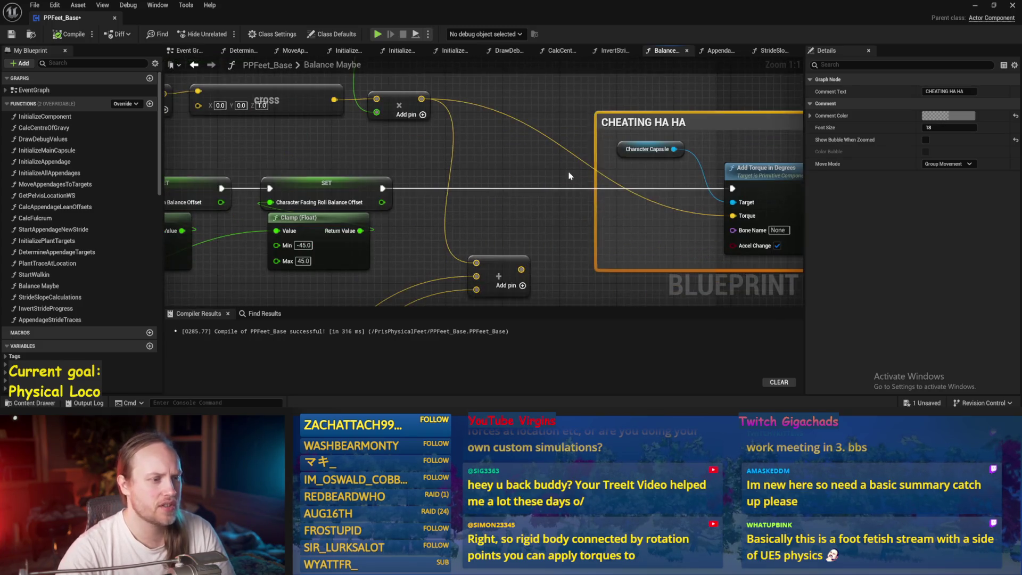
{"action": "left_click", "coordinate": [569, 176]}
{"action": "key", "text": "ctrl+s"}
Look over the PID Update and tuning-comment nodes, then recompile PPFeet_Base.
{"action": "scroll", "coordinate": [569, 175], "scroll_direction": "down", "scroll_amount": 3}
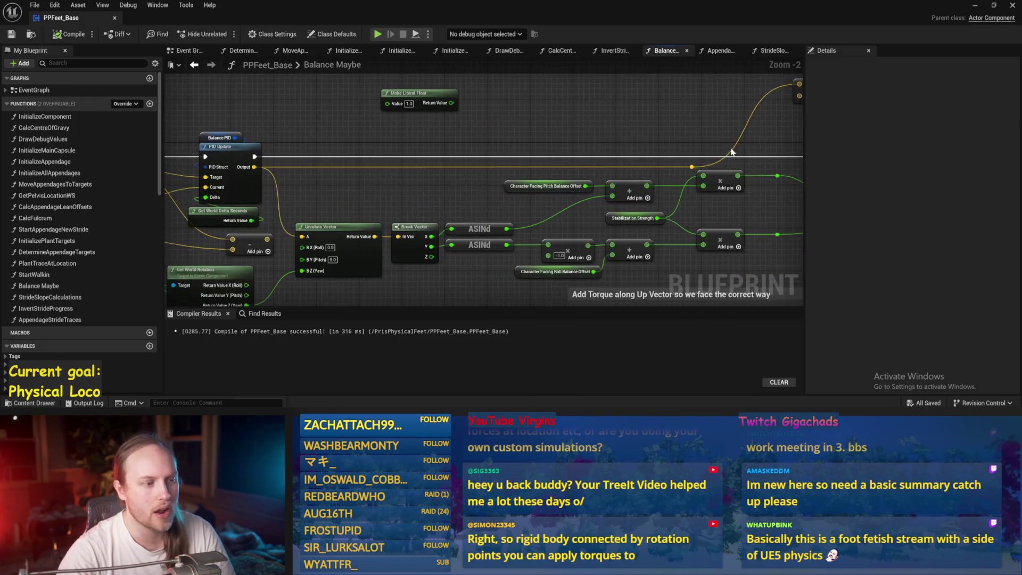
{"action": "left_click_drag", "start_coordinate": [529, 170], "coordinate": [760, 171]}
{"action": "left_click_drag", "start_coordinate": [438, 202], "coordinate": [437, 201]}
{"action": "left_click", "coordinate": [384, 192]}
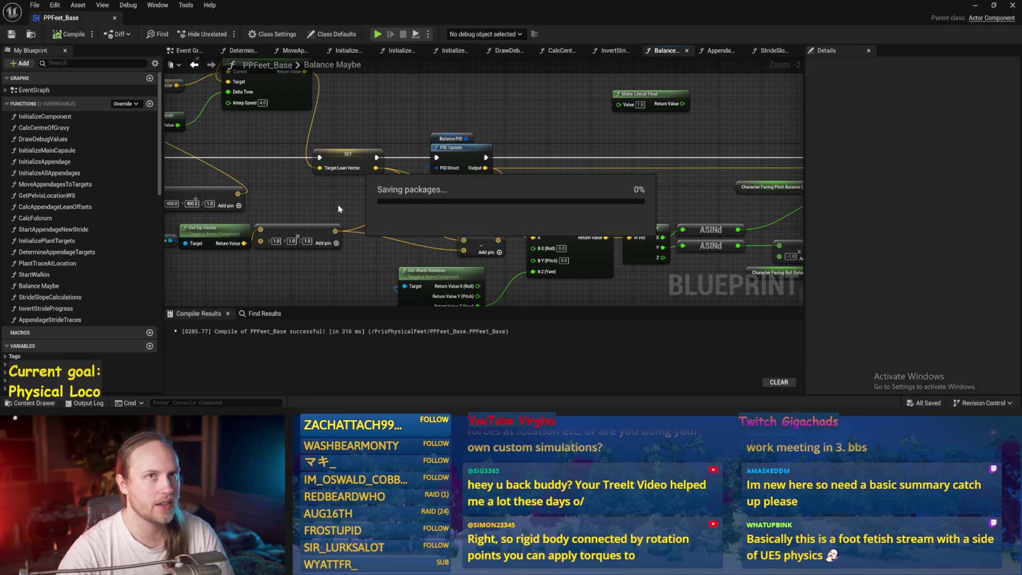
{"action": "mouse_move", "coordinate": [392, 110]}
{"action": "left_mouse_down"}
{"action": "mouse_move", "coordinate": [463, 162]}
{"action": "mouse_move", "coordinate": [574, 208]}
{"action": "left_mouse_up"}
{"action": "left_click_drag", "start_coordinate": [373, 160], "coordinate": [564, 207]}
{"action": "left_click_drag", "start_coordinate": [530, 114], "coordinate": [512, 168]}
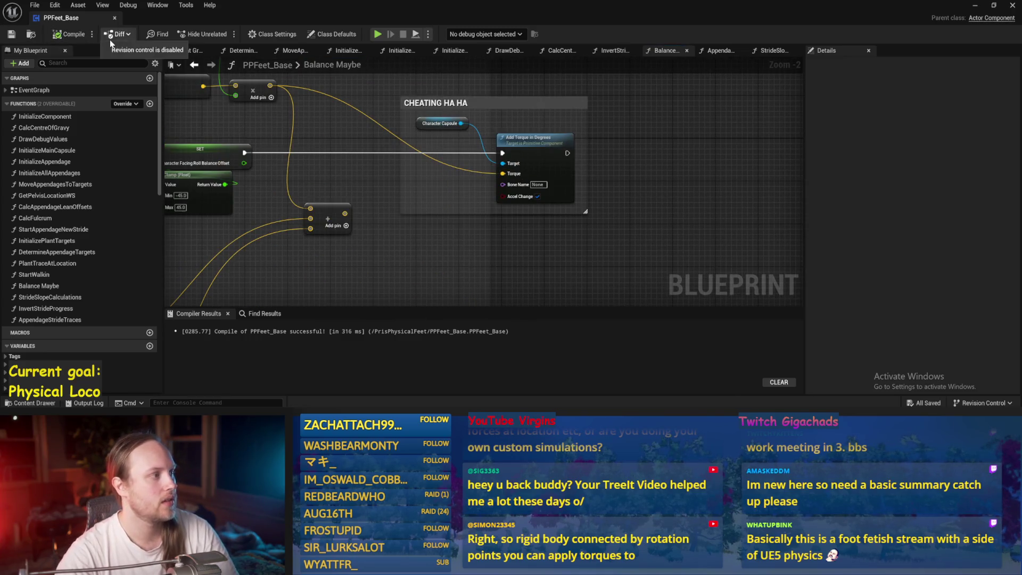
{"action": "left_click", "coordinate": [69, 34]}
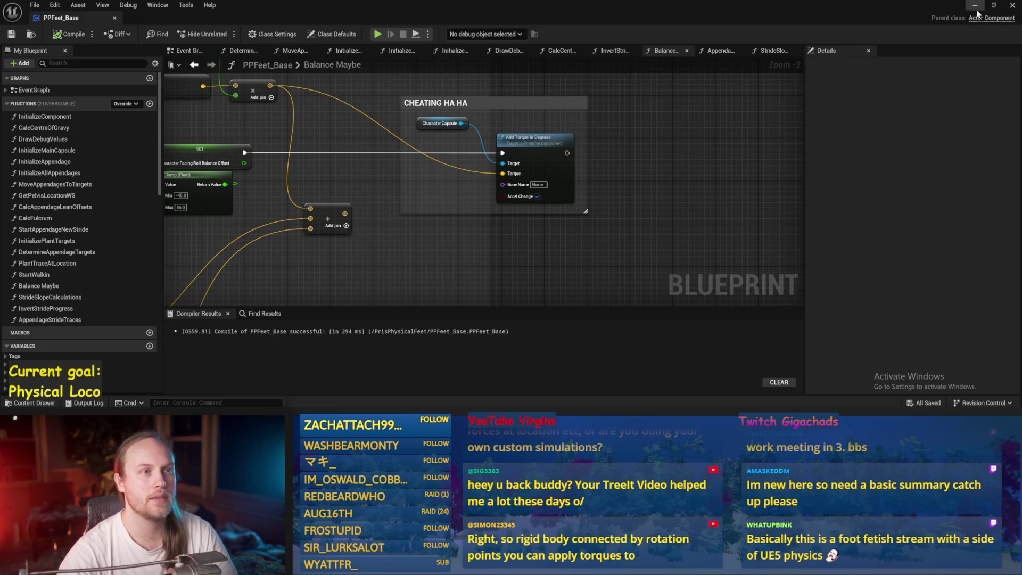
{"action": "left_click", "coordinate": [976, 7]}
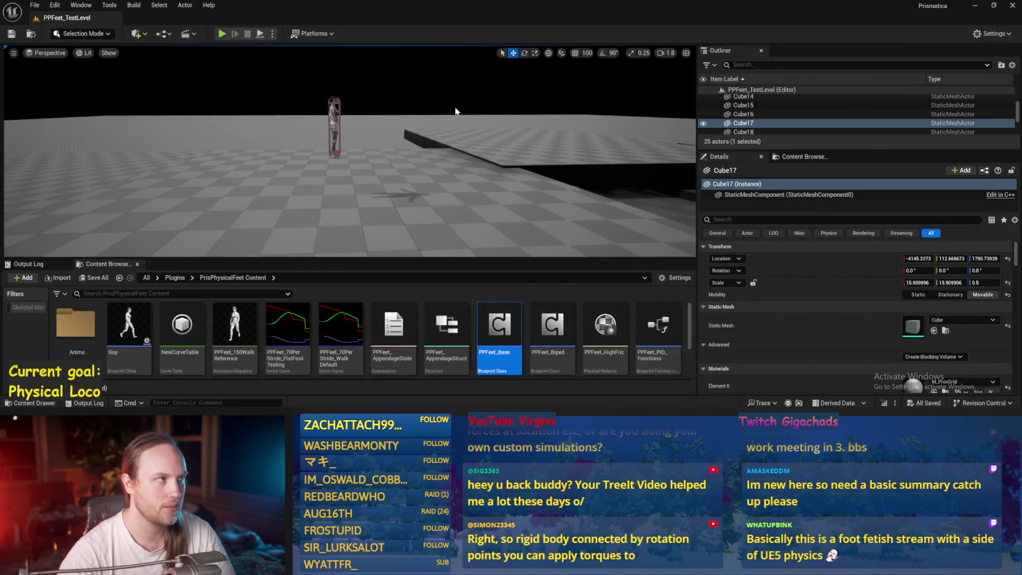
Play the level and tilt Cube17 to about 11°, then about -43°, before stopping.
{"action": "mouse_move", "coordinate": [414, 133]}
{"action": "left_mouse_down"}
{"action": "mouse_move", "coordinate": [392, 113]}
{"action": "mouse_move", "coordinate": [376, 125]}
{"action": "left_mouse_up"}
{"action": "key", "text": "alt+p"}
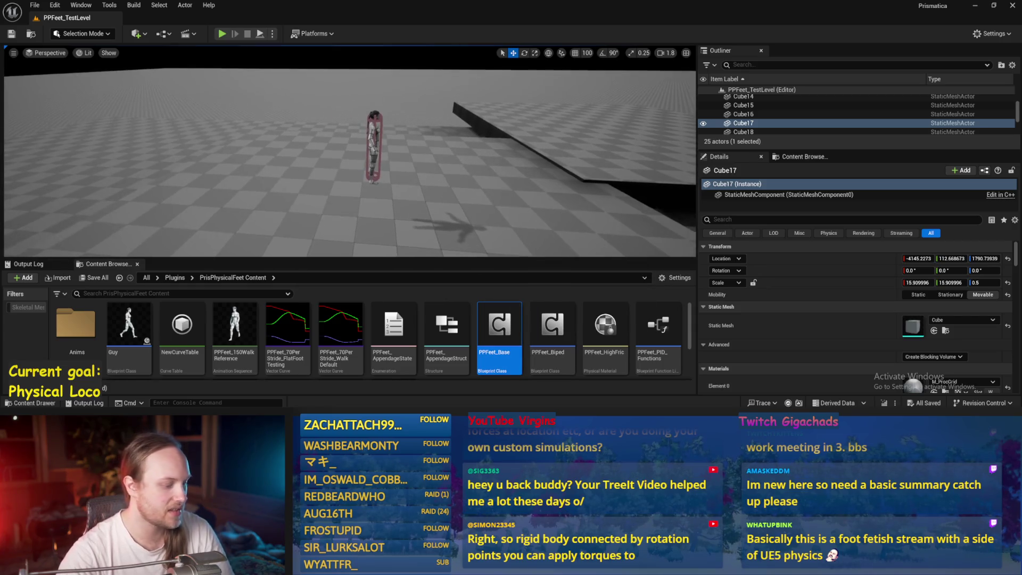
{"action": "key", "text": "e"}
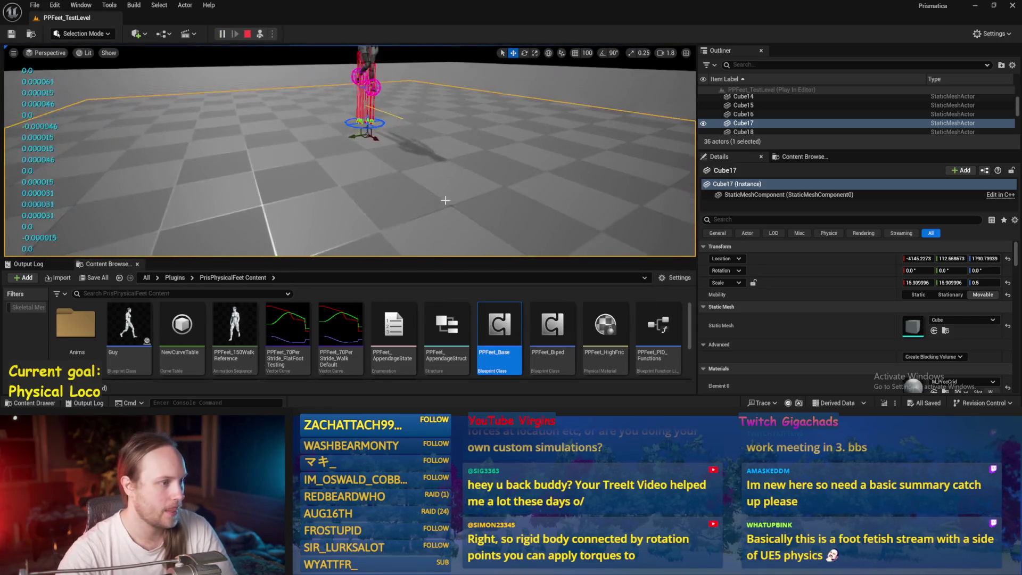
{"action": "mouse_move", "coordinate": [396, 154]}
{"action": "left_mouse_down"}
{"action": "mouse_move", "coordinate": [411, 149]}
{"action": "mouse_move", "coordinate": [436, 169]}
{"action": "mouse_move", "coordinate": [416, 203]}
{"action": "mouse_move", "coordinate": [386, 210]}
{"action": "mouse_move", "coordinate": [432, 157]}
{"action": "mouse_move", "coordinate": [418, 137]}
{"action": "mouse_move", "coordinate": [416, 156]}
{"action": "mouse_move", "coordinate": [392, 154]}
{"action": "left_mouse_up"}
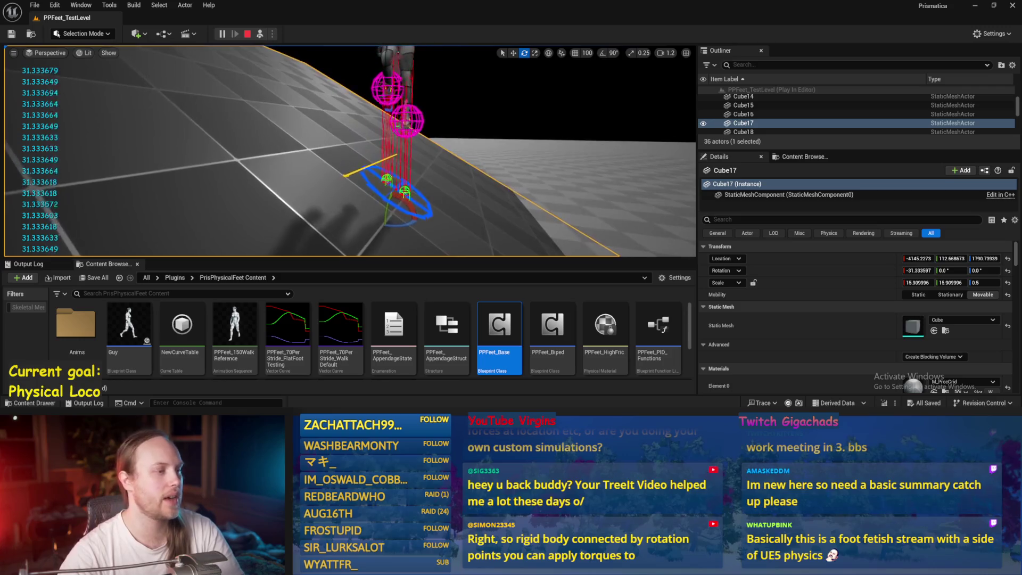
{"action": "left_click_drag", "start_coordinate": [370, 191], "coordinate": [363, 181]}
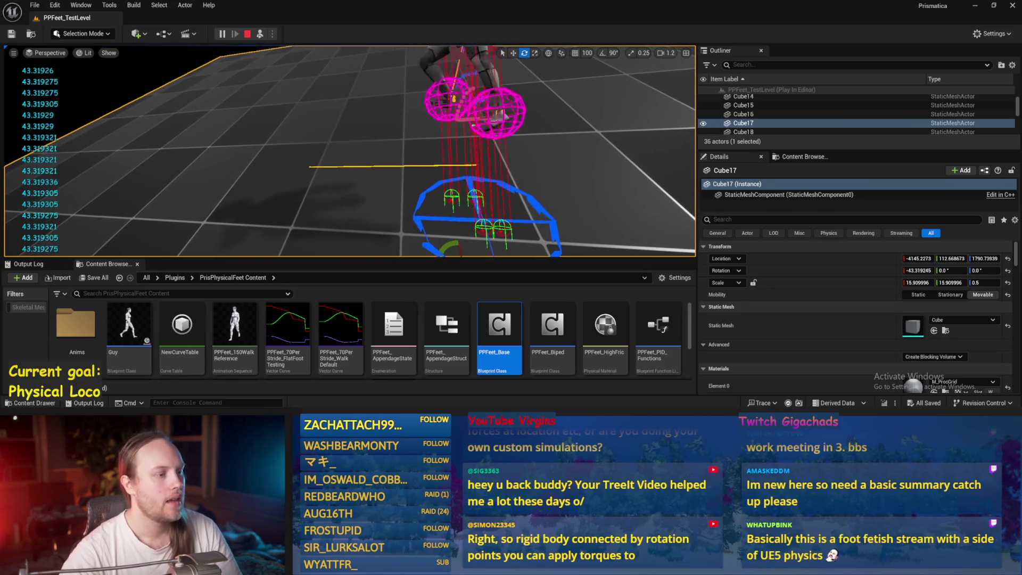
{"action": "key", "text": "Escape"}
Play again, tilt Cube17 to about -46°, and lower it beneath the character's feet.
{"action": "mouse_move", "coordinate": [382, 133]}
{"action": "left_mouse_down"}
{"action": "mouse_move", "coordinate": [396, 128]}
{"action": "mouse_move", "coordinate": [394, 112]}
{"action": "mouse_move", "coordinate": [383, 132]}
{"action": "left_mouse_up"}
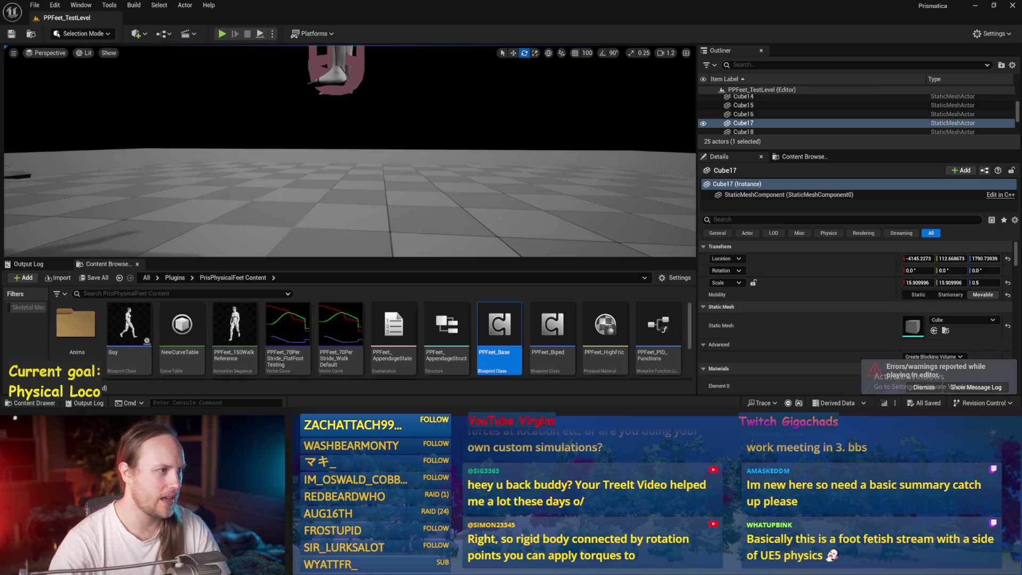
{"action": "key", "text": "alt+p"}
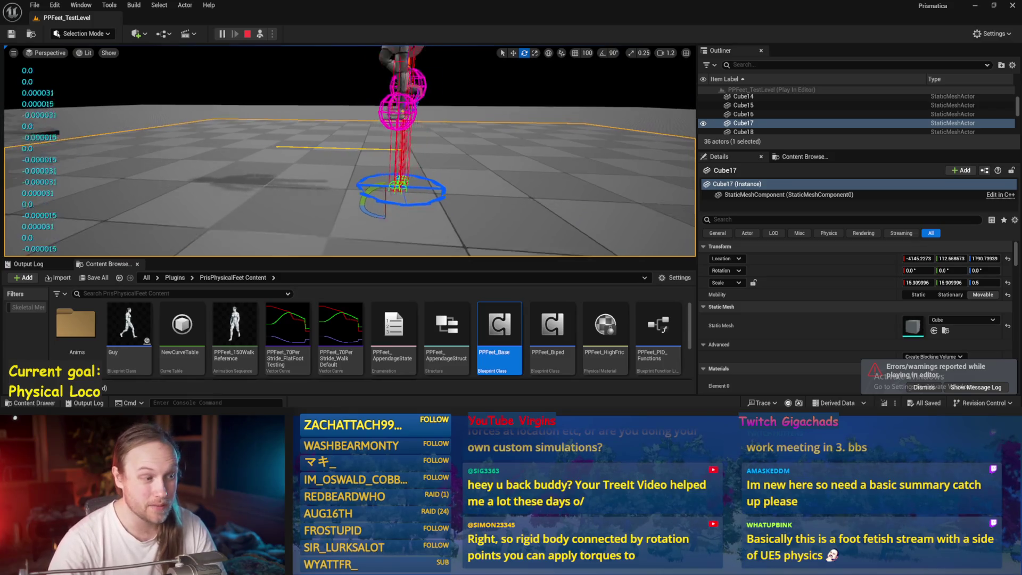
{"action": "key", "text": "w"}
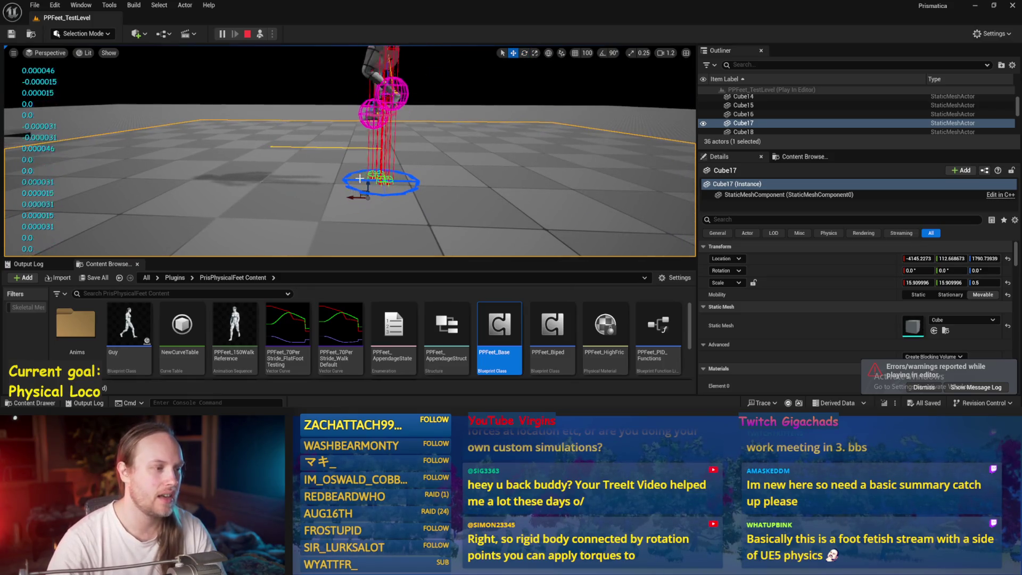
{"action": "key", "text": "e"}
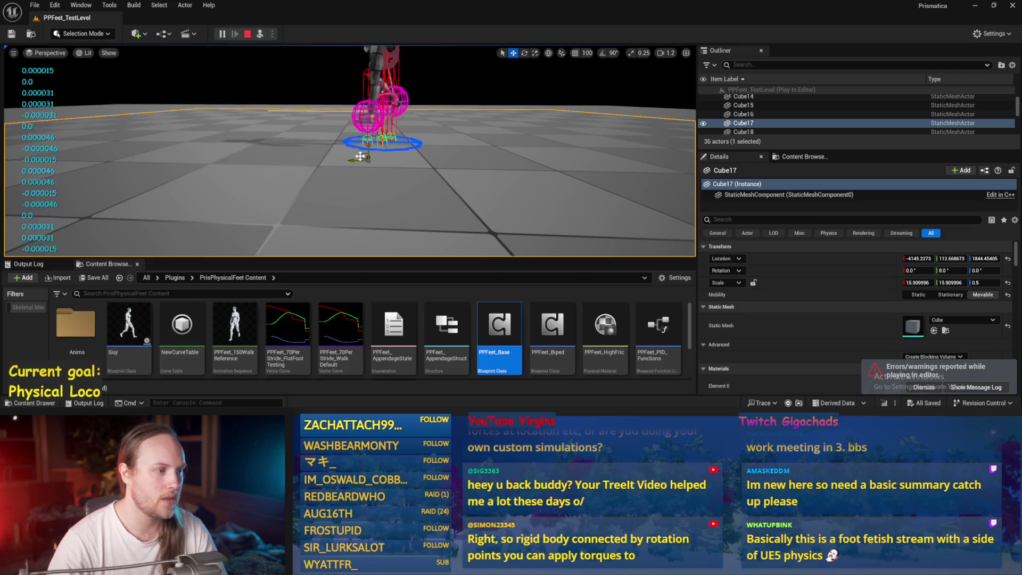
{"action": "mouse_move", "coordinate": [351, 147]}
{"action": "left_mouse_down"}
{"action": "mouse_move", "coordinate": [345, 186]}
{"action": "mouse_move", "coordinate": [365, 179]}
{"action": "left_mouse_up"}
{"action": "key", "text": "w"}
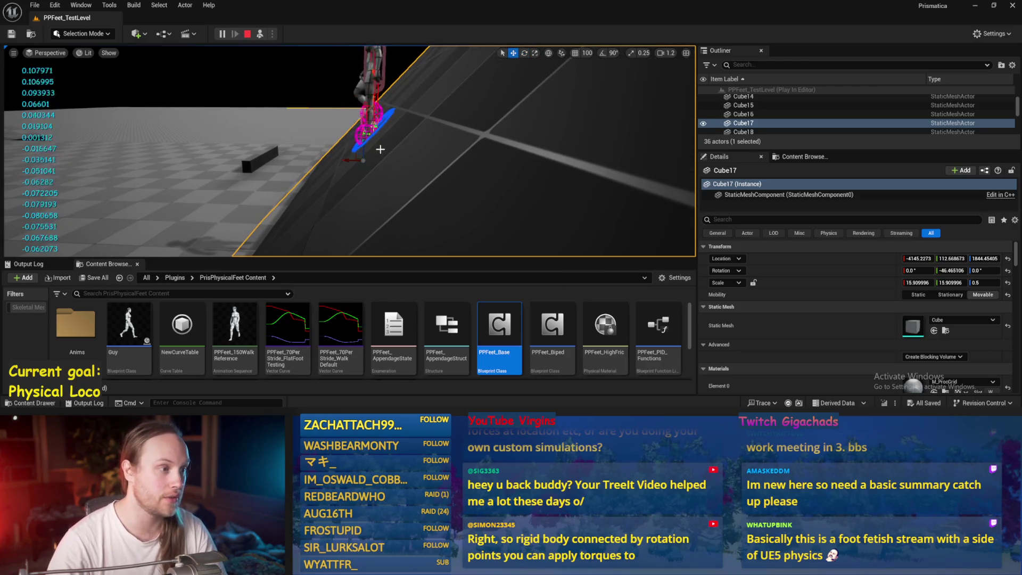
{"action": "left_click_drag", "start_coordinate": [361, 143], "coordinate": [361, 156]}
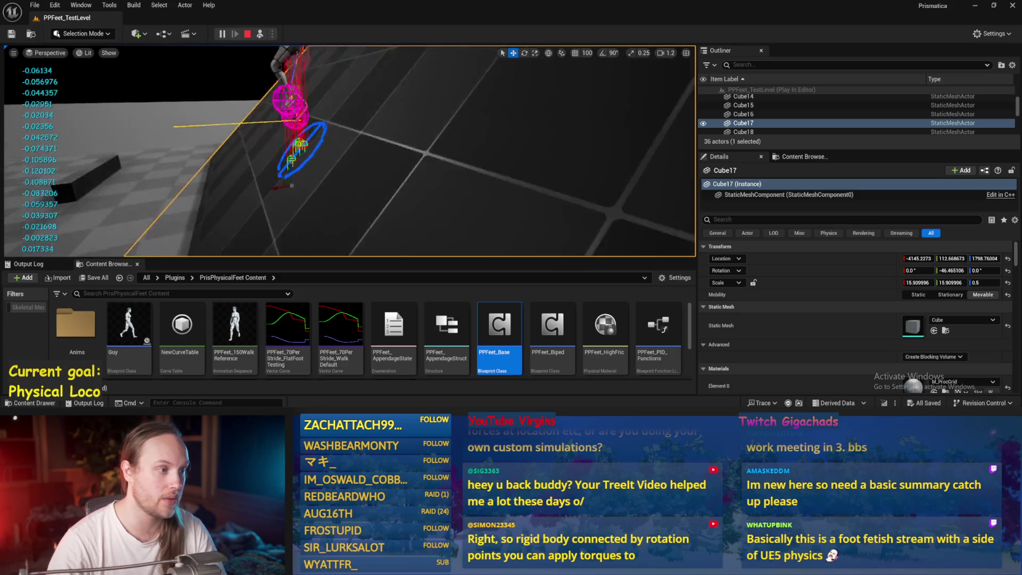
{"action": "scroll", "coordinate": [260, 85], "scroll_direction": "down", "scroll_amount": 5}
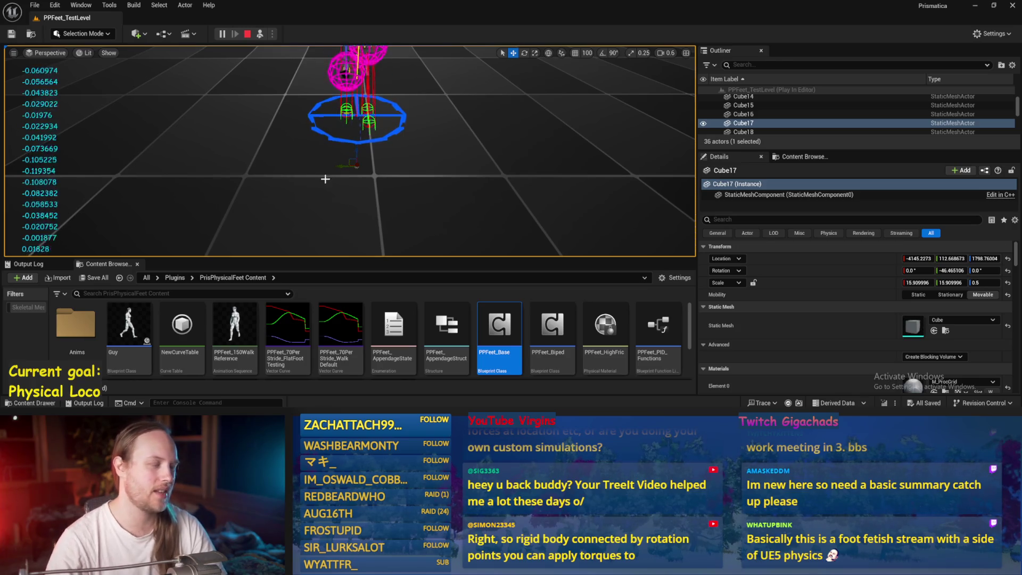
{"action": "scroll", "coordinate": [407, 163], "scroll_direction": "up", "scroll_amount": 3}
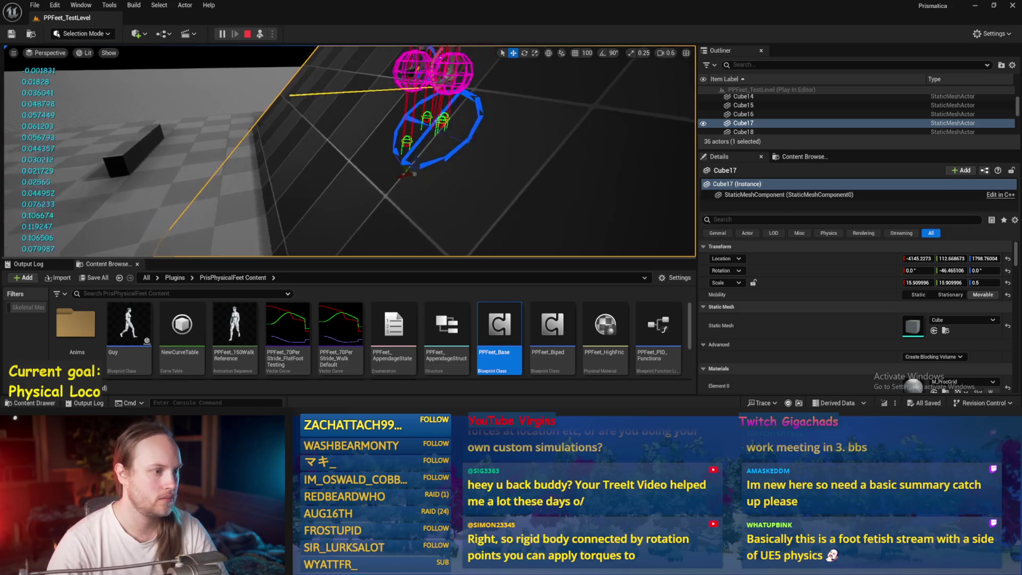
Reset Cube17's Y rotation to 0, tilt it about 20.55°, then end the session.
{"action": "key", "text": "e"}
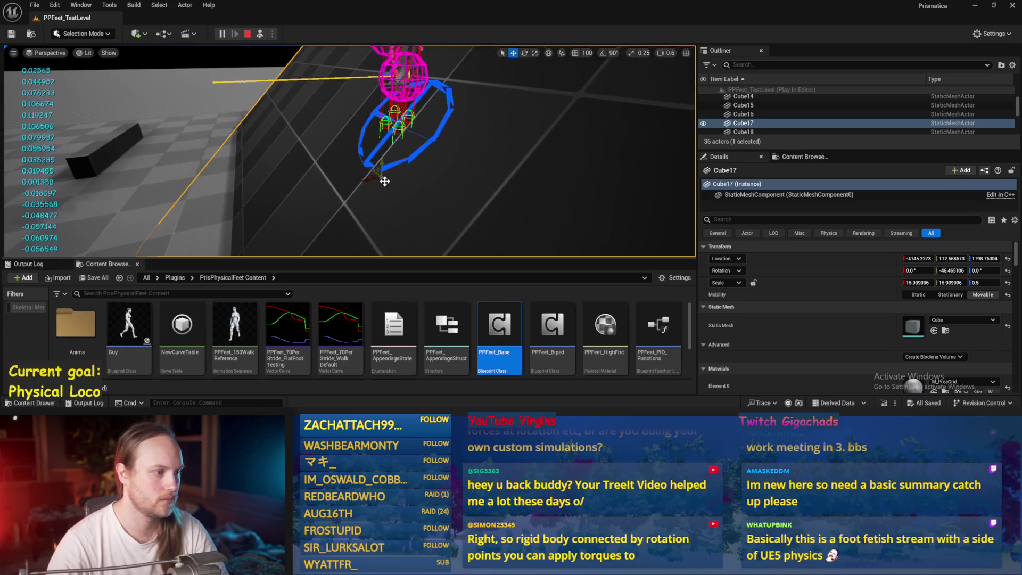
{"action": "left_click", "coordinate": [952, 270]}
{"action": "type", "text": "0"}
{"action": "key", "text": "Return"}
{"action": "mouse_move", "coordinate": [390, 179]}
{"action": "left_mouse_down"}
{"action": "mouse_move", "coordinate": [431, 170]}
{"action": "mouse_move", "coordinate": [367, 178]}
{"action": "left_mouse_up"}
{"action": "mouse_move", "coordinate": [346, 113]}
{"action": "left_mouse_down"}
{"action": "mouse_move", "coordinate": [372, 113]}
{"action": "mouse_move", "coordinate": [346, 113]}
{"action": "mouse_move", "coordinate": [349, 126]}
{"action": "left_mouse_up"}
{"action": "key", "text": "Escape"}
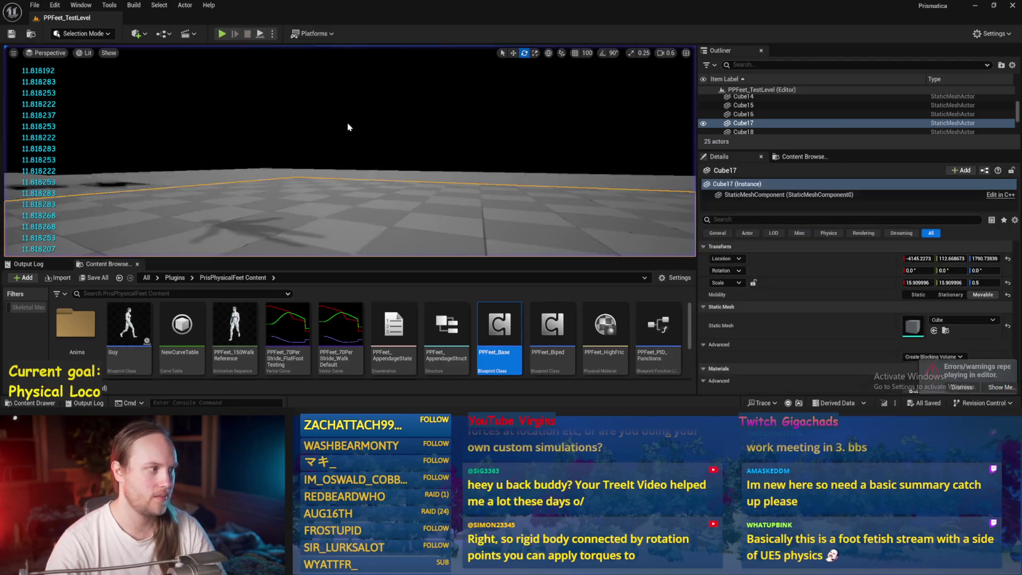
Start playing and tilt Cube17 to about -31.84° pitch, shifting it slightly lower.
{"action": "left_click", "coordinate": [261, 35]}
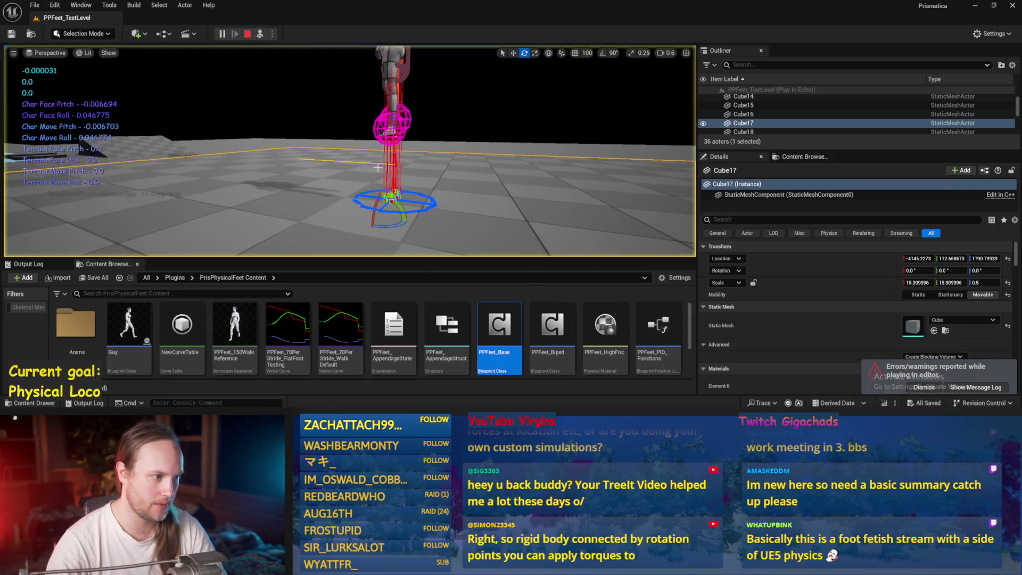
{"action": "key", "text": "w"}
{"action": "key", "text": "e"}
{"action": "left_click_drag", "start_coordinate": [381, 168], "coordinate": [398, 173]}
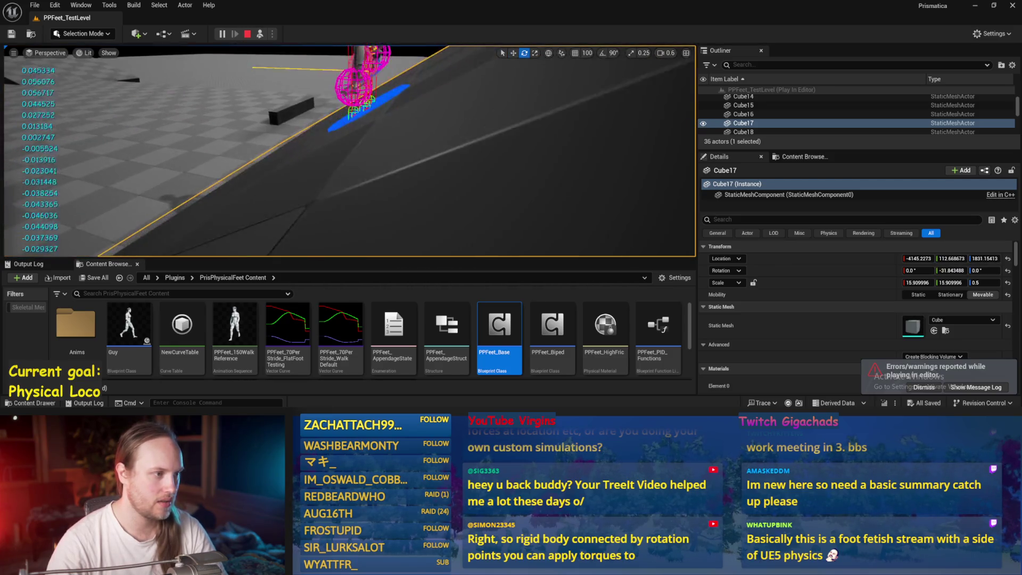
{"action": "key", "text": "w"}
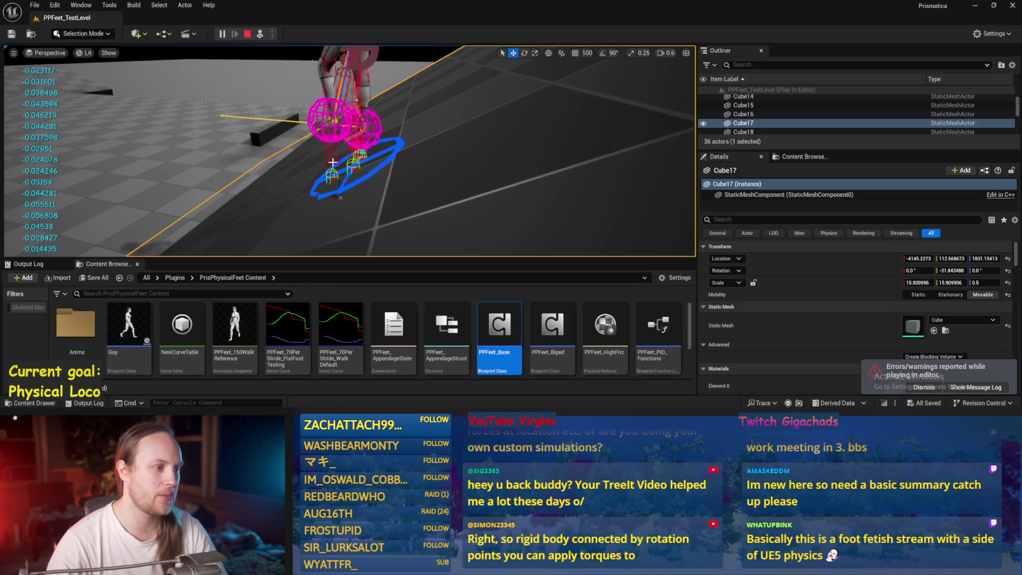
{"action": "left_click_drag", "start_coordinate": [342, 187], "coordinate": [361, 200]}
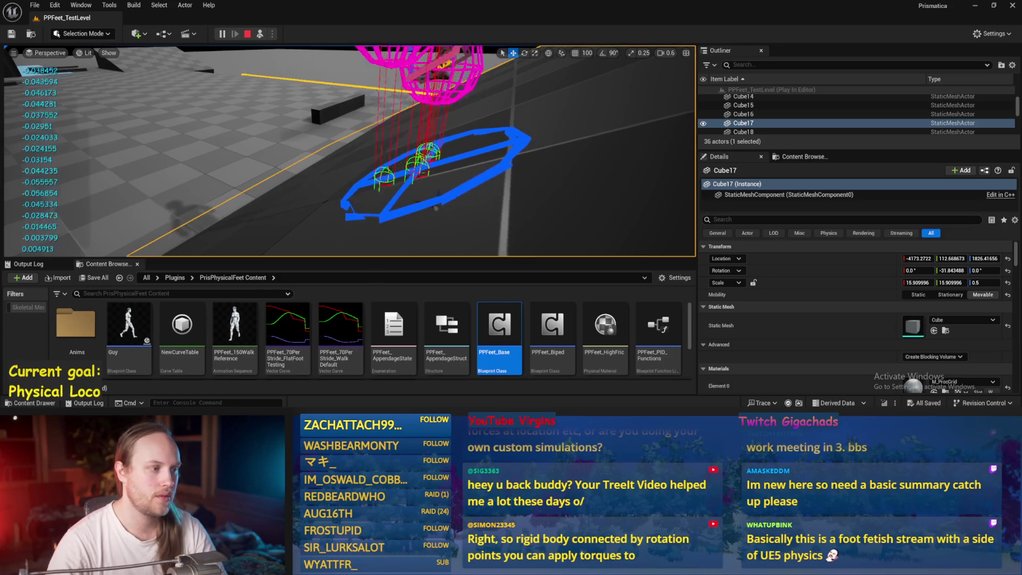
Turn Cube17 63.90° about Z, stop playing, and show the Event Graph.
{"action": "key", "text": "e"}
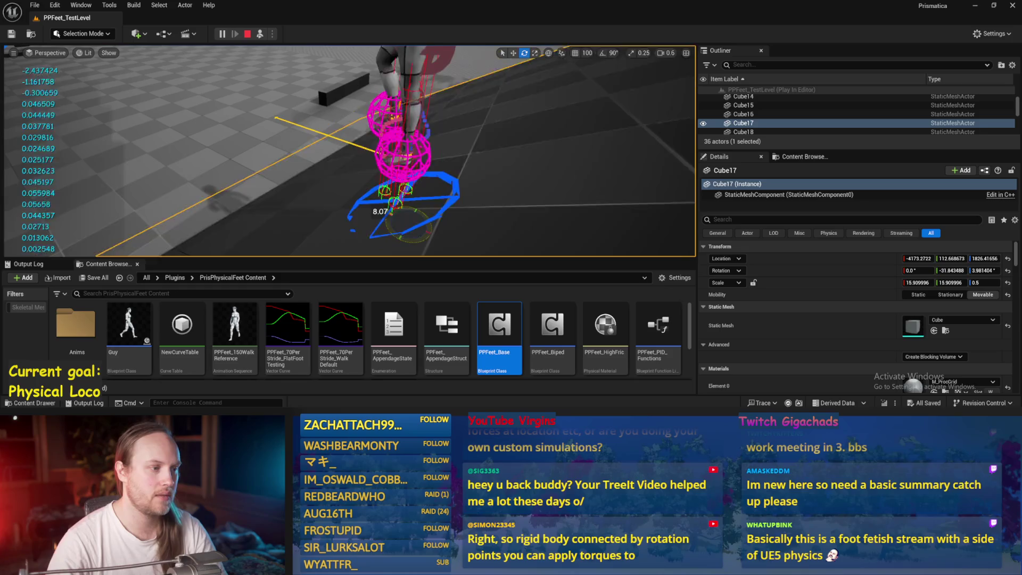
{"action": "mouse_move", "coordinate": [412, 237]}
{"action": "left_mouse_down"}
{"action": "mouse_move", "coordinate": [437, 229]}
{"action": "mouse_move", "coordinate": [405, 234]}
{"action": "mouse_move", "coordinate": [418, 232]}
{"action": "left_mouse_up"}
{"action": "key", "text": "Escape"}
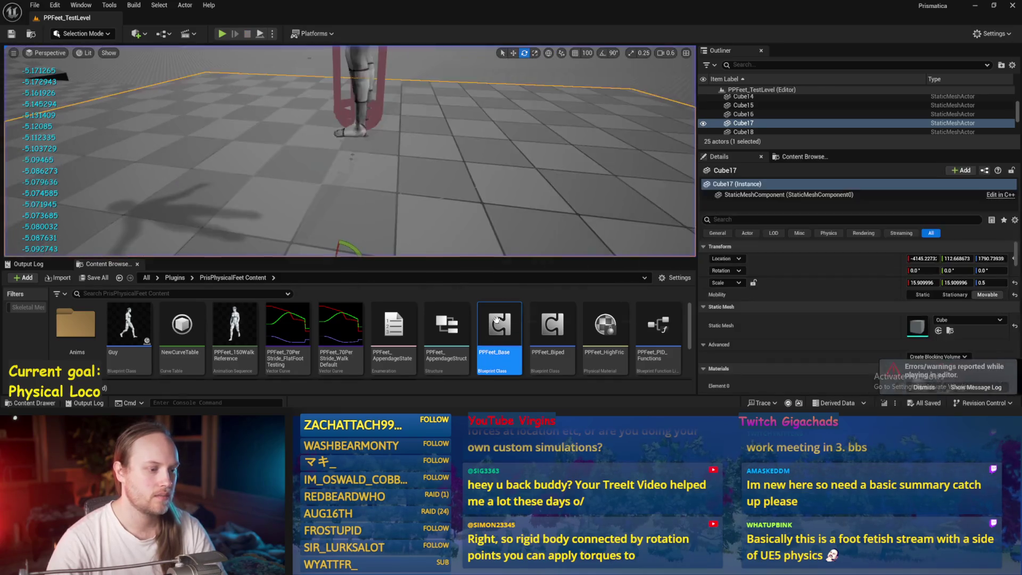
{"action": "left_click", "coordinate": [195, 63]}
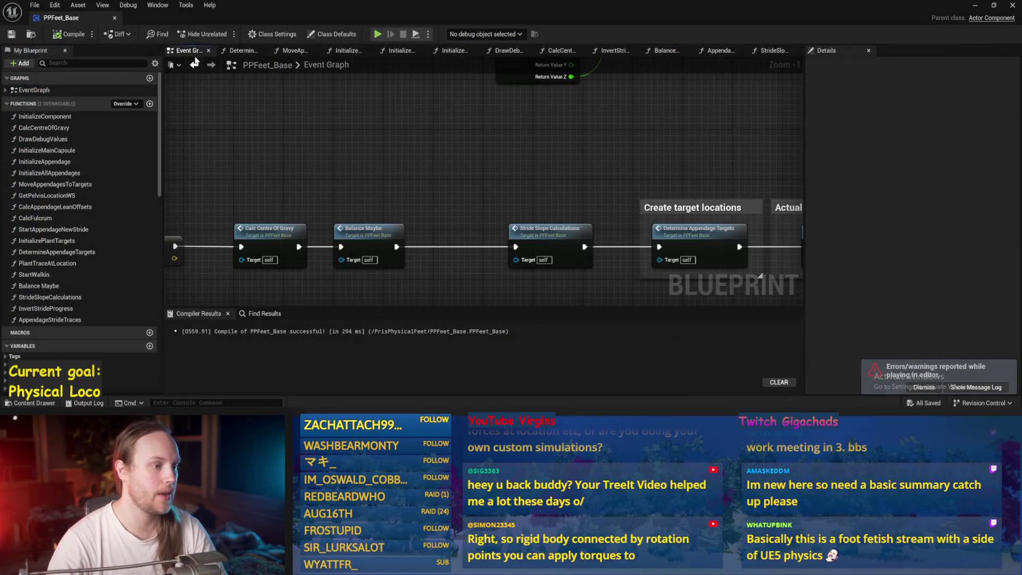
Open AppendageStrideTraces, move the Clamp Axis and Add nodes up-left, and save.
{"action": "mouse_move", "coordinate": [760, 276]}
{"action": "left_mouse_down"}
{"action": "mouse_move", "coordinate": [533, 223]}
{"action": "mouse_move", "coordinate": [430, 188]}
{"action": "mouse_move", "coordinate": [616, 170]}
{"action": "mouse_move", "coordinate": [452, 148]}
{"action": "left_mouse_up"}
{"action": "double_click", "coordinate": [433, 166]}
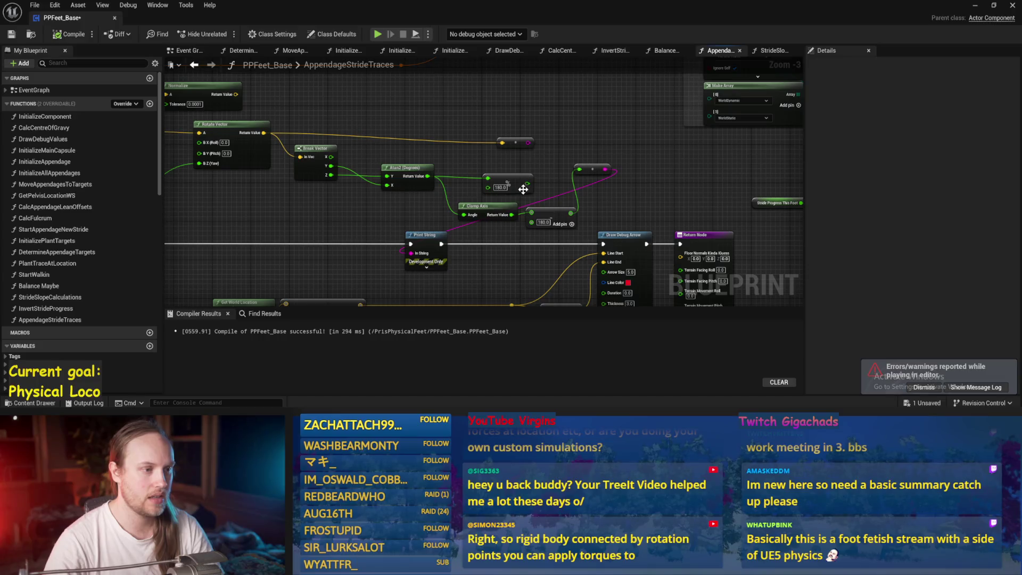
{"action": "mouse_move", "coordinate": [560, 196]}
{"action": "left_mouse_down"}
{"action": "mouse_move", "coordinate": [458, 234]}
{"action": "mouse_move", "coordinate": [464, 173]}
{"action": "mouse_move", "coordinate": [429, 244]}
{"action": "mouse_move", "coordinate": [498, 186]}
{"action": "left_mouse_up"}
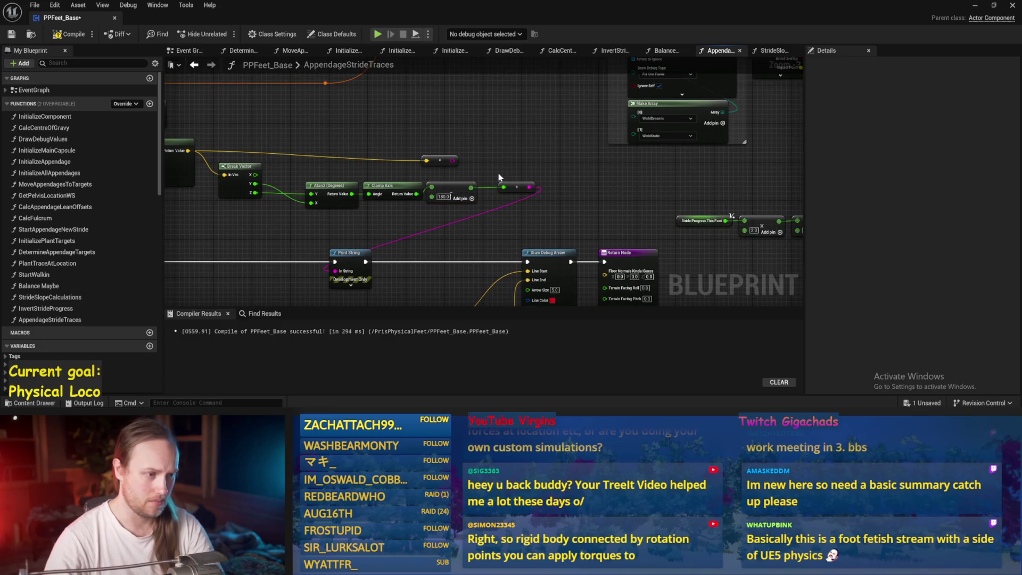
{"action": "left_click_drag", "start_coordinate": [491, 215], "coordinate": [512, 189]}
{"action": "key", "text": "ctrl+s"}
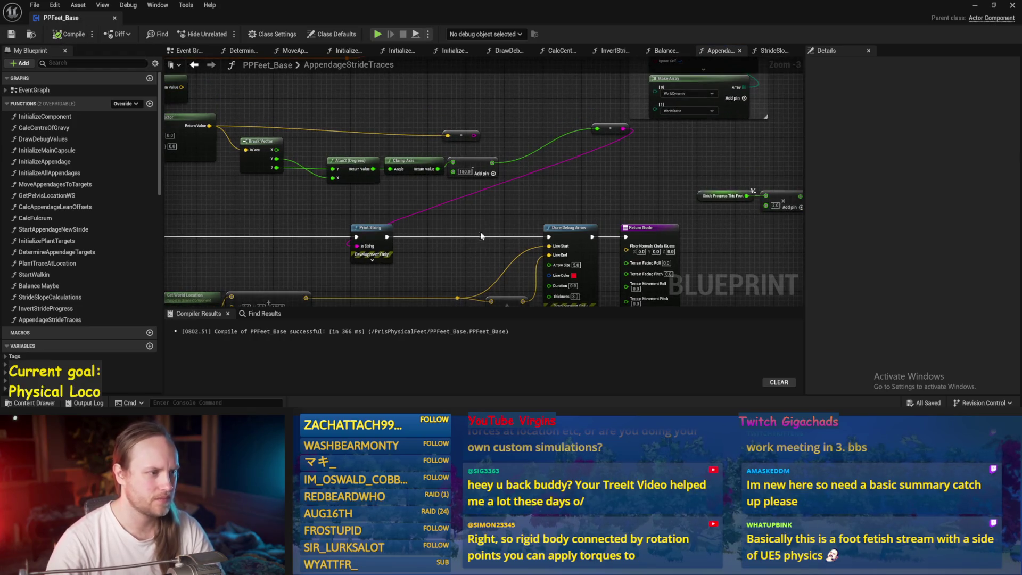
Move the Return Node right and wire the angle Add output into Terrain Facing Roll.
{"action": "left_click_drag", "start_coordinate": [482, 240], "coordinate": [543, 224]}
{"action": "left_click_drag", "start_coordinate": [301, 208], "coordinate": [445, 243]}
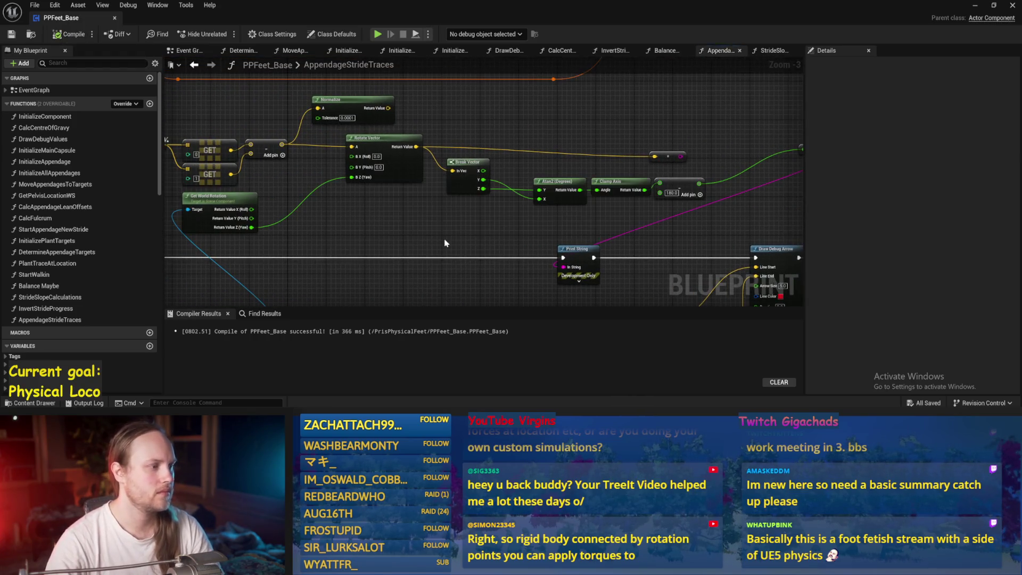
{"action": "left_click_drag", "start_coordinate": [565, 228], "coordinate": [411, 184]}
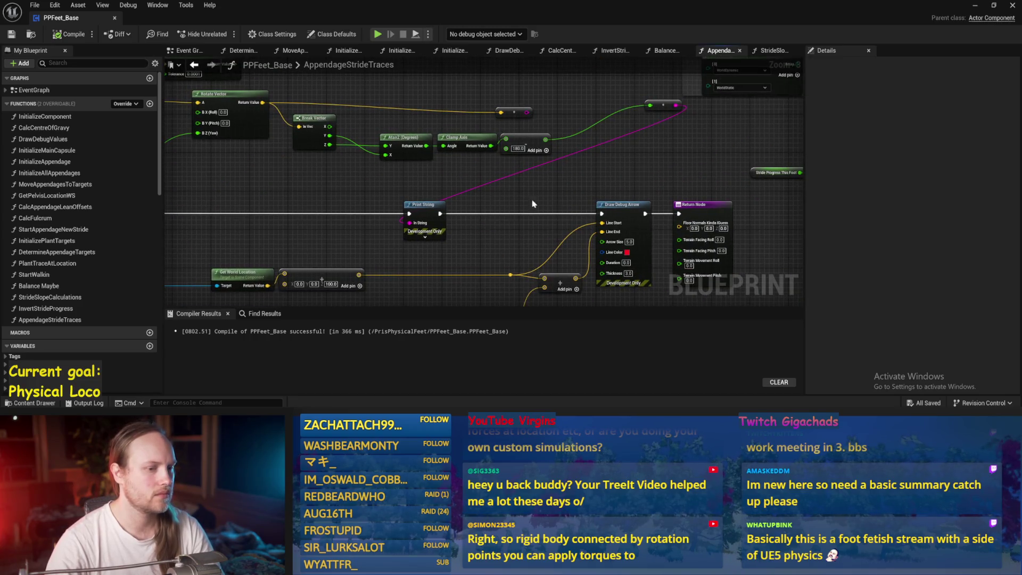
{"action": "left_click_drag", "start_coordinate": [553, 207], "coordinate": [510, 205]}
{"action": "left_click_drag", "start_coordinate": [547, 172], "coordinate": [624, 172]}
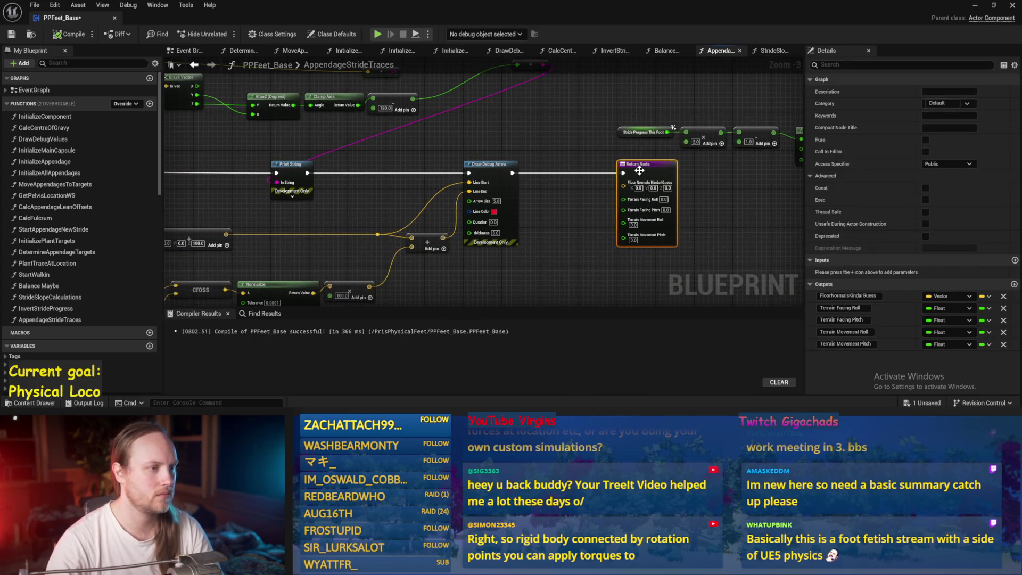
{"action": "left_click_drag", "start_coordinate": [571, 154], "coordinate": [475, 159]}
{"action": "mouse_move", "coordinate": [317, 104]}
{"action": "left_mouse_down"}
{"action": "mouse_move", "coordinate": [375, 123]}
{"action": "mouse_move", "coordinate": [526, 213]}
{"action": "mouse_move", "coordinate": [534, 245]}
{"action": "mouse_move", "coordinate": [530, 221]}
{"action": "left_mouse_up"}
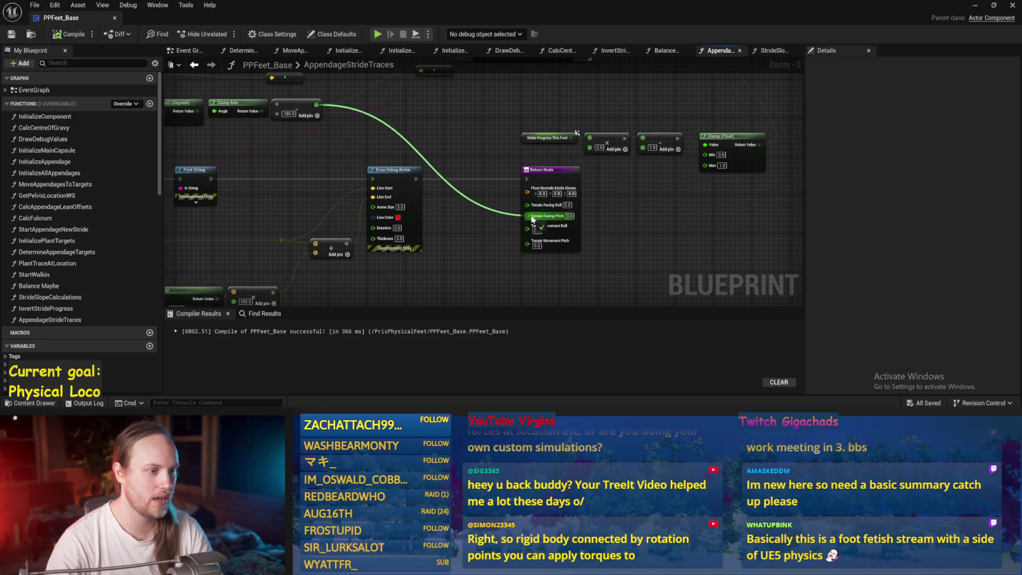
{"action": "left_click_drag", "start_coordinate": [526, 208], "coordinate": [527, 205]}
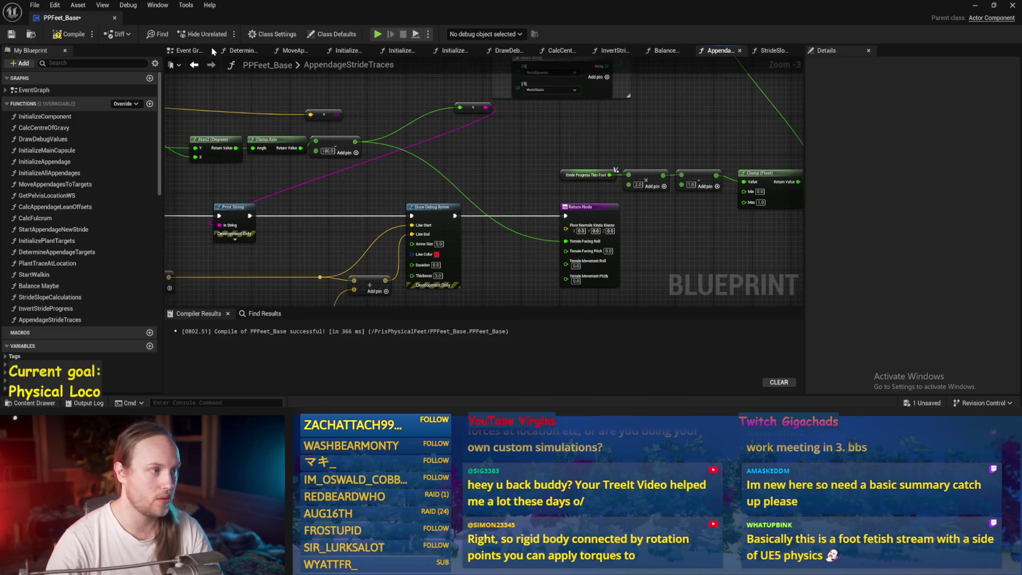
{"action": "left_click", "coordinate": [195, 65]}
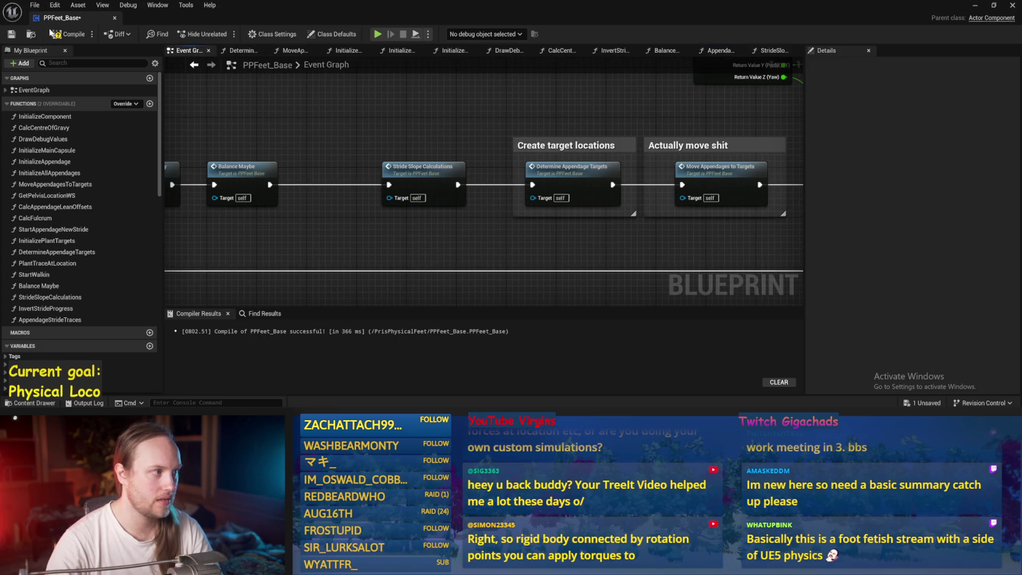
Open Stride Slope Calculations, compile with F7, save, and briefly play the test level.
{"action": "double_click", "coordinate": [433, 177]}
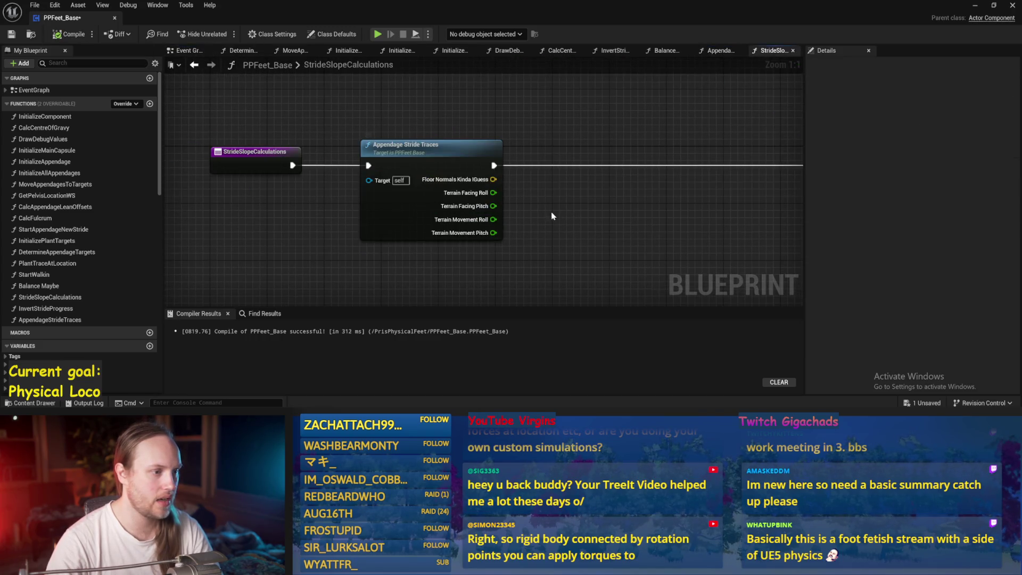
{"action": "mouse_move", "coordinate": [495, 194]}
{"action": "left_mouse_down"}
{"action": "mouse_move", "coordinate": [862, 196]}
{"action": "mouse_move", "coordinate": [662, 192]}
{"action": "mouse_move", "coordinate": [676, 244]}
{"action": "mouse_move", "coordinate": [696, 218]}
{"action": "mouse_move", "coordinate": [629, 197]}
{"action": "mouse_move", "coordinate": [637, 203]}
{"action": "mouse_move", "coordinate": [619, 213]}
{"action": "mouse_move", "coordinate": [653, 238]}
{"action": "left_mouse_up"}
{"action": "scroll", "coordinate": [662, 192], "scroll_direction": "down", "scroll_amount": 4}
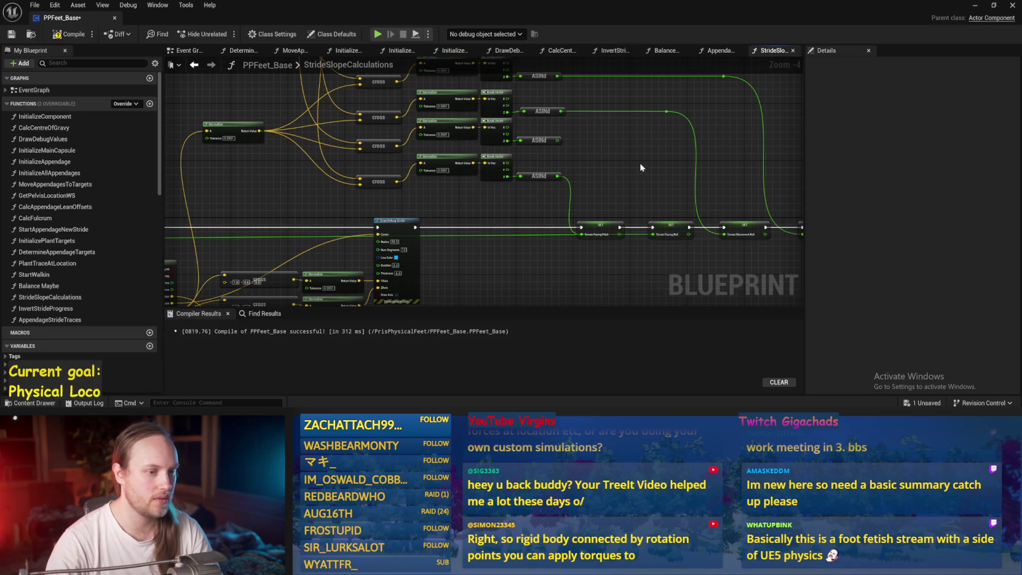
{"action": "key", "text": "F7"}
{"action": "key", "text": "ctrl+s"}
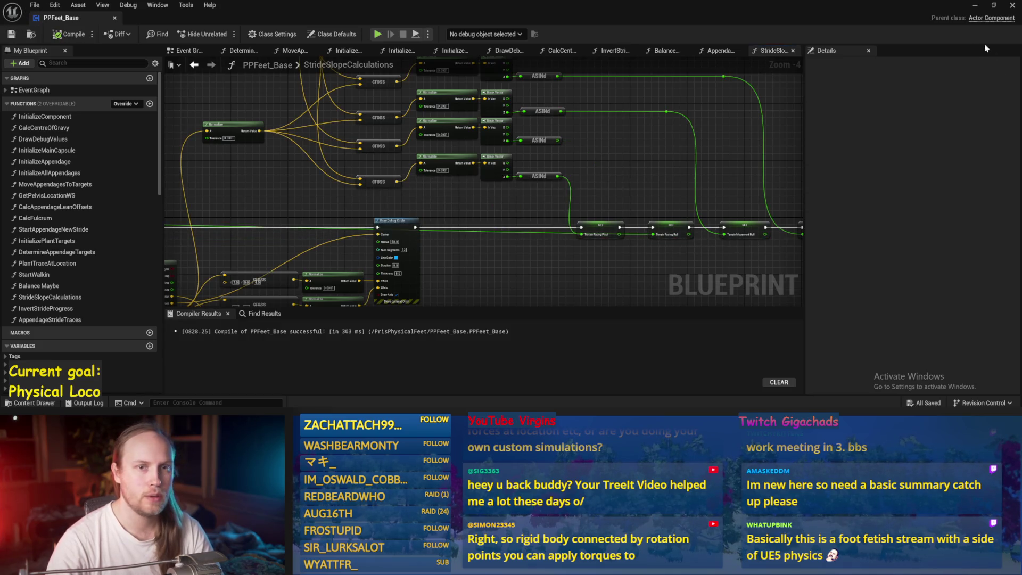
{"action": "left_click", "coordinate": [975, 7]}
{"action": "left_click", "coordinate": [221, 33]}
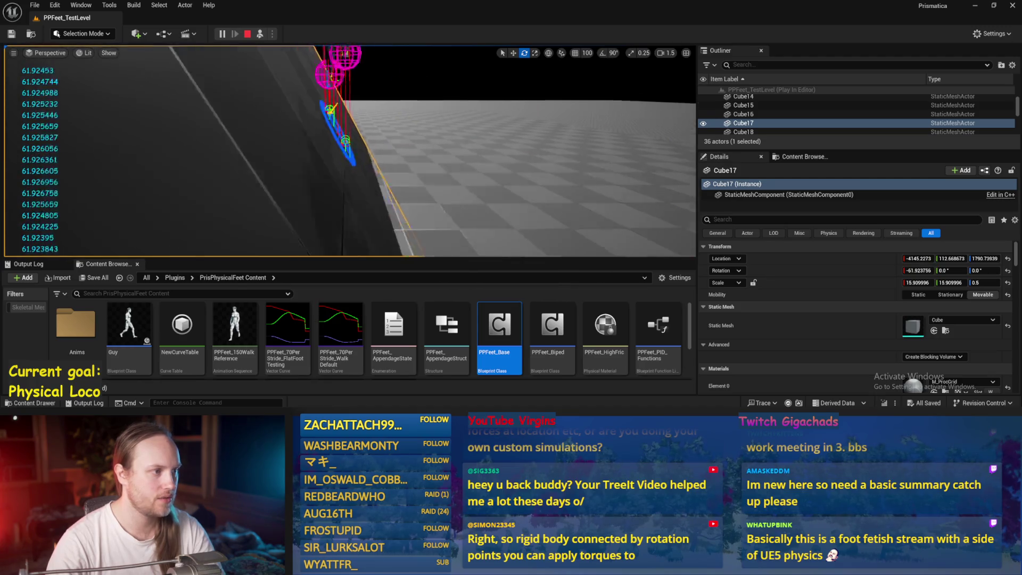
{"action": "key", "text": "Escape"}
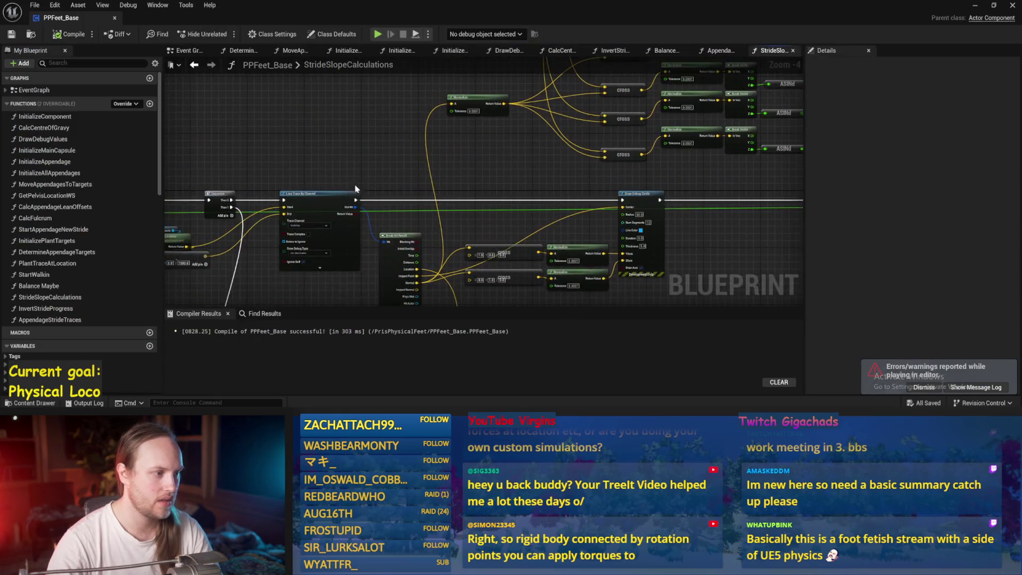
Open AppendageStrideTraces, tidy the Normalize and Rotate Vector nodes, then save and compile.
{"action": "scroll", "coordinate": [579, 176], "scroll_direction": "up", "scroll_amount": 2}
{"action": "double_click", "coordinate": [314, 195]}
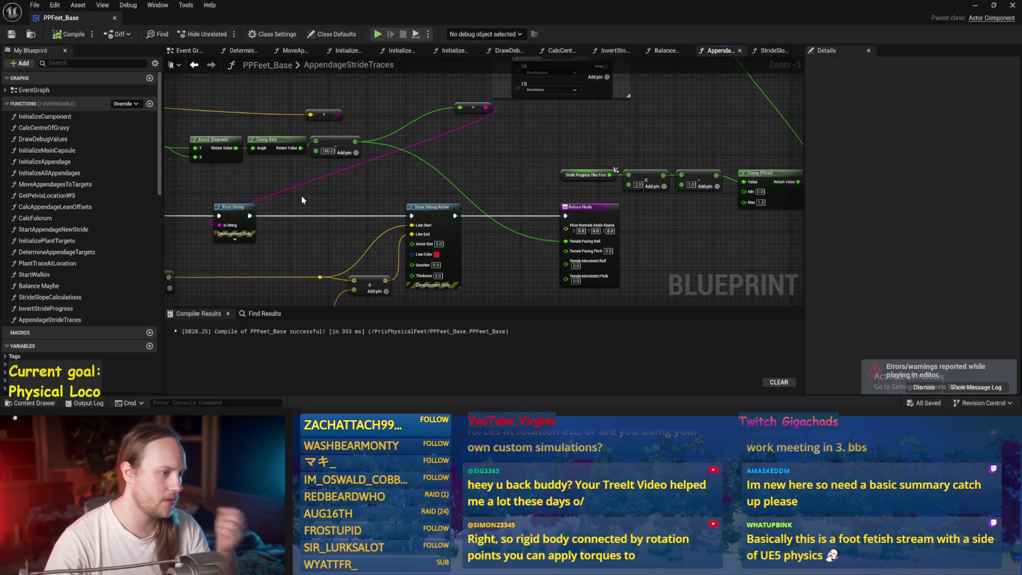
{"action": "mouse_move", "coordinate": [515, 200]}
{"action": "left_mouse_down"}
{"action": "mouse_move", "coordinate": [332, 231]}
{"action": "mouse_move", "coordinate": [585, 246]}
{"action": "left_mouse_up"}
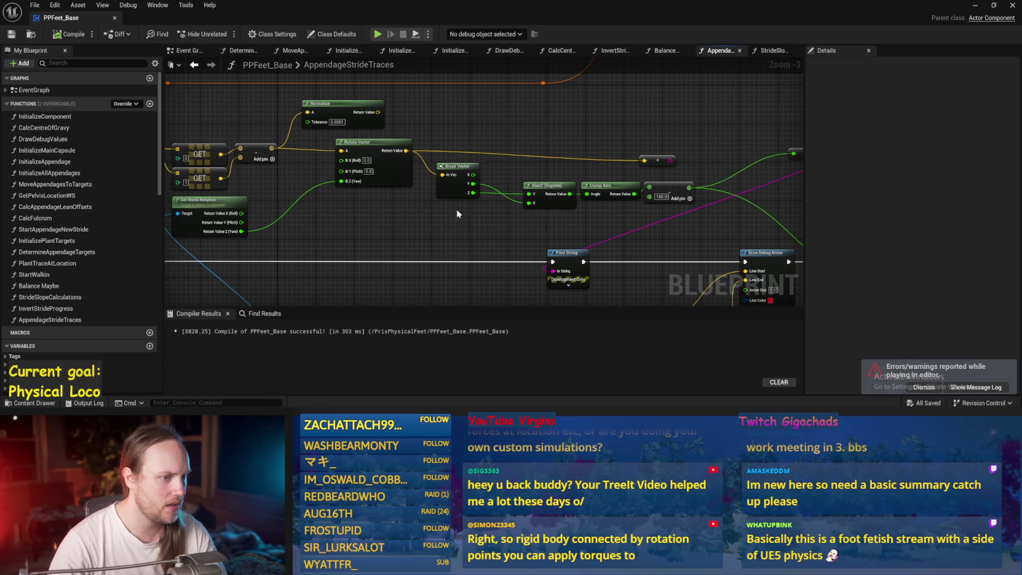
{"action": "left_click_drag", "start_coordinate": [584, 235], "coordinate": [714, 247]}
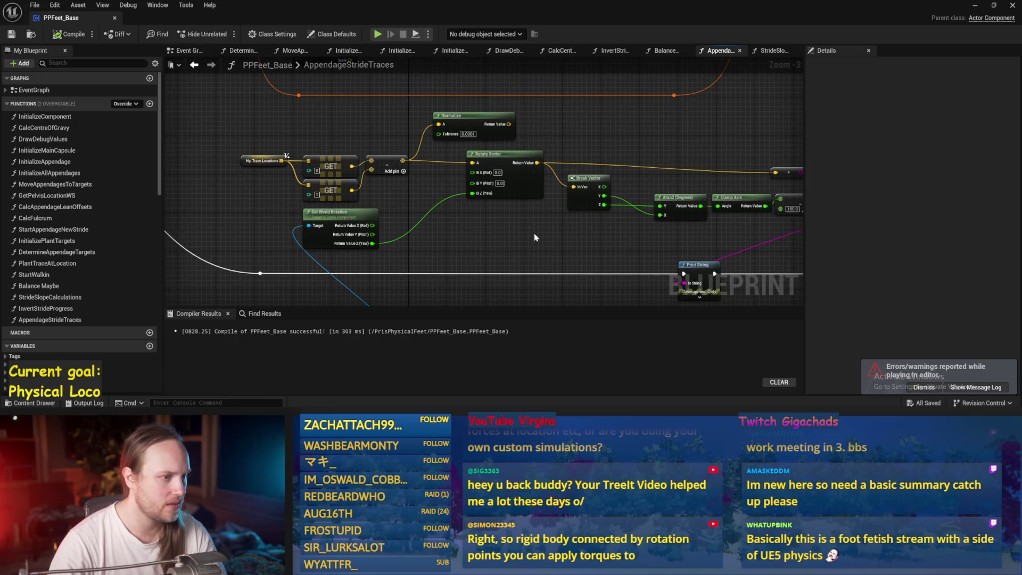
{"action": "left_click_drag", "start_coordinate": [472, 121], "coordinate": [489, 120]}
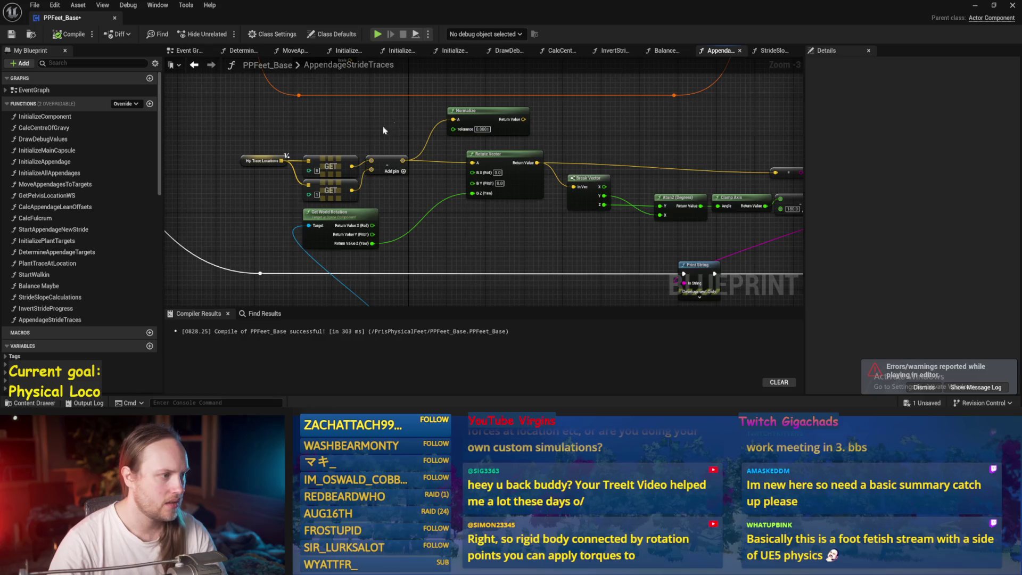
{"action": "left_click_drag", "start_coordinate": [213, 185], "coordinate": [212, 185]}
{"action": "mouse_move", "coordinate": [499, 245]}
{"action": "left_mouse_down"}
{"action": "mouse_move", "coordinate": [400, 233]}
{"action": "mouse_move", "coordinate": [410, 230]}
{"action": "mouse_move", "coordinate": [395, 244]}
{"action": "left_mouse_up"}
{"action": "left_click", "coordinate": [429, 181]}
{"action": "left_click", "coordinate": [232, 178], "text": "ctrl"}
{"action": "key", "text": "ctrl+s"}
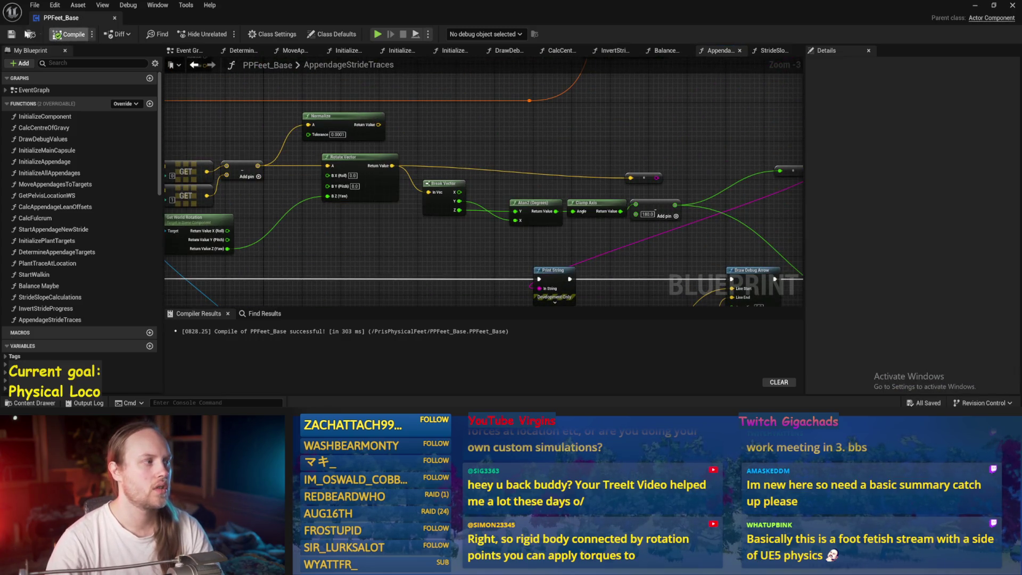
{"action": "left_click", "coordinate": [69, 34]}
Delete the reroute node and add a new Add node from the angle output beside the 180 Add.
{"action": "key", "text": "Delete"}
{"action": "mouse_move", "coordinate": [581, 162]}
{"action": "left_mouse_down"}
{"action": "mouse_move", "coordinate": [512, 143]}
{"action": "mouse_move", "coordinate": [483, 156]}
{"action": "left_mouse_up"}
{"action": "mouse_move", "coordinate": [559, 175]}
{"action": "left_mouse_down"}
{"action": "mouse_move", "coordinate": [466, 184]}
{"action": "mouse_move", "coordinate": [499, 143]}
{"action": "left_mouse_up"}
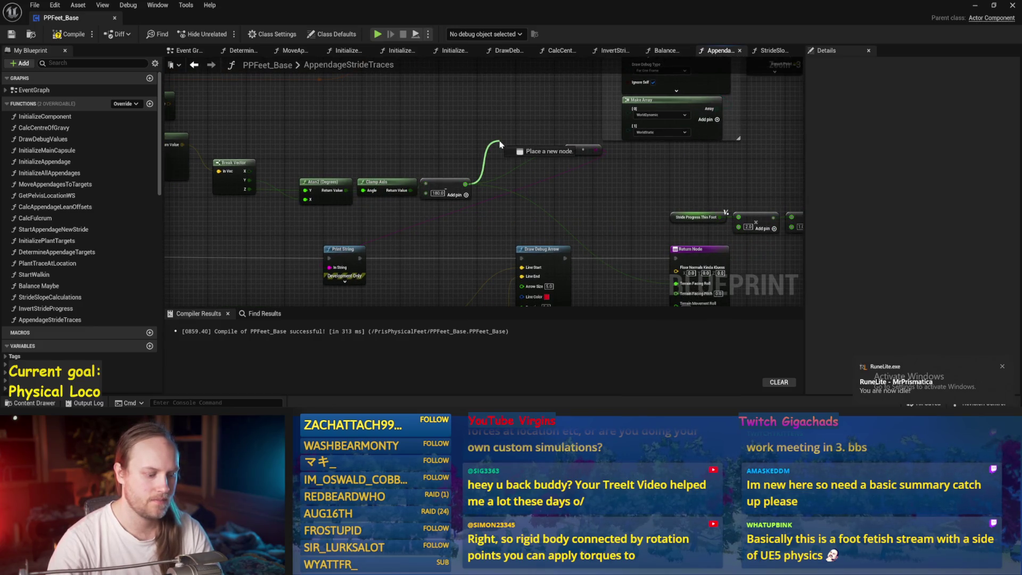
{"action": "left_click_drag", "start_coordinate": [500, 144], "coordinate": [501, 144]}
{"action": "type", "text": "+"}
{"action": "key", "text": "Return"}
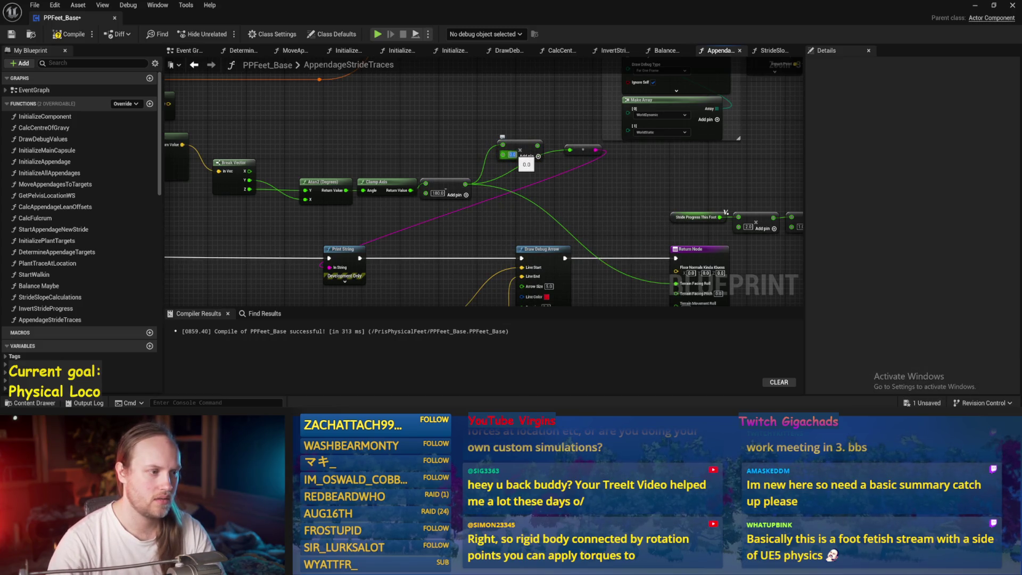
{"action": "left_click_drag", "start_coordinate": [568, 201], "coordinate": [552, 170]}
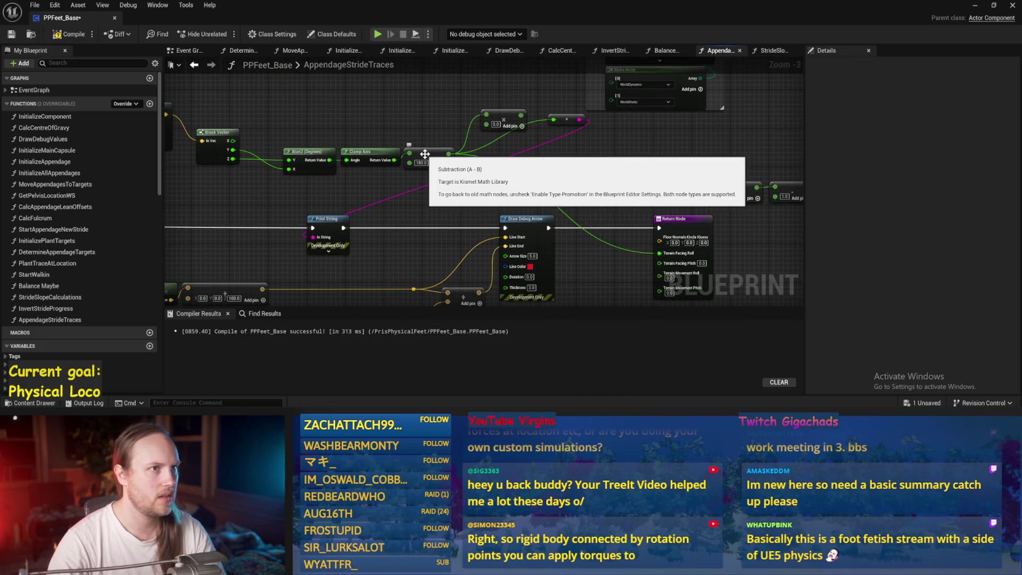
{"action": "left_click_drag", "start_coordinate": [496, 125], "coordinate": [483, 149]}
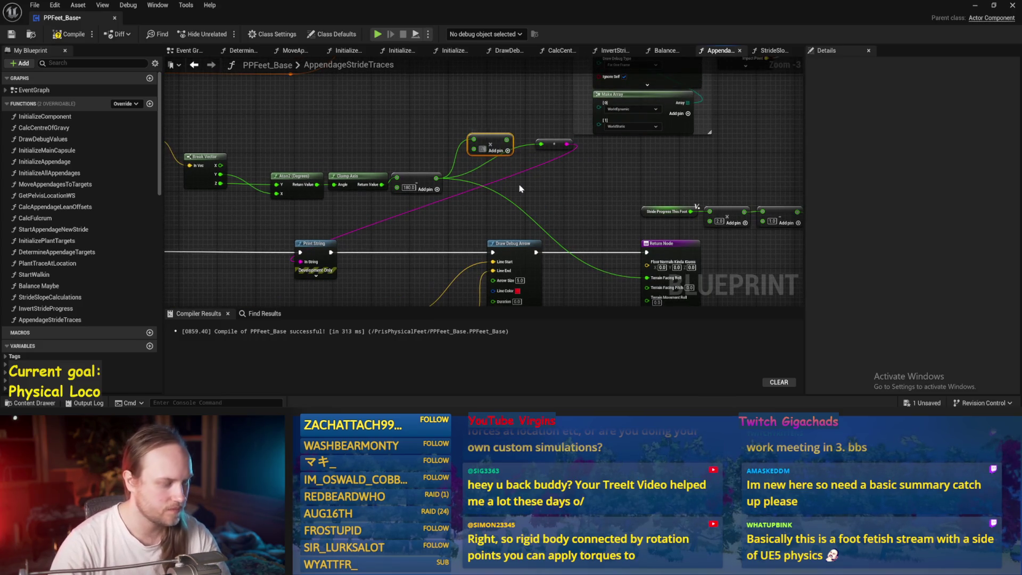
{"action": "mouse_move", "coordinate": [491, 150]}
{"action": "left_mouse_down"}
{"action": "mouse_move", "coordinate": [472, 180]}
{"action": "mouse_move", "coordinate": [560, 206]}
{"action": "mouse_move", "coordinate": [646, 277]}
{"action": "left_mouse_up"}
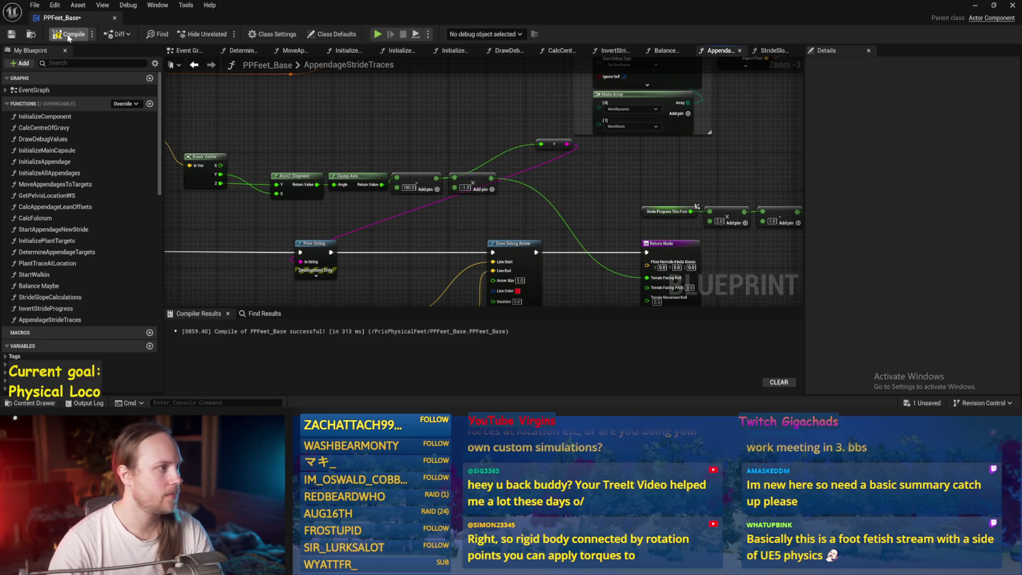
Go back to PPFeet_Base's Event Graph and open the DrawDebugValues function graph.
{"action": "left_click", "coordinate": [969, 18]}
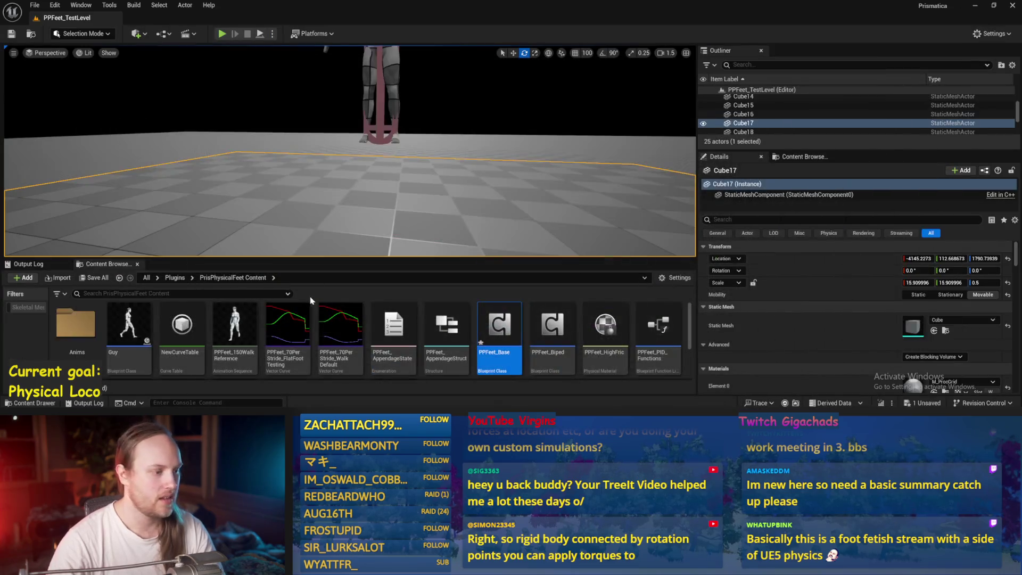
{"action": "double_click", "coordinate": [554, 361]}
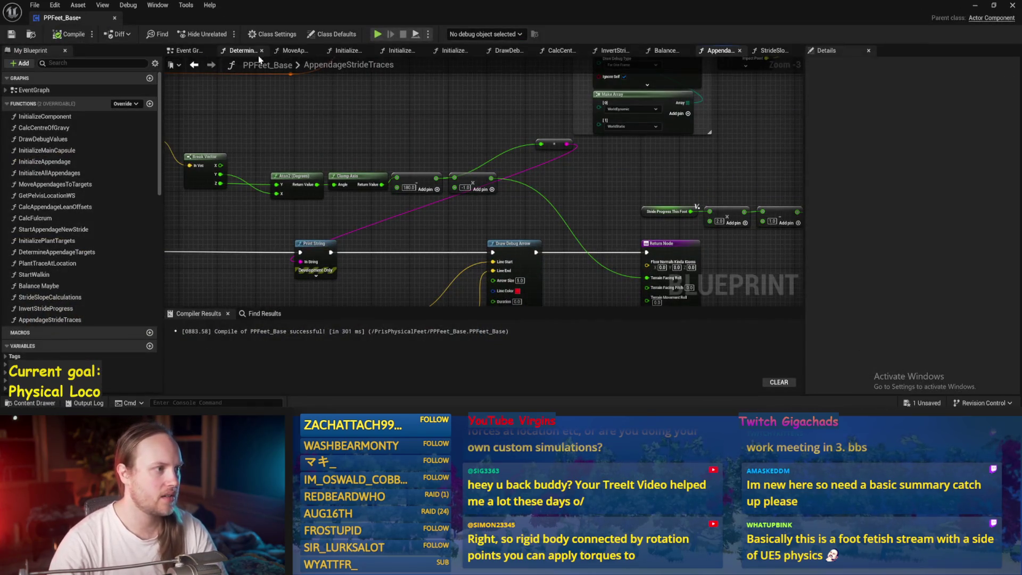
{"action": "left_click", "coordinate": [187, 53]}
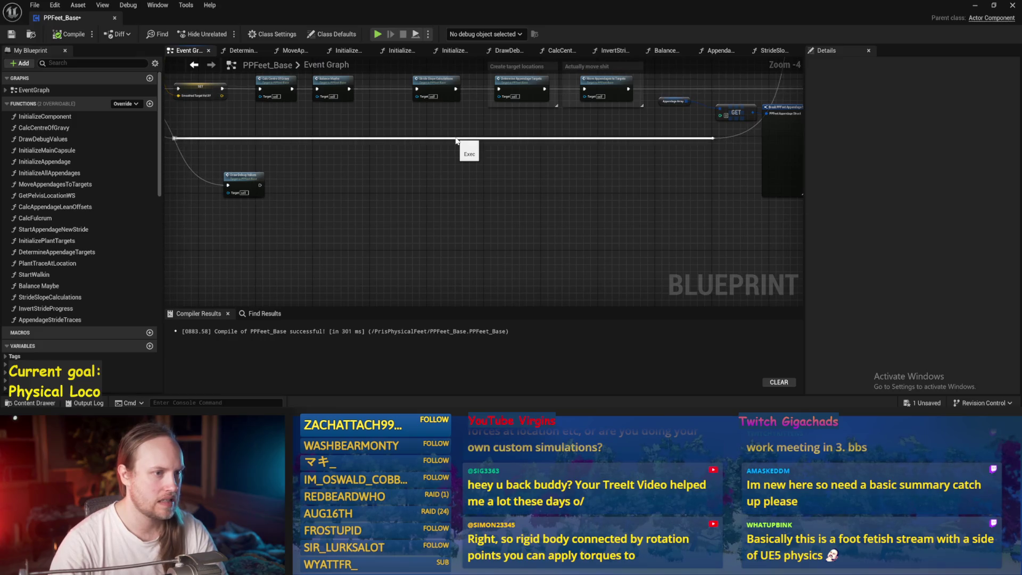
{"action": "double_click", "coordinate": [243, 181]}
{"action": "mouse_move", "coordinate": [517, 196]}
{"action": "left_mouse_down"}
{"action": "mouse_move", "coordinate": [425, 269]}
{"action": "mouse_move", "coordinate": [401, 150]}
{"action": "mouse_move", "coordinate": [527, 288]}
{"action": "mouse_move", "coordinate": [525, 189]}
{"action": "mouse_move", "coordinate": [475, 70]}
{"action": "left_mouse_up"}
{"action": "scroll", "coordinate": [522, 195], "scroll_direction": "down", "scroll_amount": 3}
Inspect the row of Draw Debug nodes in DrawDebugValues, save, and return to the running level.
{"action": "left_click_drag", "start_coordinate": [549, 221], "coordinate": [375, 315]}
{"action": "scroll", "coordinate": [541, 216], "scroll_direction": "up", "scroll_amount": 1}
{"action": "left_click_drag", "start_coordinate": [465, 295], "coordinate": [464, 144]}
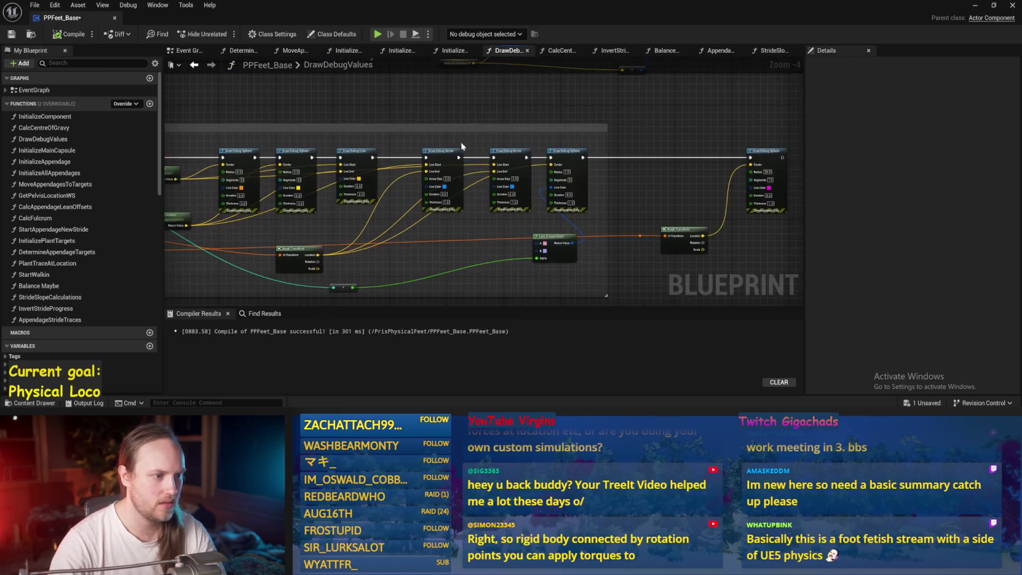
{"action": "scroll", "coordinate": [593, 178], "scroll_direction": "up", "scroll_amount": 4}
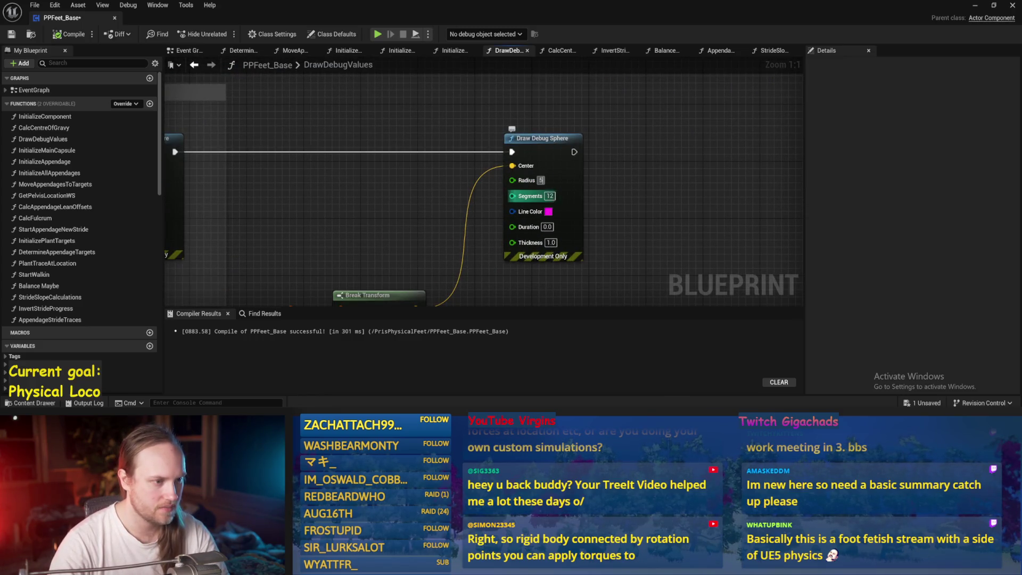
{"action": "scroll", "coordinate": [481, 163], "scroll_direction": "down", "scroll_amount": 2}
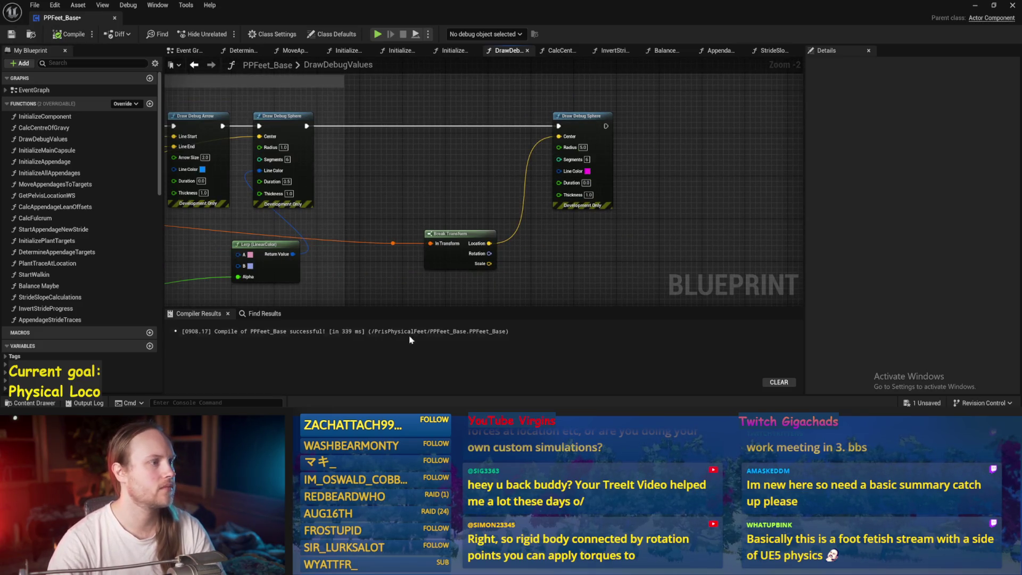
{"action": "scroll", "coordinate": [527, 186], "scroll_direction": "down", "scroll_amount": 2}
{"action": "key", "text": "ctrl+s"}
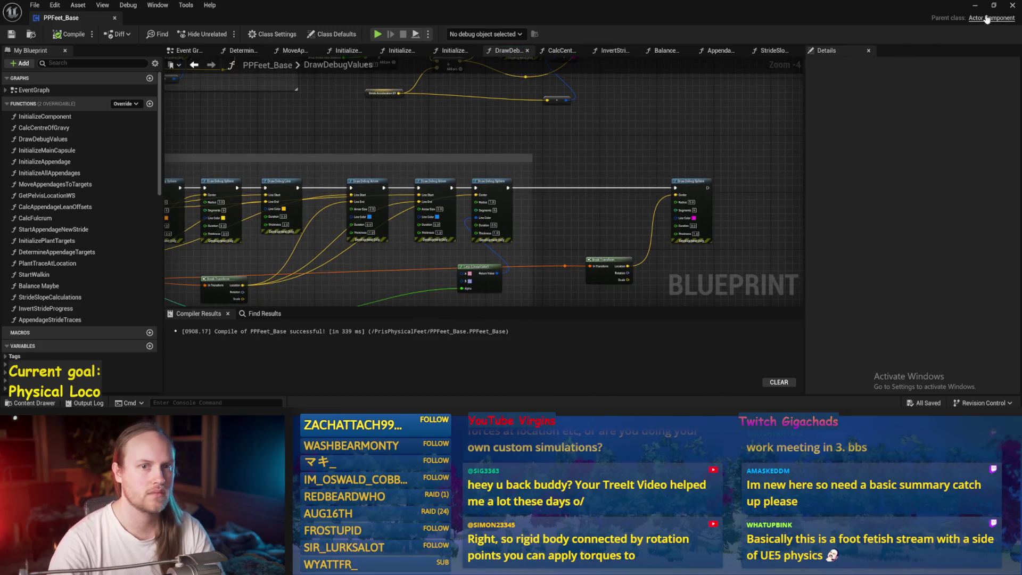
{"action": "left_click", "coordinate": [975, 5]}
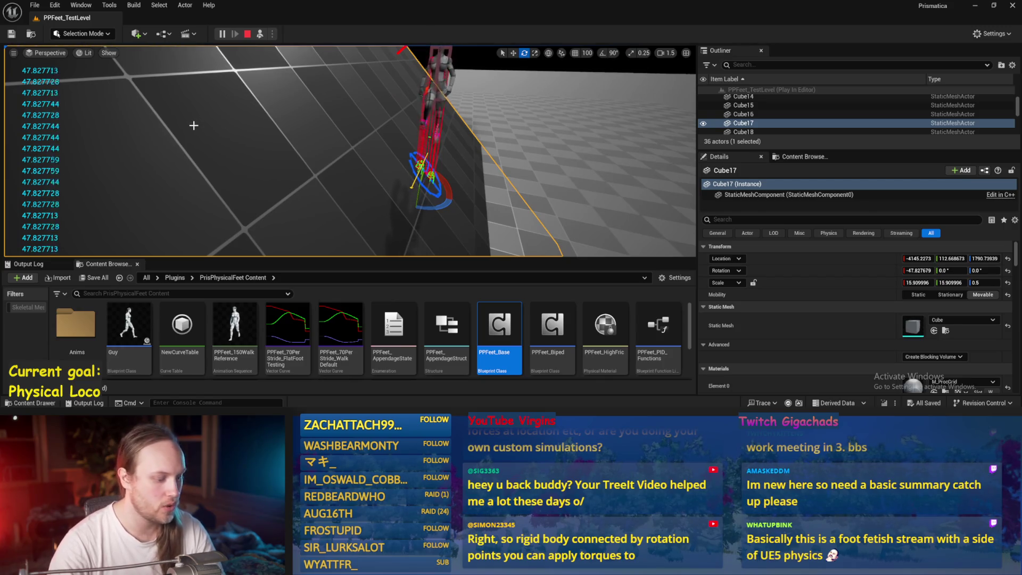
Stop playing, select Cube19, and Alt-drag it to duplicate it as Cube20.
{"action": "key", "text": "Escape"}
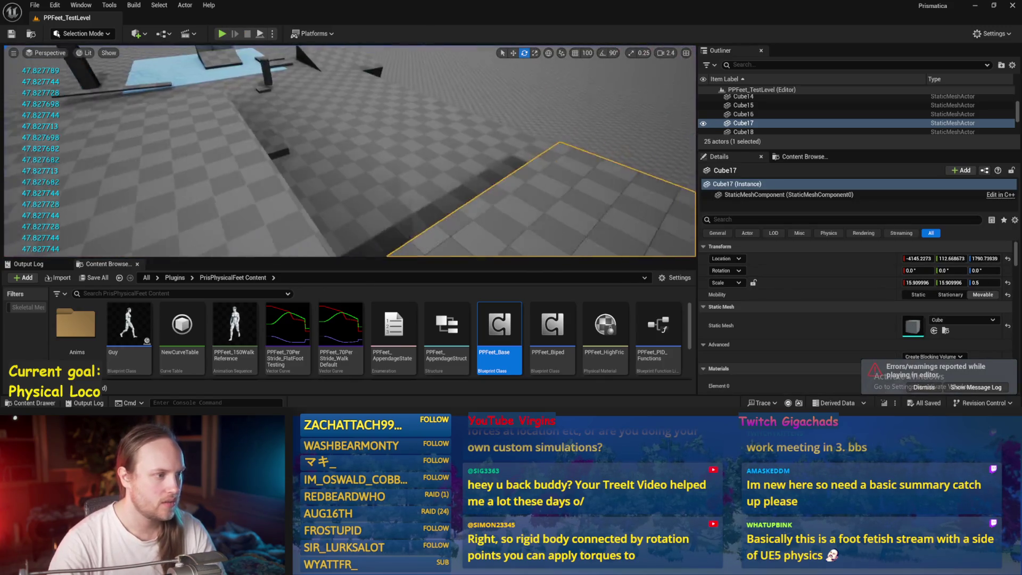
{"action": "left_click", "coordinate": [244, 150]}
{"action": "scroll", "coordinate": [250, 138], "scroll_direction": "down", "scroll_amount": 5}
{"action": "key", "text": "w"}
{"action": "left_click_drag", "start_coordinate": [262, 125], "coordinate": [290, 146]}
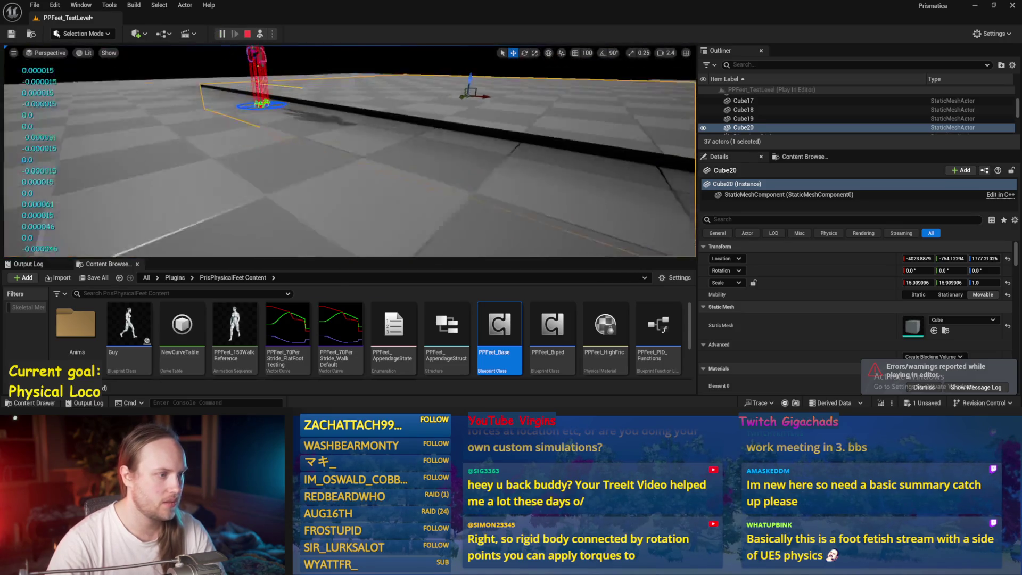
{"action": "scroll", "coordinate": [600, 164], "scroll_direction": "down", "scroll_amount": 2}
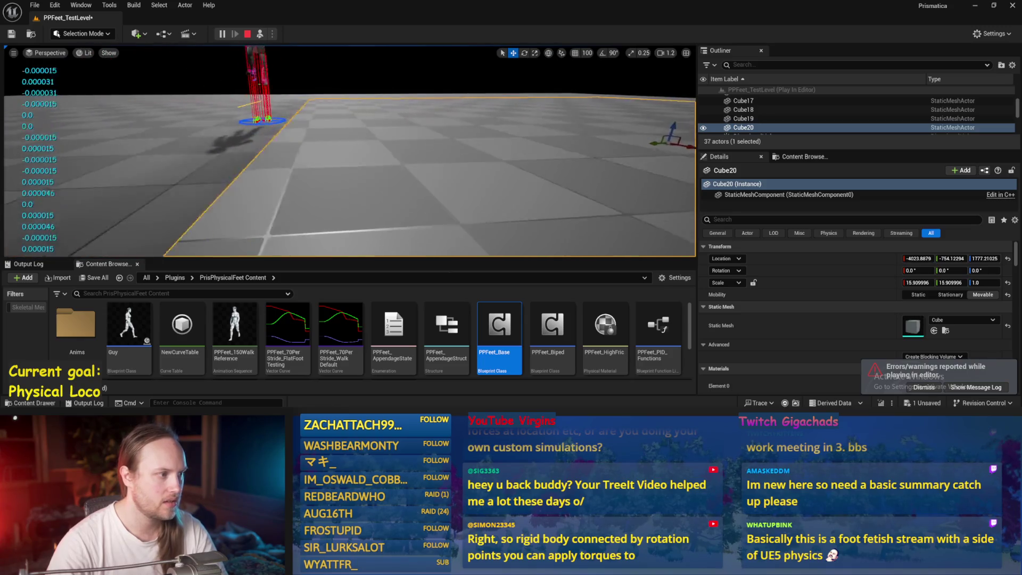
{"action": "scroll", "coordinate": [601, 164], "scroll_direction": "down", "scroll_amount": 1}
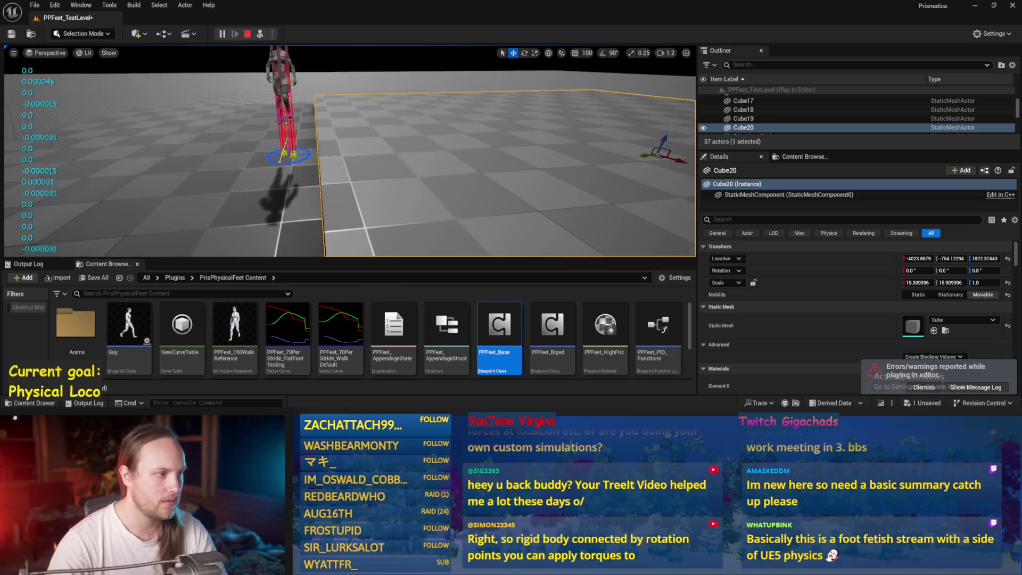
{"action": "scroll", "coordinate": [600, 164], "scroll_direction": "up", "scroll_amount": 1}
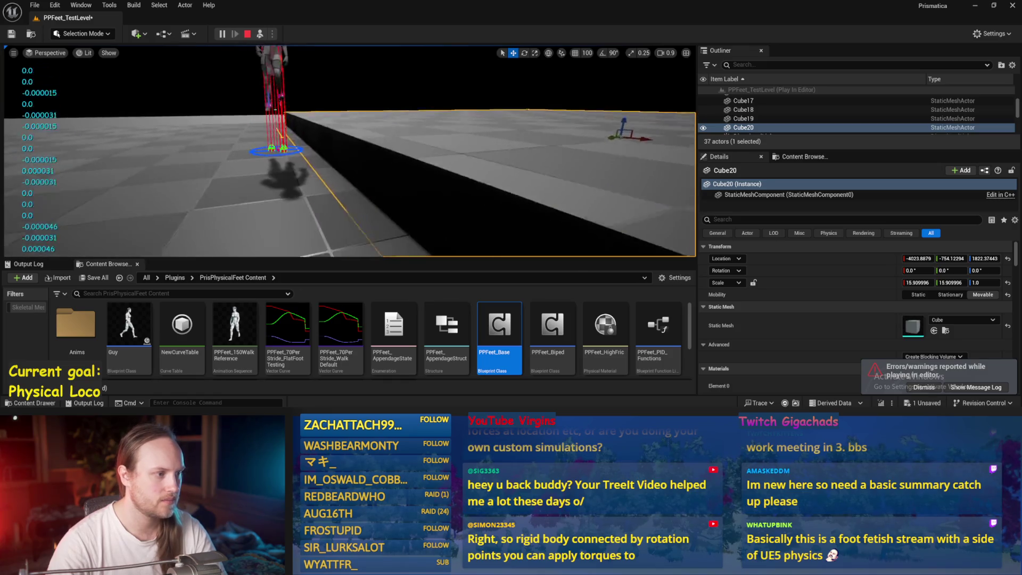
{"action": "mouse_move", "coordinate": [664, 140]}
{"action": "left_mouse_down"}
{"action": "mouse_move", "coordinate": [653, 148]}
{"action": "mouse_move", "coordinate": [666, 141]}
{"action": "left_mouse_up"}
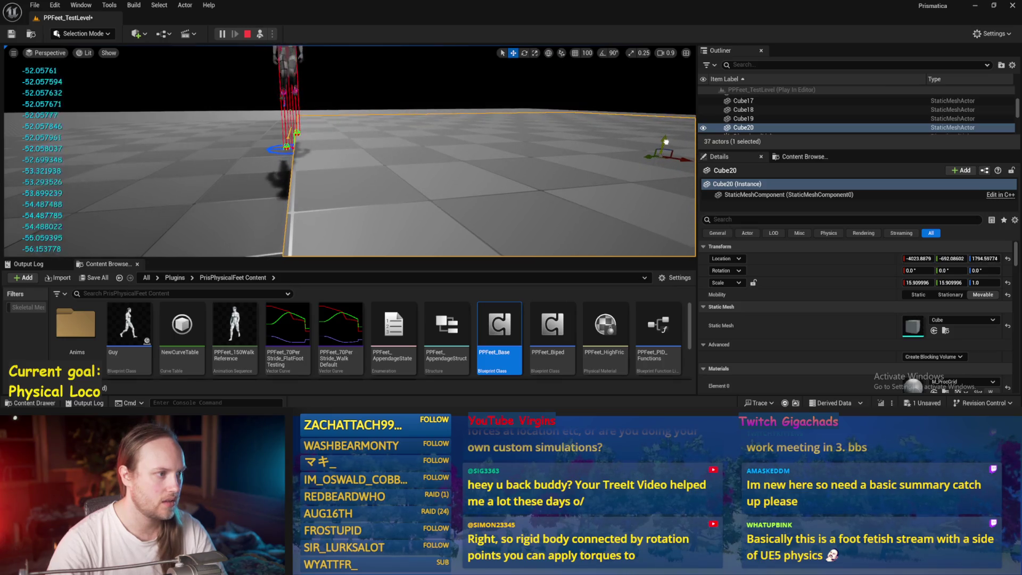
Move Cube20 under the character, tilt it to about 45°, and stop playing.
{"action": "left_click_drag", "start_coordinate": [426, 136], "coordinate": [426, 136]}
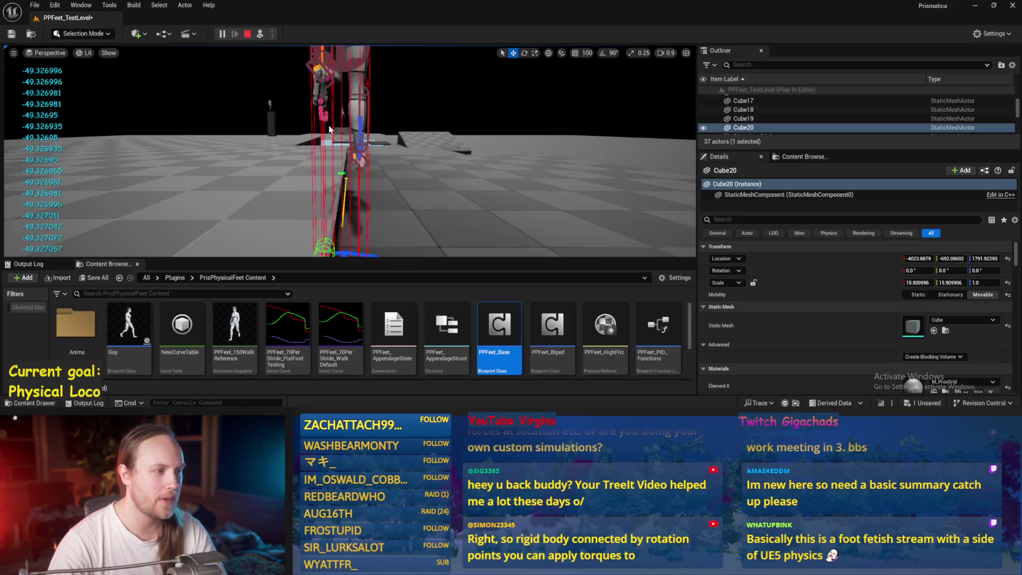
{"action": "left_click_drag", "start_coordinate": [300, 114], "coordinate": [301, 114]}
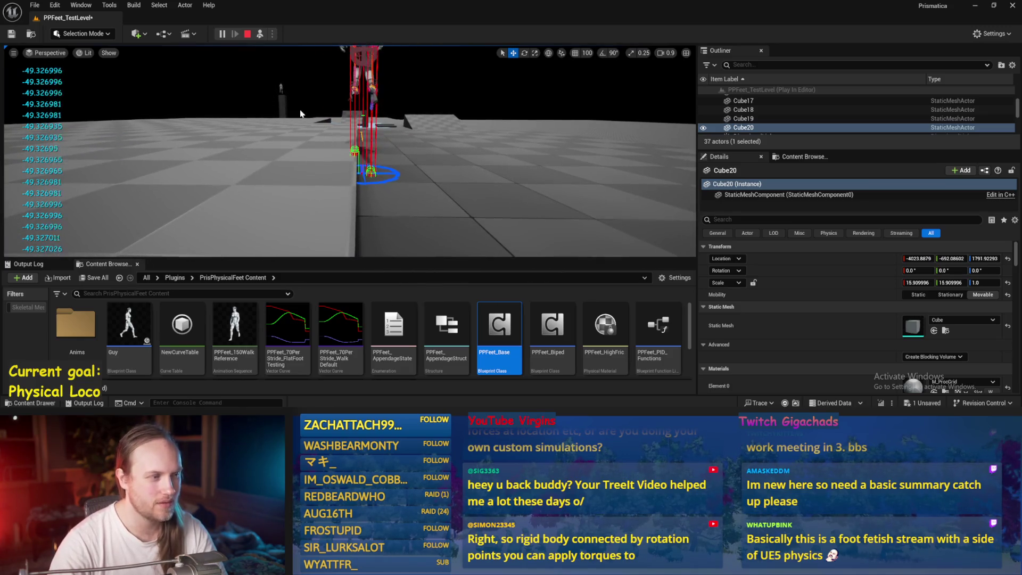
{"action": "left_click_drag", "start_coordinate": [323, 157], "coordinate": [322, 157]}
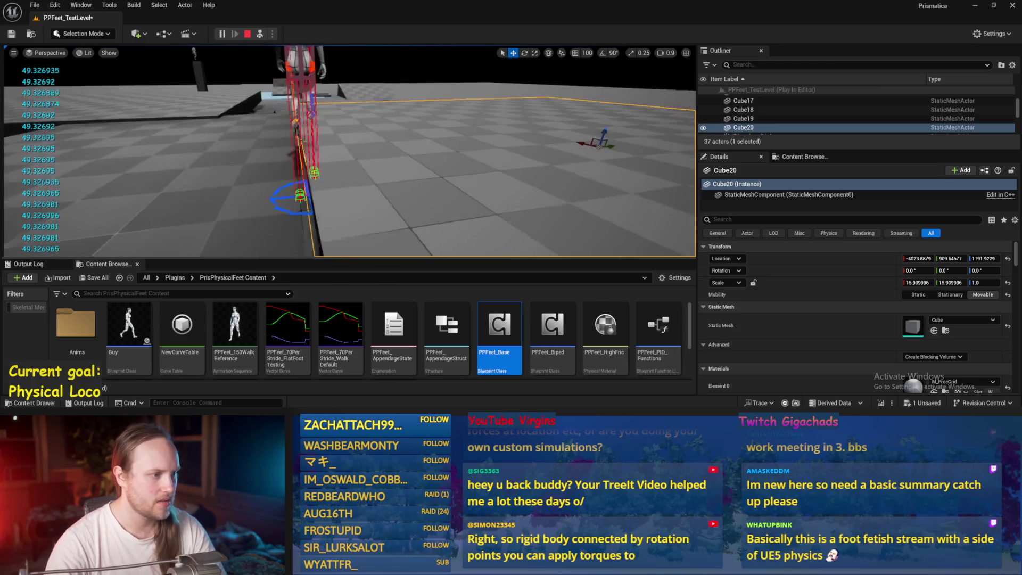
{"action": "mouse_move", "coordinate": [379, 125]}
{"action": "left_mouse_down"}
{"action": "mouse_move", "coordinate": [266, 154]}
{"action": "mouse_move", "coordinate": [75, 163]}
{"action": "left_mouse_up"}
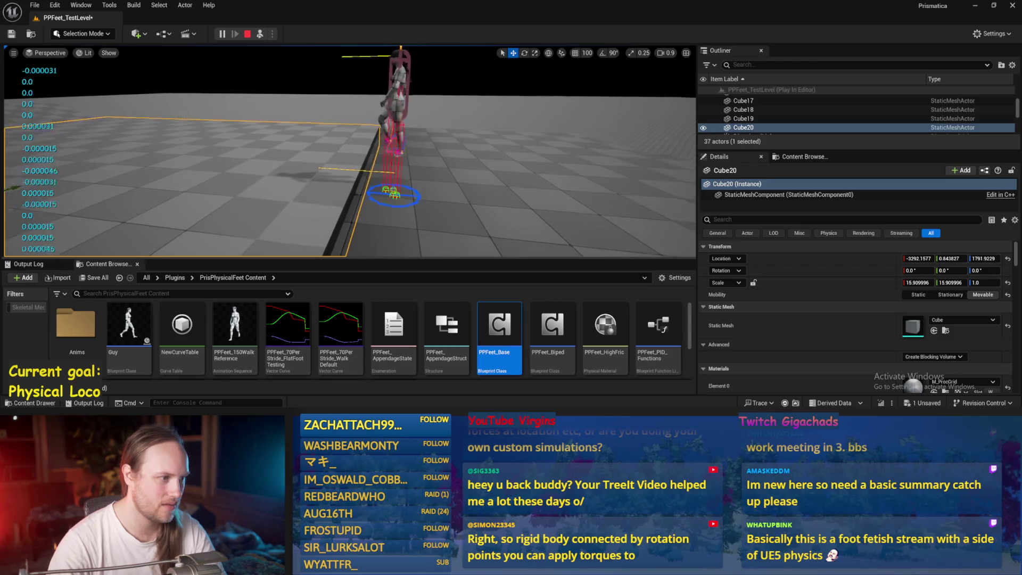
{"action": "mouse_move", "coordinate": [239, 160]}
{"action": "left_mouse_down"}
{"action": "mouse_move", "coordinate": [342, 190]}
{"action": "mouse_move", "coordinate": [336, 168]}
{"action": "mouse_move", "coordinate": [341, 184]}
{"action": "mouse_move", "coordinate": [319, 184]}
{"action": "left_mouse_up"}
{"action": "key", "text": "w"}
{"action": "key", "text": "e"}
{"action": "mouse_move", "coordinate": [258, 213]}
{"action": "left_mouse_down"}
{"action": "mouse_move", "coordinate": [233, 223]}
{"action": "mouse_move", "coordinate": [357, 158]}
{"action": "left_mouse_up"}
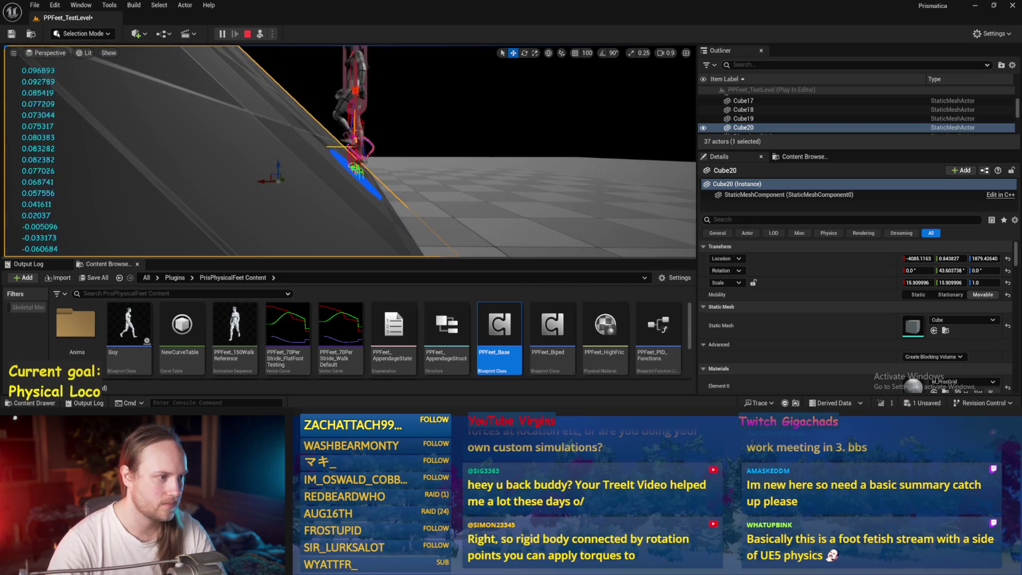
{"action": "key", "text": "Escape"}
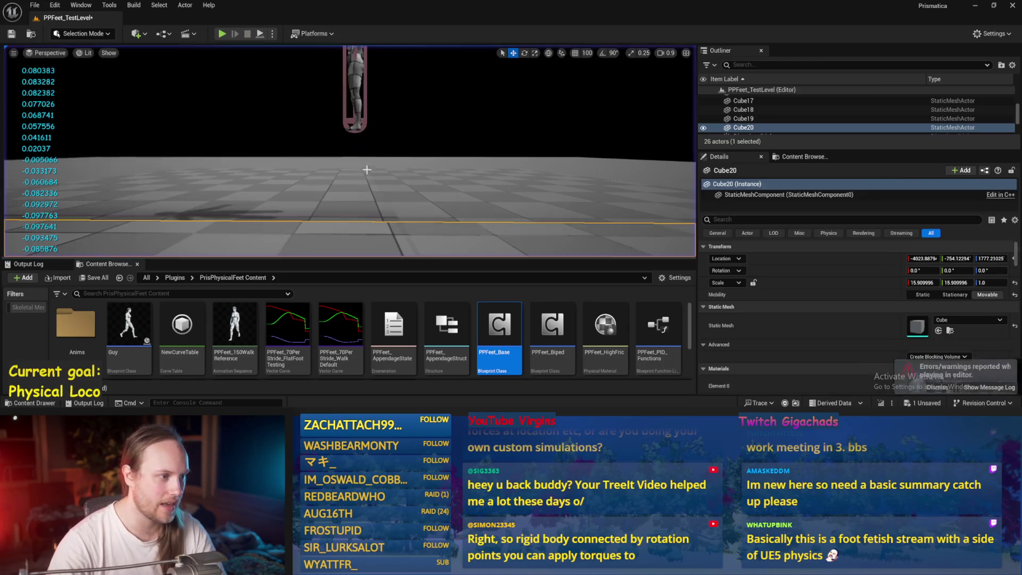
Undo hiding Cube20 and move the floor back under the character.
{"action": "left_click", "coordinate": [303, 153]}
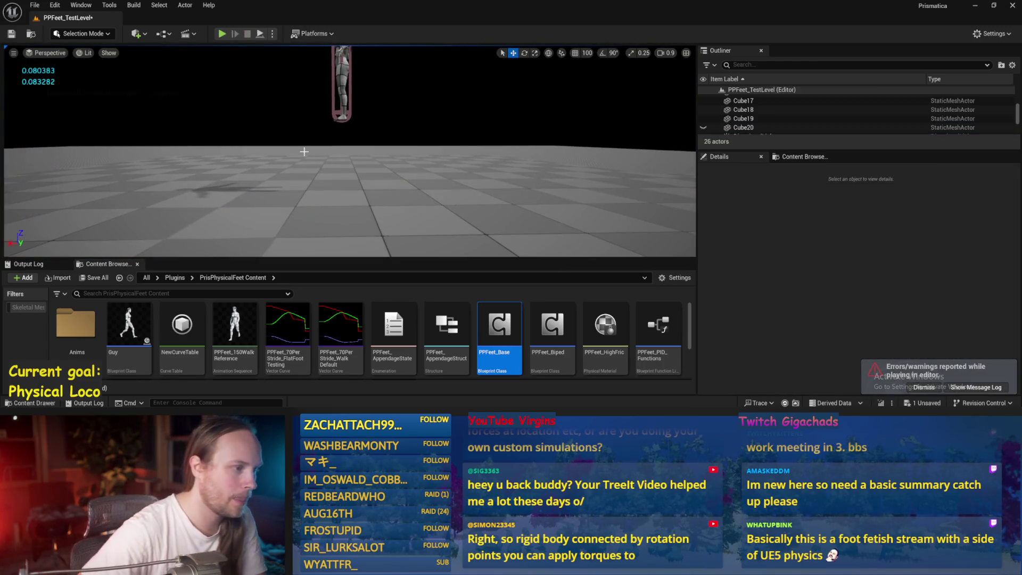
{"action": "key", "text": "ctrl+z"}
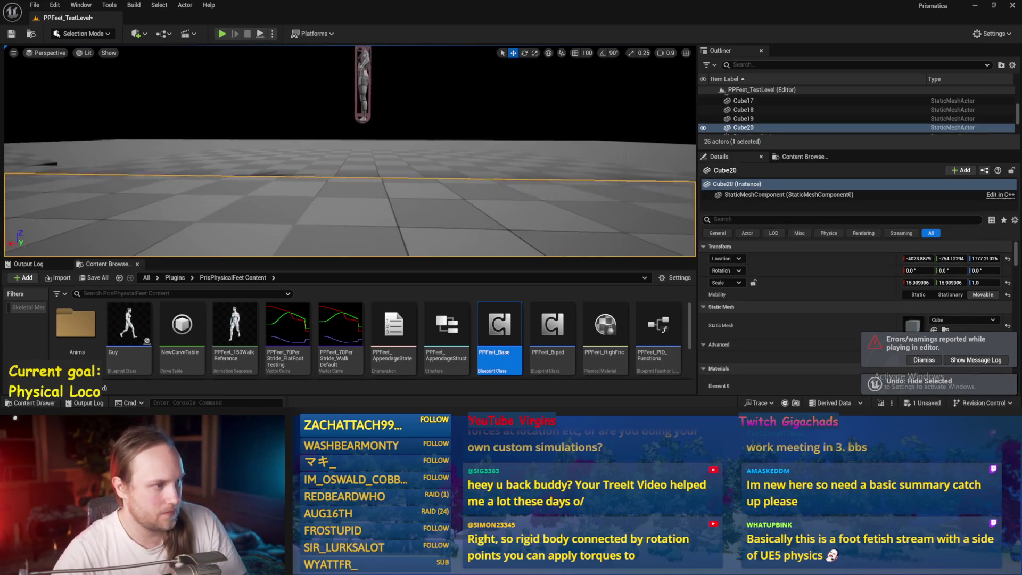
{"action": "double_click", "coordinate": [499, 331]}
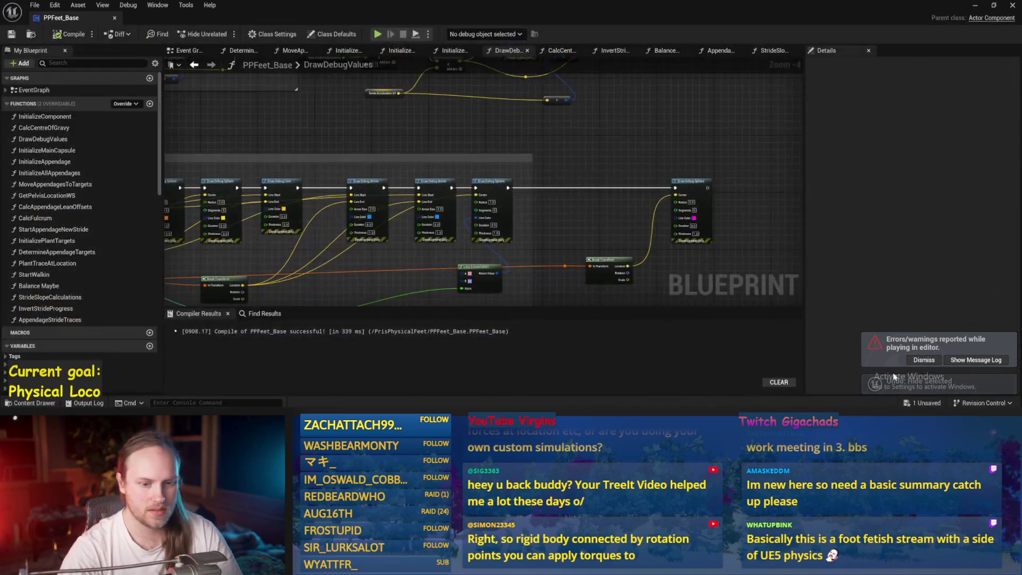
{"action": "left_click", "coordinate": [994, 8]}
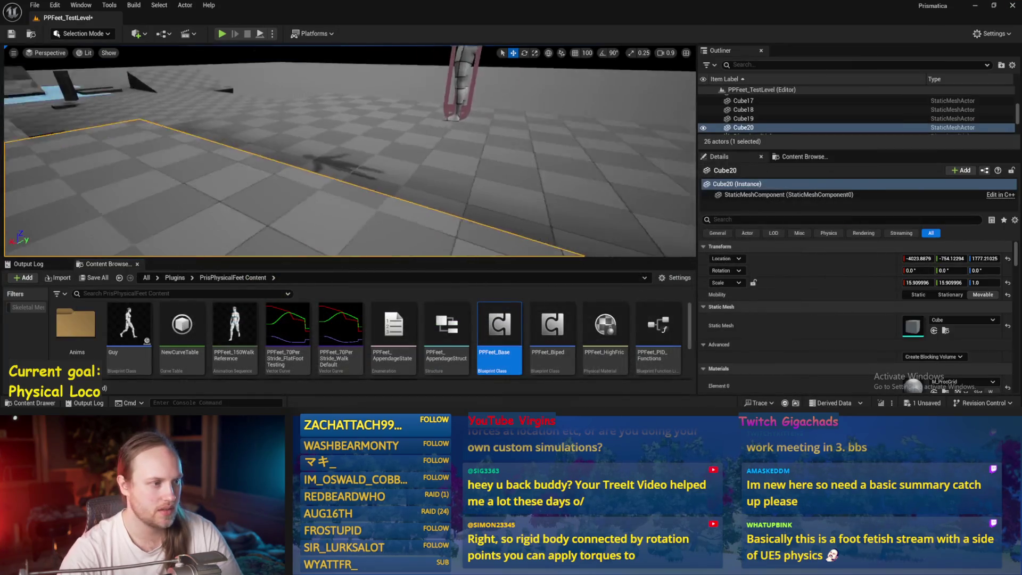
{"action": "mouse_move", "coordinate": [206, 152]}
{"action": "left_mouse_down"}
{"action": "mouse_move", "coordinate": [424, 172]}
{"action": "mouse_move", "coordinate": [420, 148]}
{"action": "left_mouse_up"}
Play the level, tilt Cube20 about 23.6°, select PPFeet_TestPlayer, and reopen PPFeet_Base.
{"action": "key", "text": "e"}
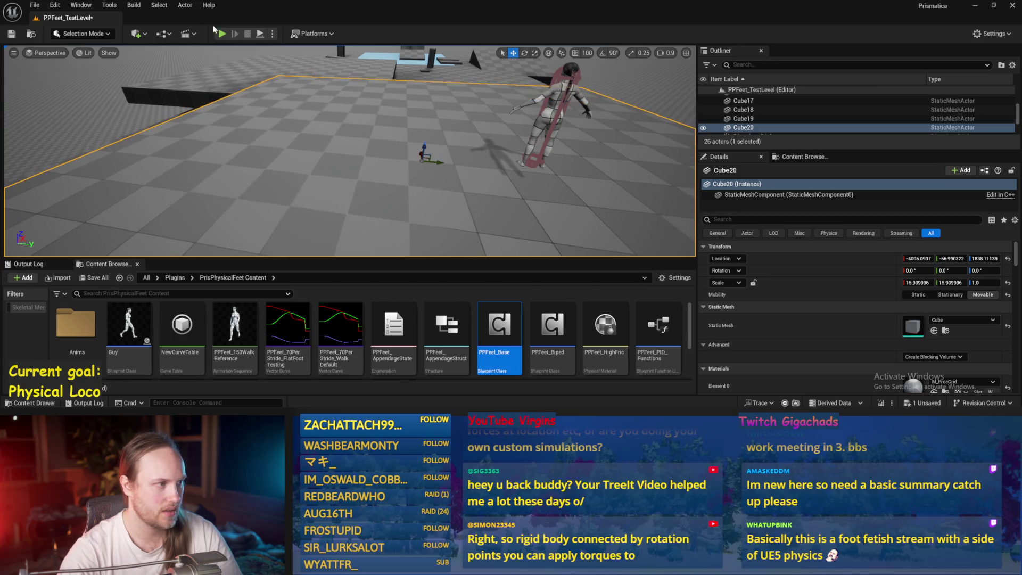
{"action": "left_click", "coordinate": [262, 33]}
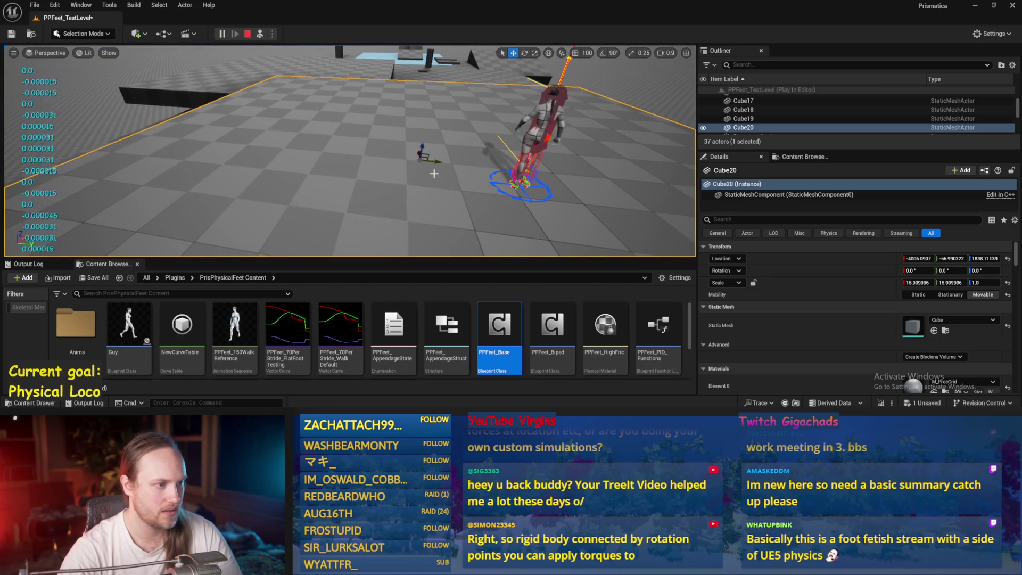
{"action": "left_click_drag", "start_coordinate": [410, 131], "coordinate": [482, 170]}
{"action": "key", "text": "w"}
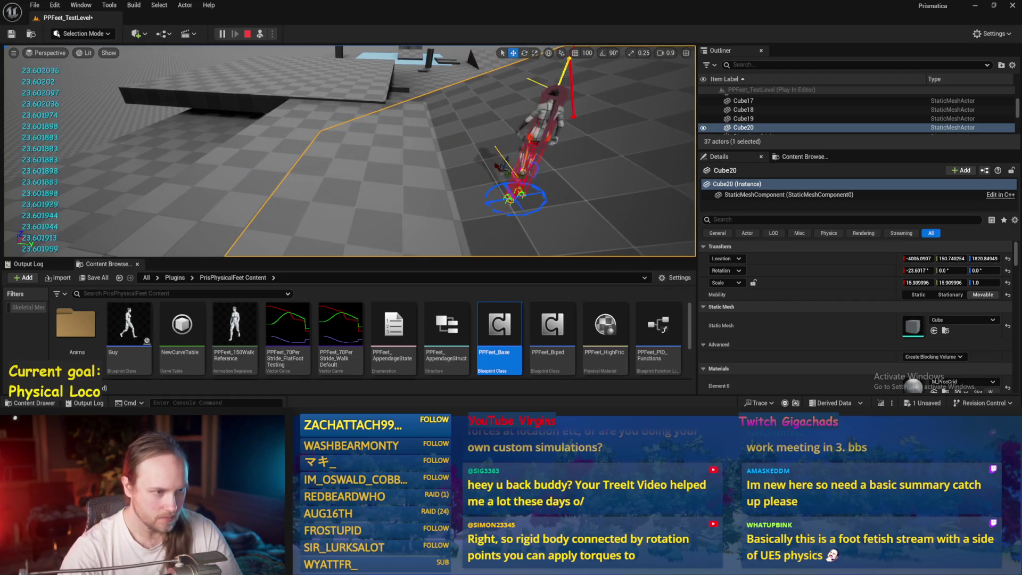
{"action": "left_click", "coordinate": [420, 139]}
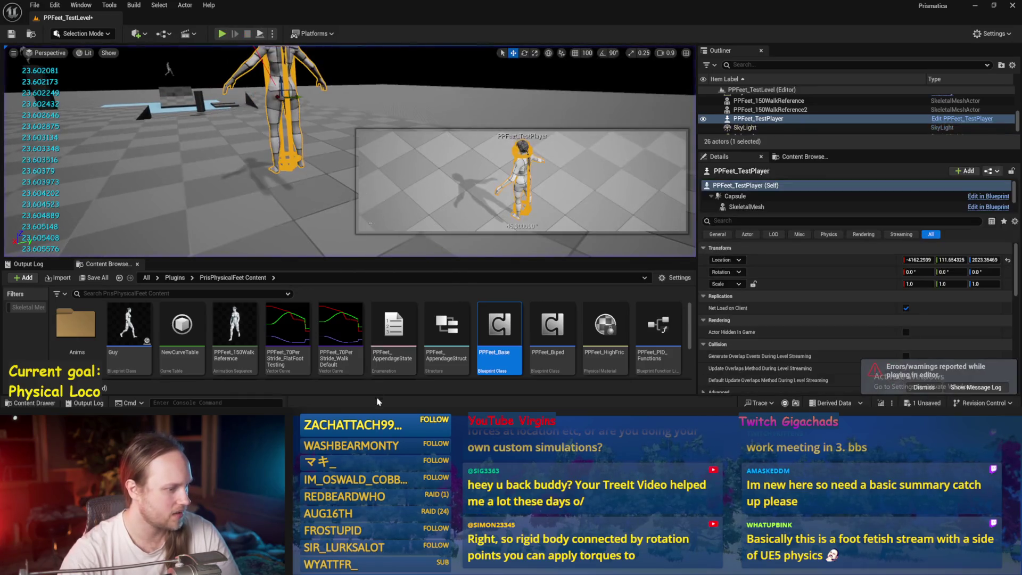
{"action": "double_click", "coordinate": [499, 325]}
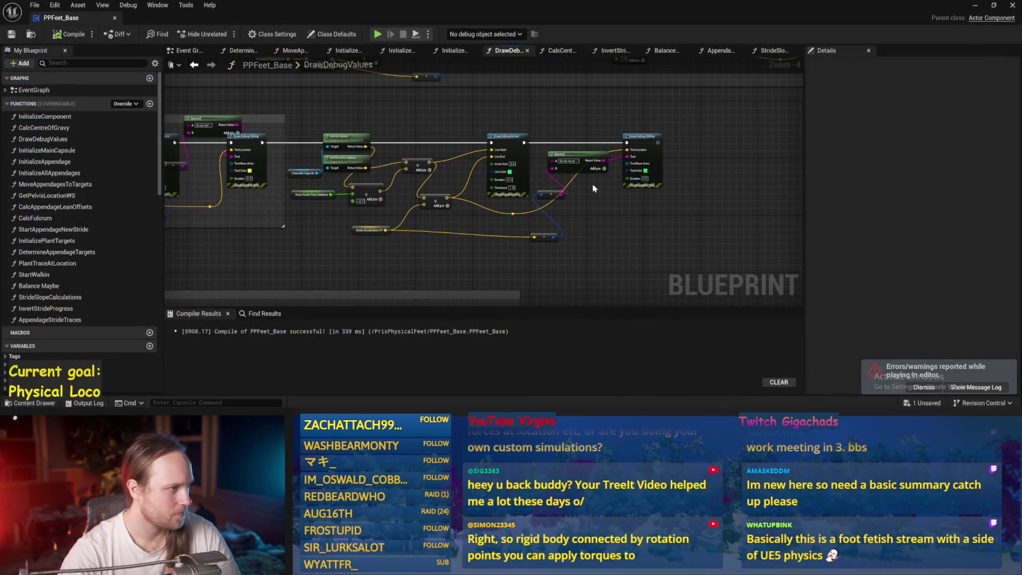
Add a Grab Component at Location node pulled from the Rehabilitation Harness in the Event Graph.
{"action": "left_click", "coordinate": [189, 52]}
{"action": "mouse_move", "coordinate": [533, 122]}
{"action": "left_mouse_down"}
{"action": "mouse_move", "coordinate": [540, 200]}
{"action": "mouse_move", "coordinate": [592, 184]}
{"action": "mouse_move", "coordinate": [419, 177]}
{"action": "left_mouse_up"}
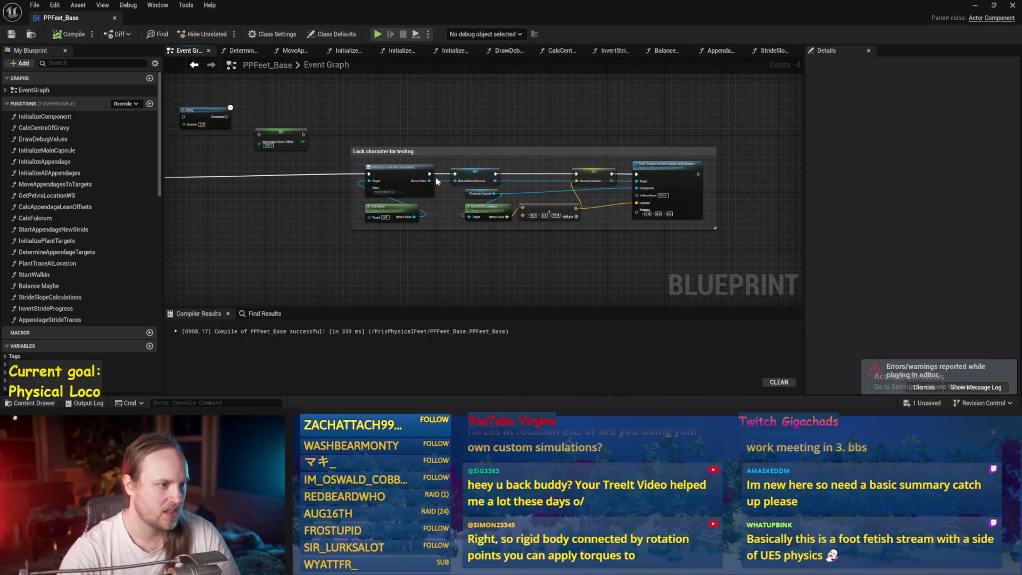
{"action": "scroll", "coordinate": [616, 217], "scroll_direction": "up", "scroll_amount": 3}
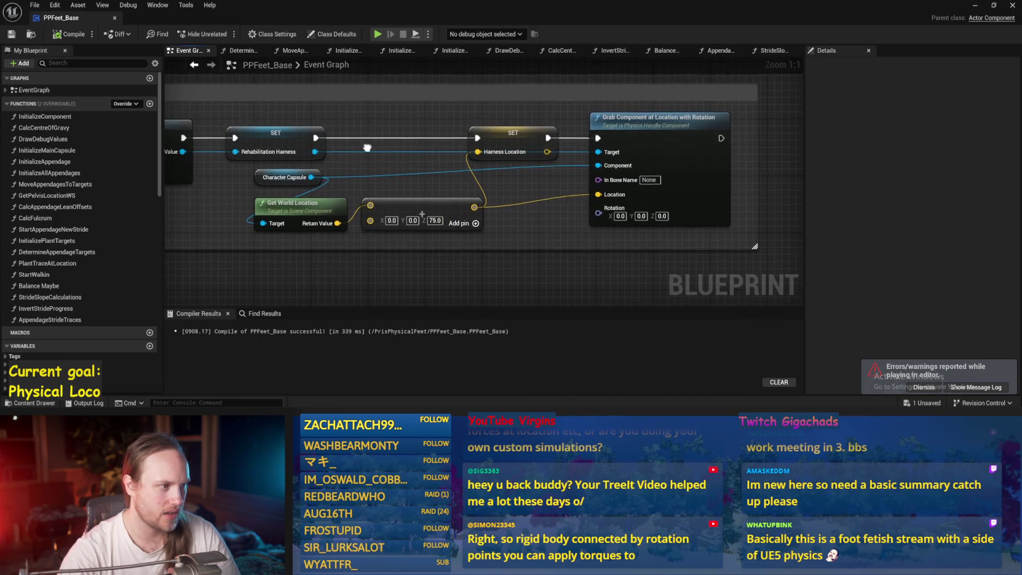
{"action": "left_click_drag", "start_coordinate": [370, 165], "coordinate": [555, 85]}
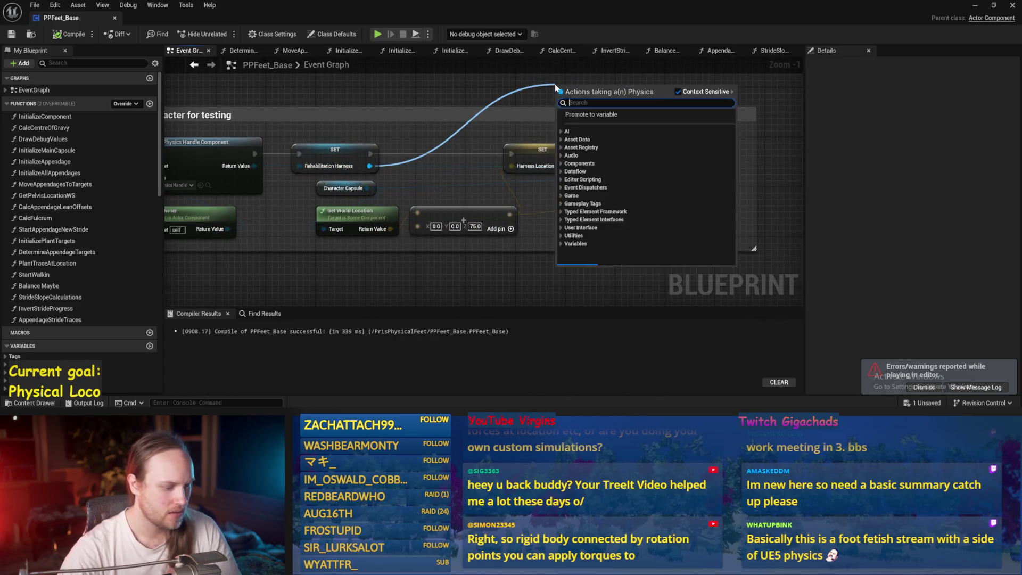
{"action": "type", "text": "grab component"}
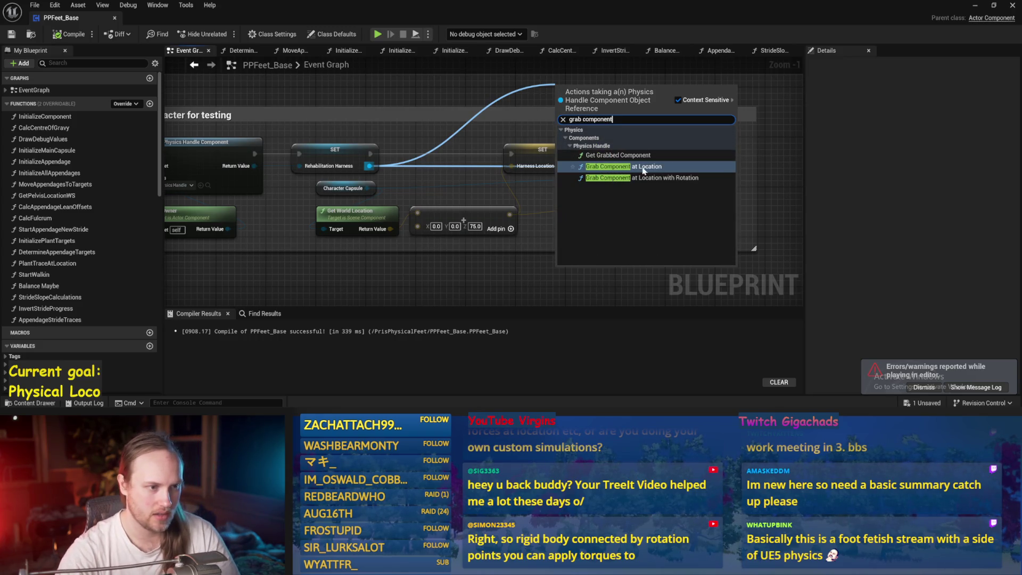
{"action": "left_click", "coordinate": [623, 166]}
{"action": "left_click_drag", "start_coordinate": [585, 85], "coordinate": [643, 90]}
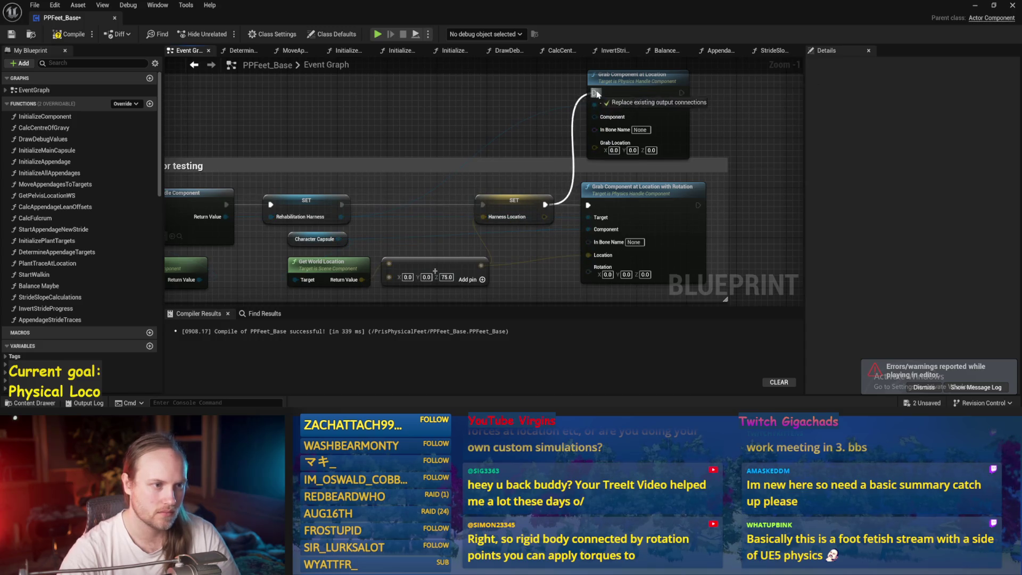
Compile and save, and connect Character Capsule to the grab node's Component input.
{"action": "mouse_move", "coordinate": [595, 147]}
{"action": "left_mouse_down"}
{"action": "mouse_move", "coordinate": [445, 279]}
{"action": "mouse_move", "coordinate": [494, 270]}
{"action": "mouse_move", "coordinate": [570, 155]}
{"action": "mouse_move", "coordinate": [604, 153]}
{"action": "left_mouse_up"}
{"action": "key", "text": "Escape"}
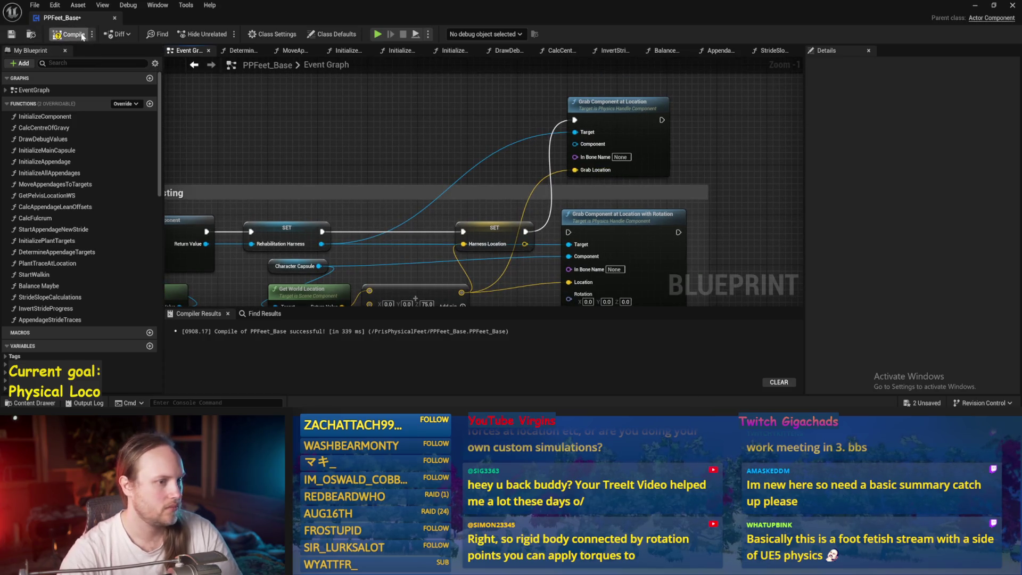
{"action": "key", "text": "ctrl+s"}
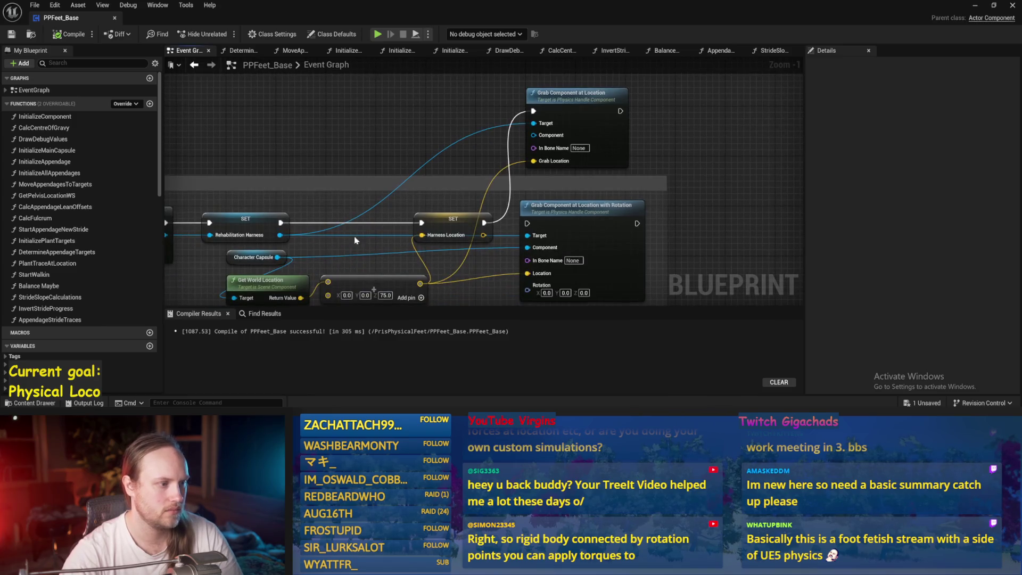
{"action": "left_click_drag", "start_coordinate": [277, 257], "coordinate": [533, 135]}
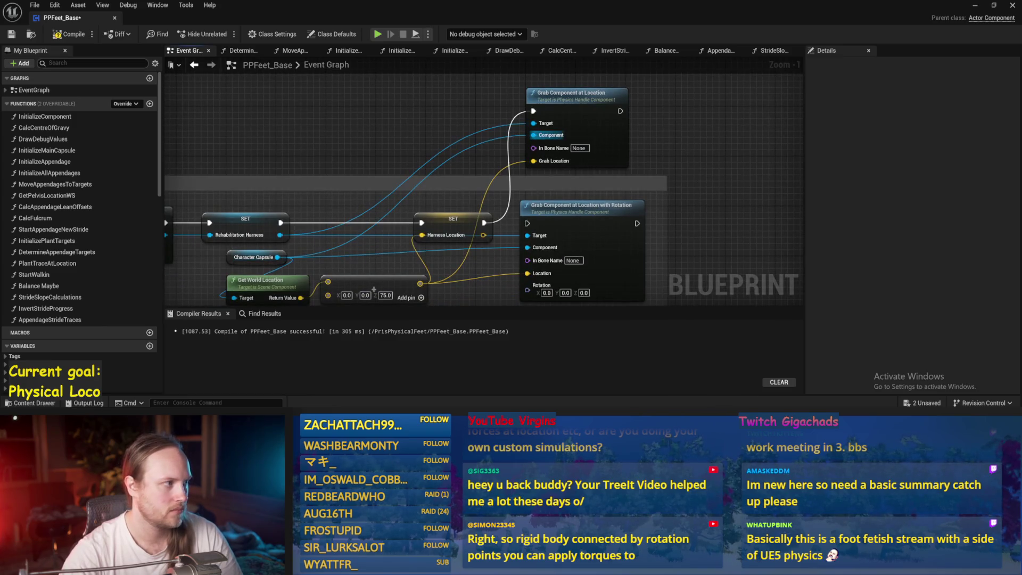
{"action": "left_click", "coordinate": [974, 7]}
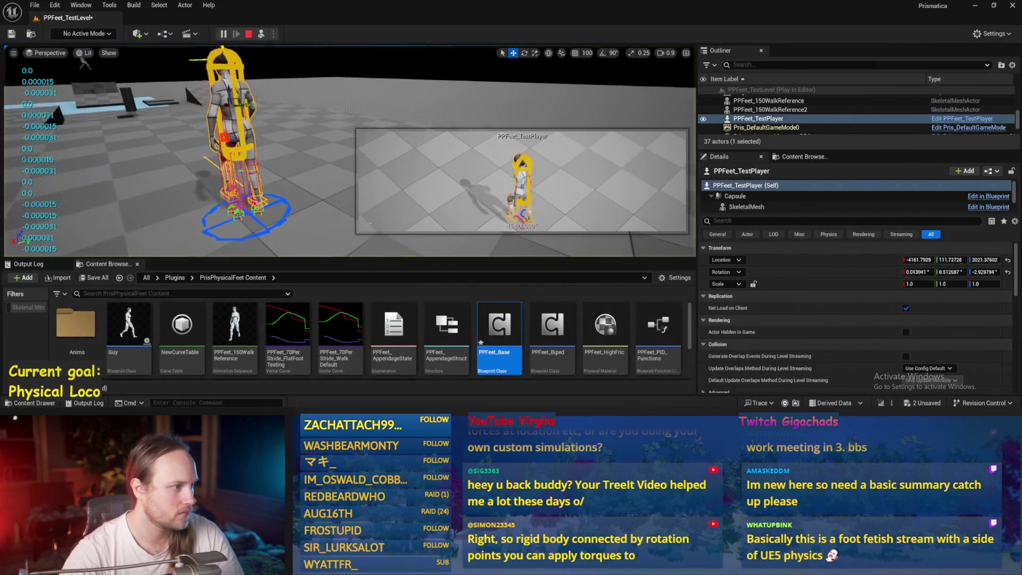
During play, lower the tilted Cube20 floor.
{"action": "key", "text": "e"}
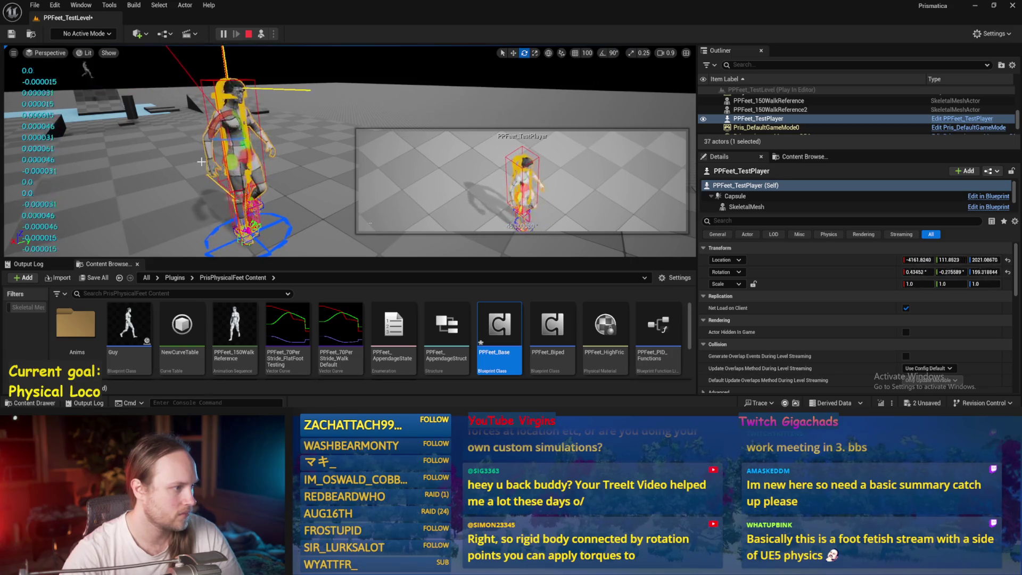
{"action": "key", "text": "w"}
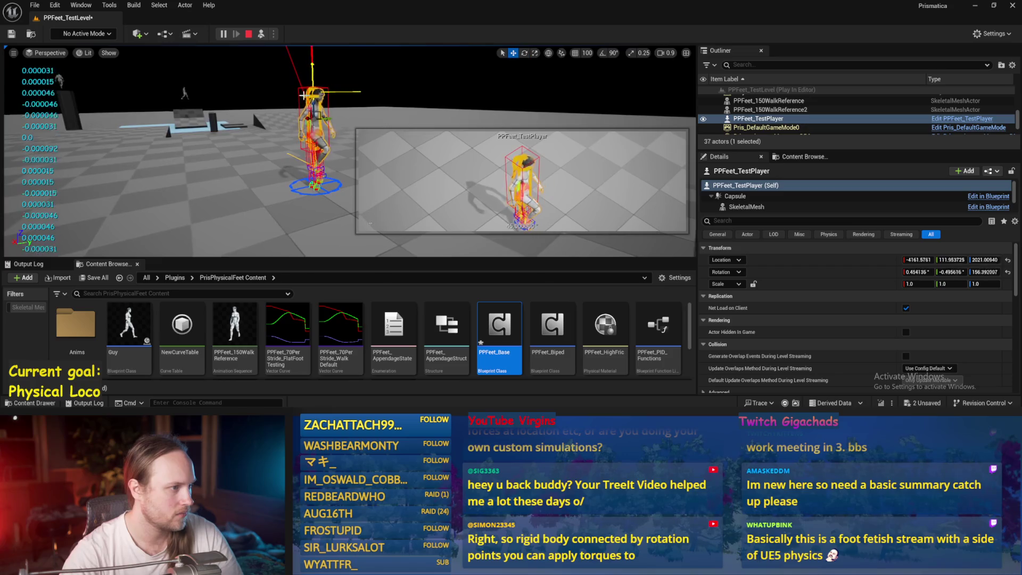
{"action": "left_click", "coordinate": [253, 169]}
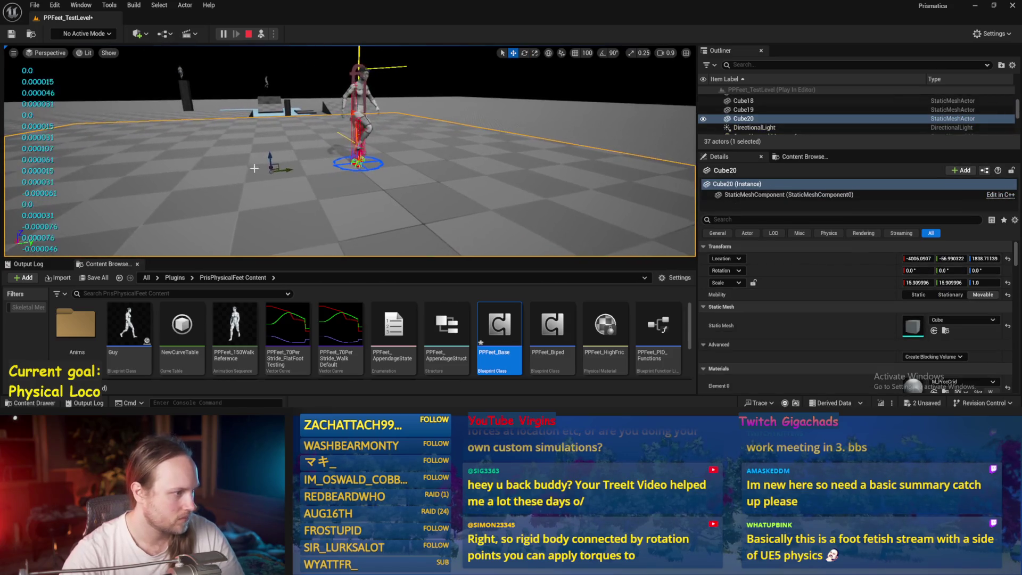
{"action": "mouse_move", "coordinate": [271, 156]}
{"action": "left_mouse_down"}
{"action": "mouse_move", "coordinate": [270, 171]}
{"action": "mouse_move", "coordinate": [253, 166]}
{"action": "mouse_move", "coordinate": [355, 174]}
{"action": "left_mouse_up"}
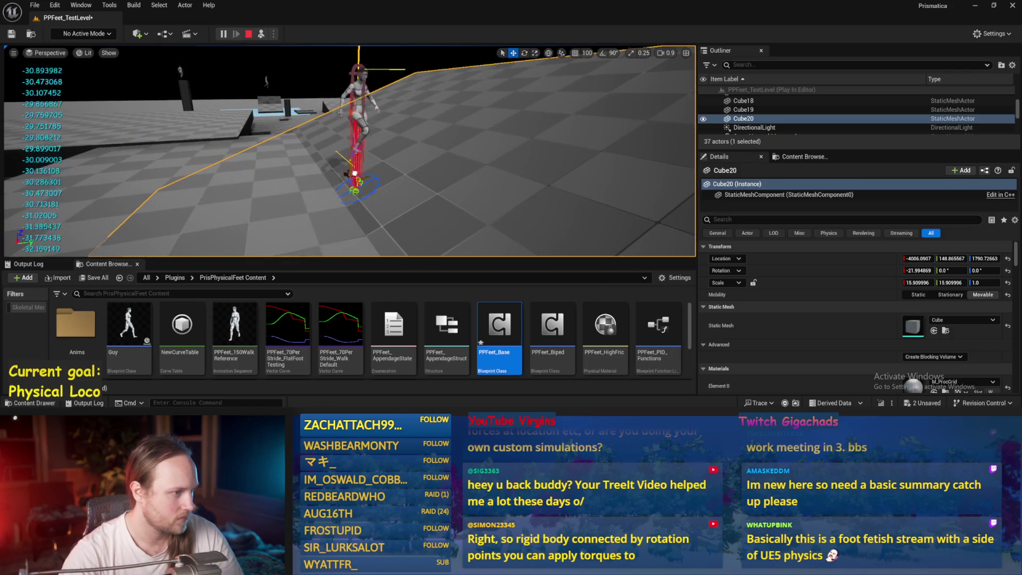
{"action": "scroll", "coordinate": [355, 174], "scroll_direction": "up", "scroll_amount": 3}
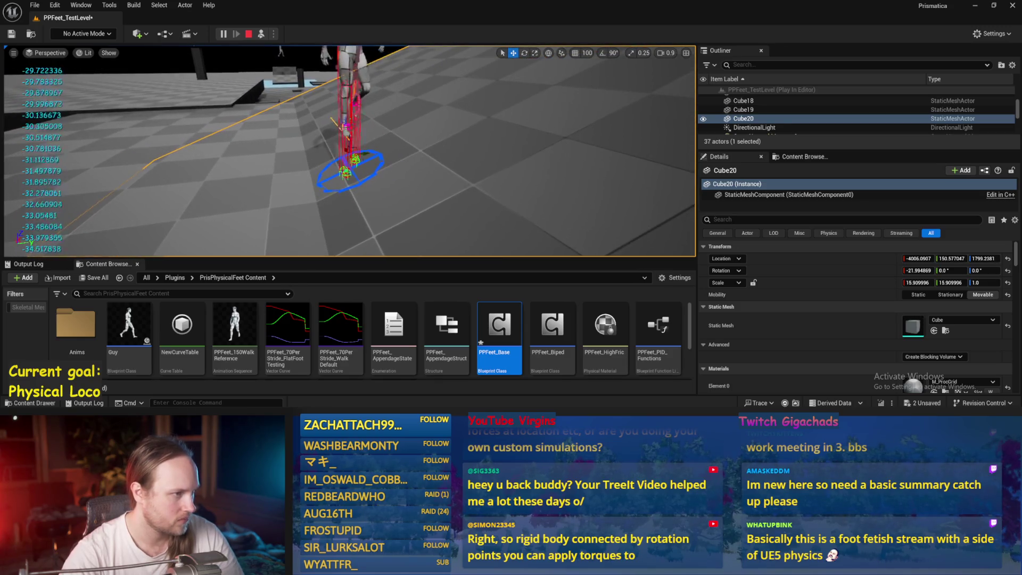
Turn PPFeet_TestPlayer's yaw about 19 degrees and further, then stop the play session.
{"action": "left_click", "coordinate": [348, 160]}
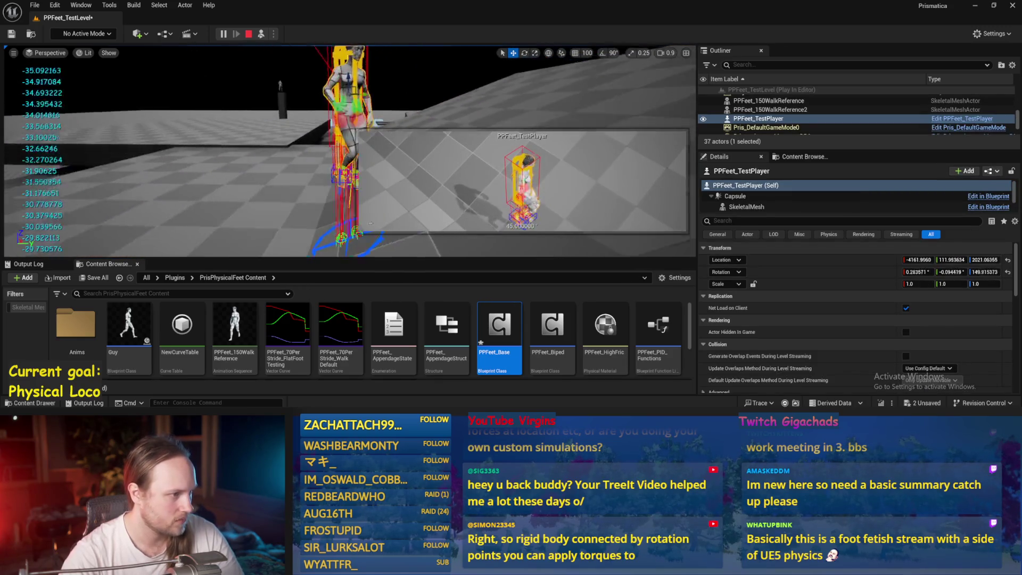
{"action": "scroll", "coordinate": [370, 222], "scroll_direction": "down", "scroll_amount": 3}
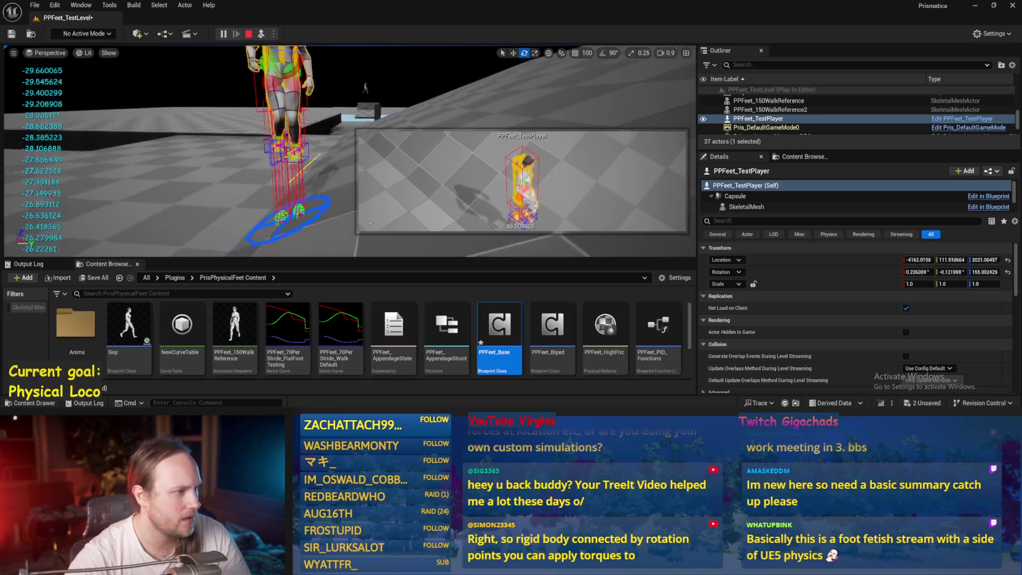
{"action": "left_click_drag", "start_coordinate": [299, 96], "coordinate": [299, 99]}
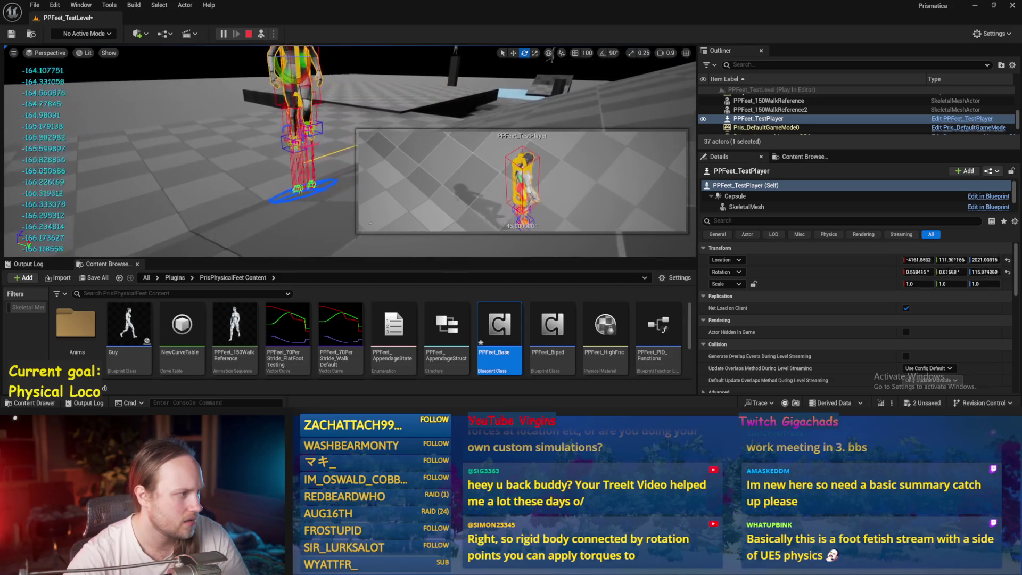
{"action": "left_click_drag", "start_coordinate": [261, 117], "coordinate": [282, 113]}
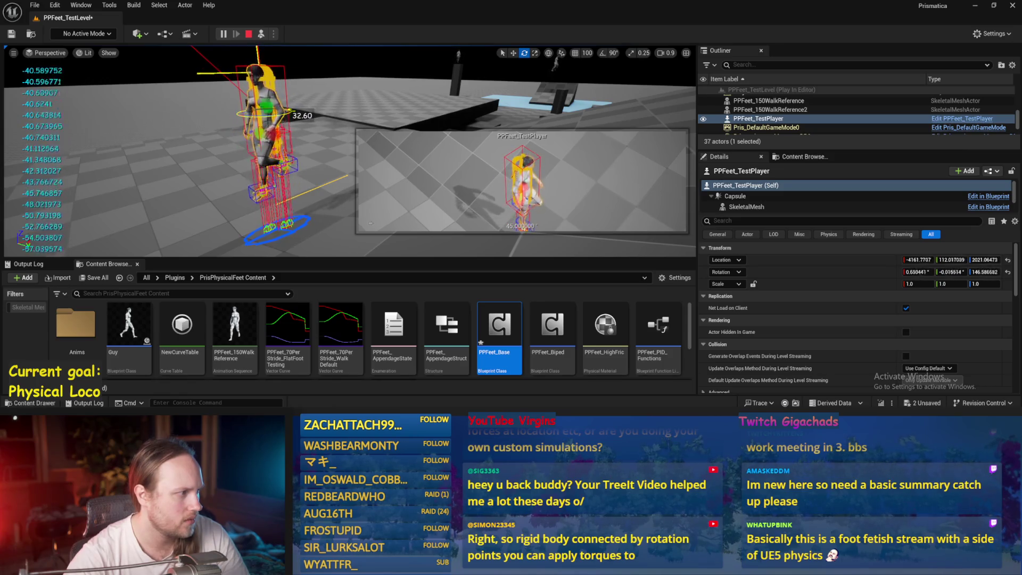
{"action": "mouse_move", "coordinate": [302, 116]}
{"action": "left_mouse_down"}
{"action": "mouse_move", "coordinate": [266, 112]}
{"action": "mouse_move", "coordinate": [294, 116]}
{"action": "mouse_move", "coordinate": [224, 125]}
{"action": "left_mouse_up"}
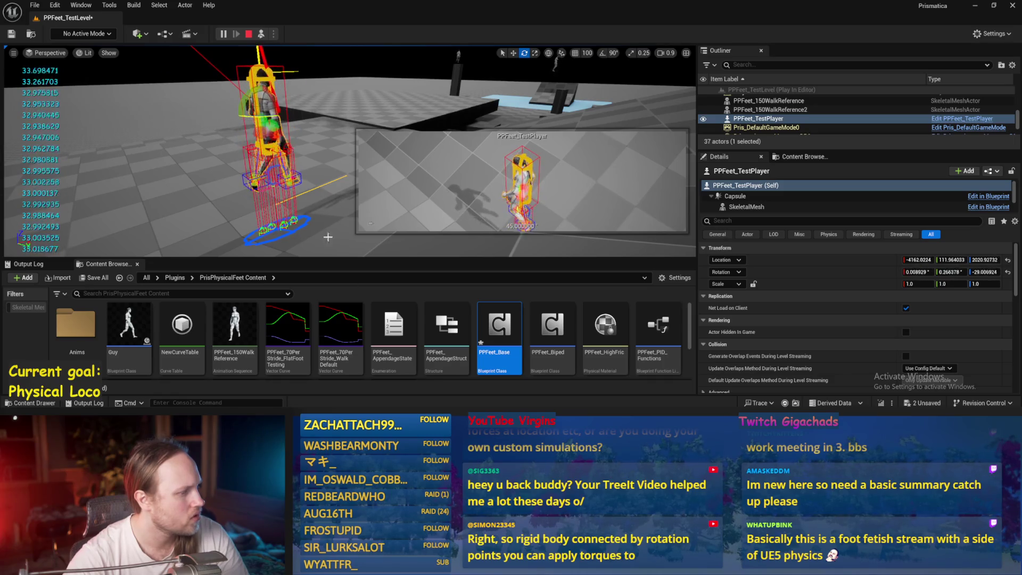
{"action": "key", "text": "Escape"}
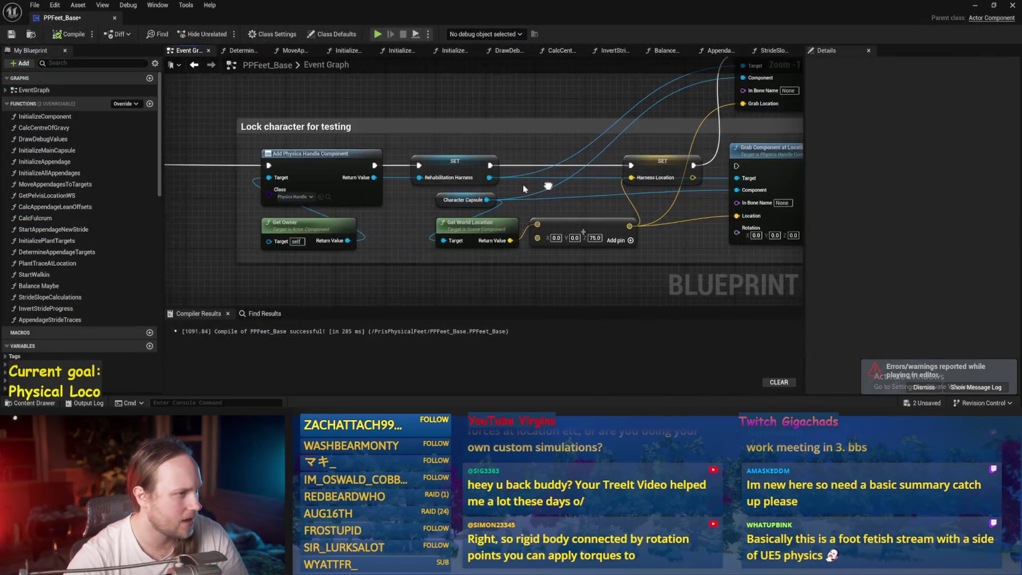
{"action": "mouse_move", "coordinate": [548, 186]}
{"action": "left_mouse_down"}
{"action": "mouse_move", "coordinate": [604, 234]}
{"action": "mouse_move", "coordinate": [627, 278]}
{"action": "left_mouse_up"}
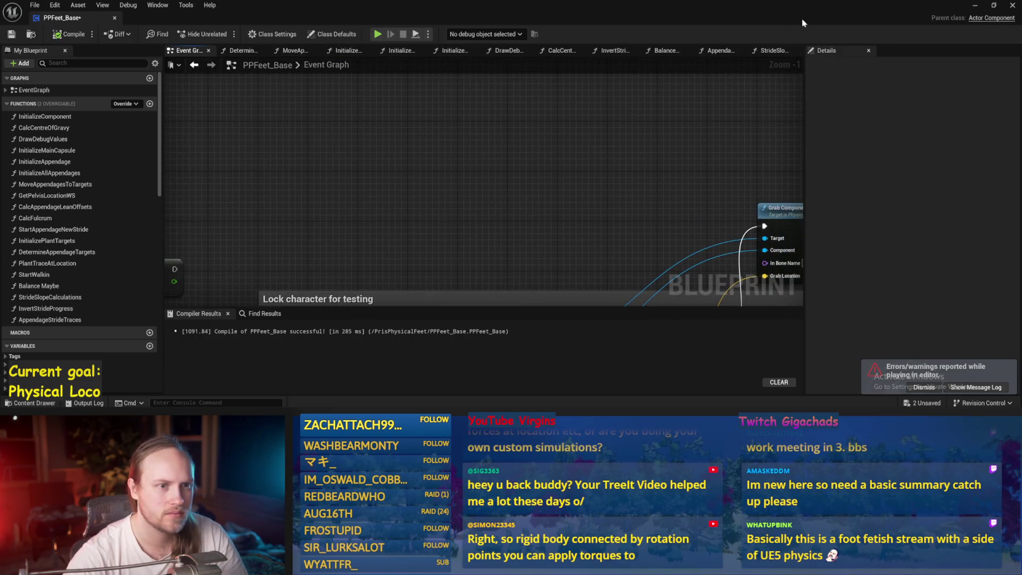
In AppendageStrideTraces, add an Unrotate Vector node fed by the summed vector.
{"action": "left_click", "coordinate": [719, 50]}
{"action": "left_click_drag", "start_coordinate": [719, 50], "coordinate": [772, 50]}
{"action": "mouse_move", "coordinate": [489, 222]}
{"action": "left_mouse_down"}
{"action": "mouse_move", "coordinate": [513, 166]}
{"action": "mouse_move", "coordinate": [502, 207]}
{"action": "mouse_move", "coordinate": [440, 235]}
{"action": "left_mouse_up"}
{"action": "scroll", "coordinate": [502, 208], "scroll_direction": "up", "scroll_amount": 1}
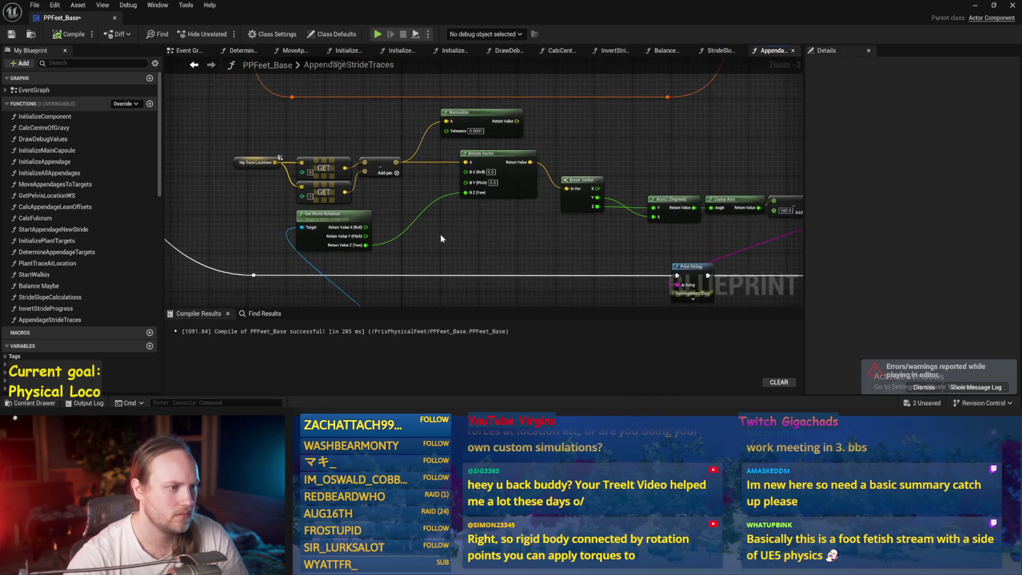
{"action": "mouse_move", "coordinate": [391, 153]}
{"action": "left_mouse_down"}
{"action": "mouse_move", "coordinate": [474, 241]}
{"action": "mouse_move", "coordinate": [458, 222]}
{"action": "left_mouse_up"}
{"action": "type", "text": "unrota"}
{"action": "key", "text": "Return"}
Try the pin options on Unrotate Vector's B input, then compile the blueprint.
{"action": "right_click", "coordinate": [458, 244]}
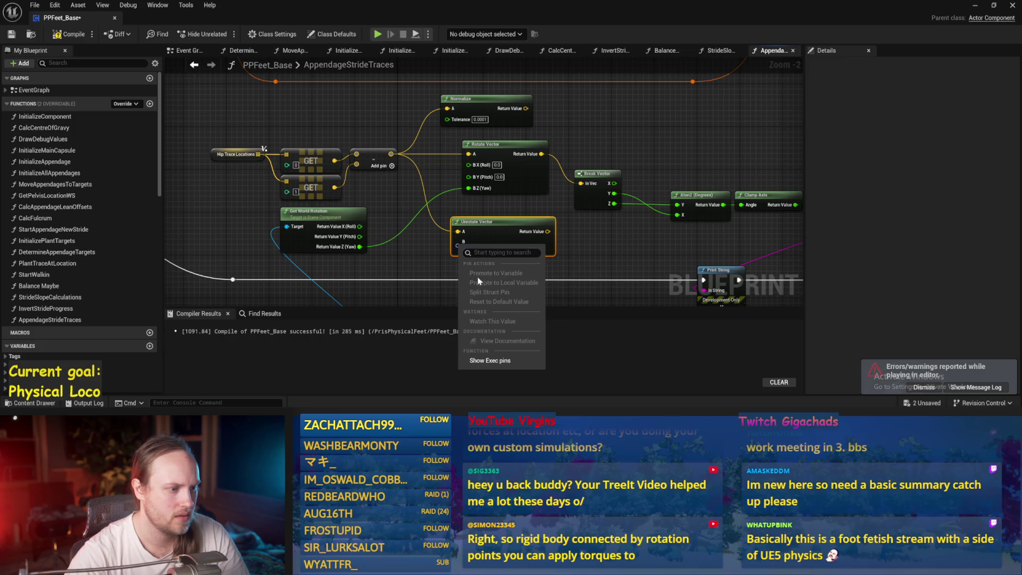
{"action": "left_click", "coordinate": [378, 274]}
{"action": "right_click", "coordinate": [457, 244]}
{"action": "left_click", "coordinate": [362, 260]}
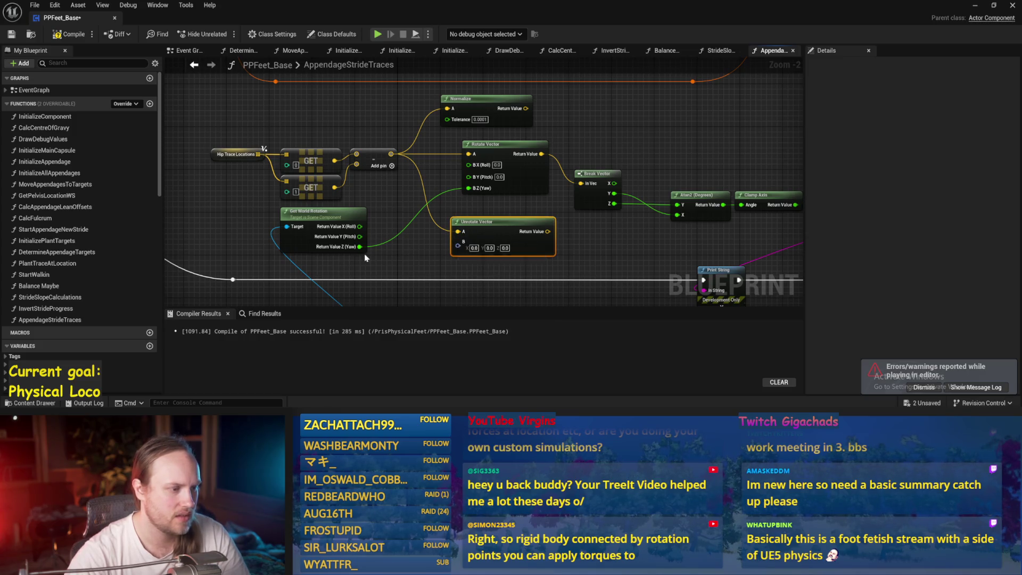
{"action": "left_click", "coordinate": [362, 260]}
{"action": "left_click", "coordinate": [69, 34]}
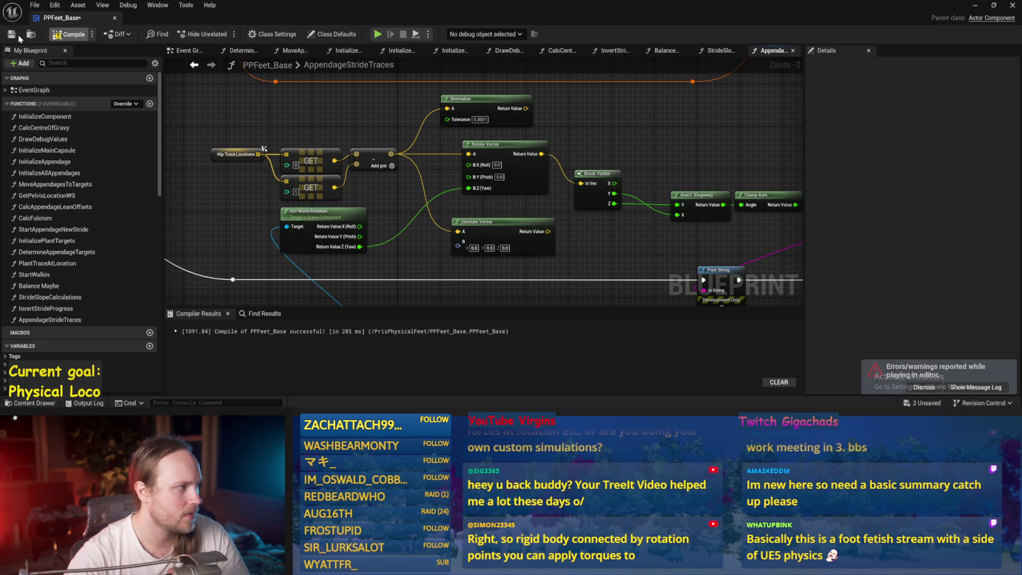
{"action": "right_click", "coordinate": [457, 245]}
{"action": "left_click", "coordinate": [447, 247]}
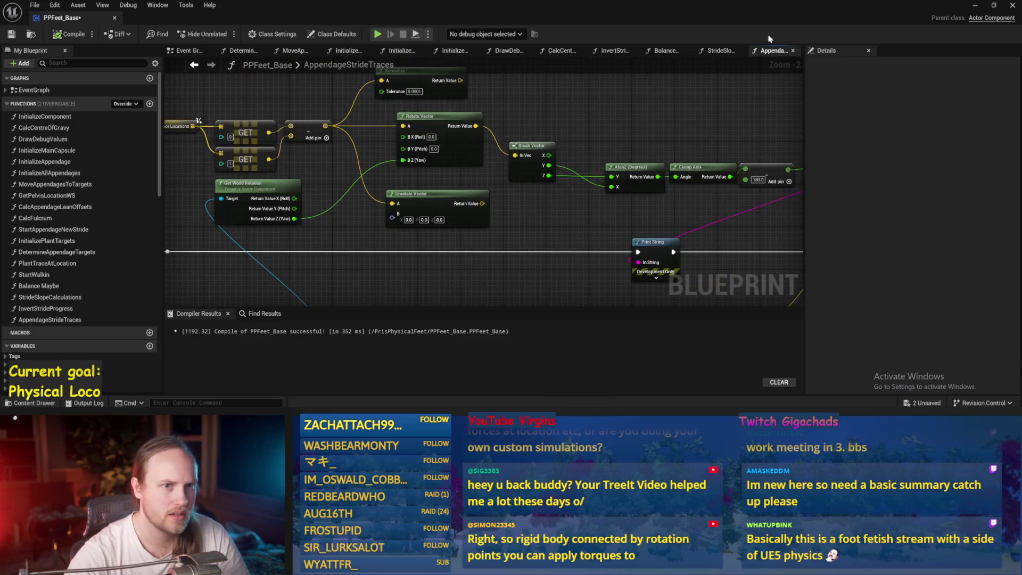
{"action": "key", "text": "super+Down"}
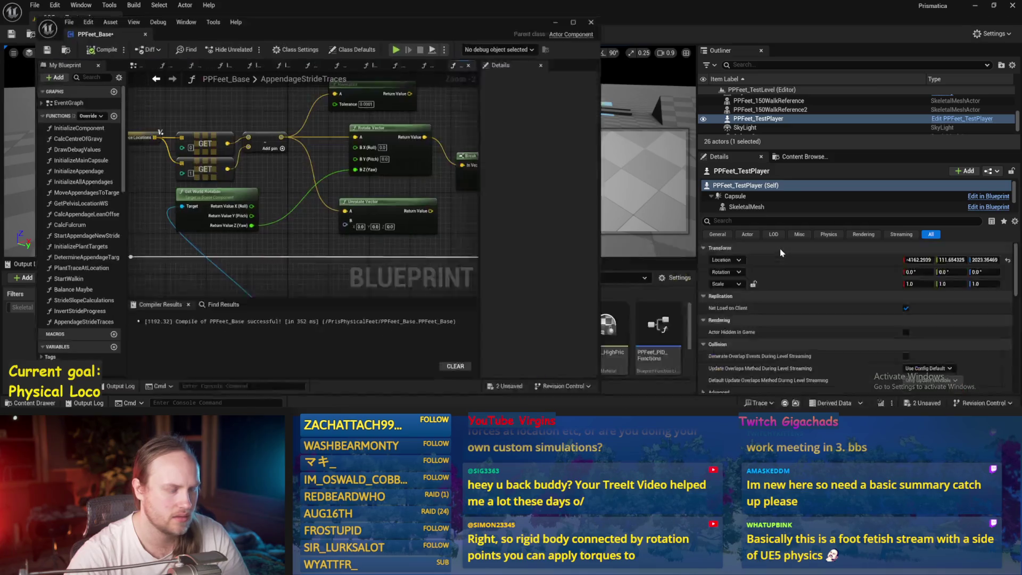
{"action": "key", "text": "super+Up"}
{"action": "right_click", "coordinate": [493, 179]}
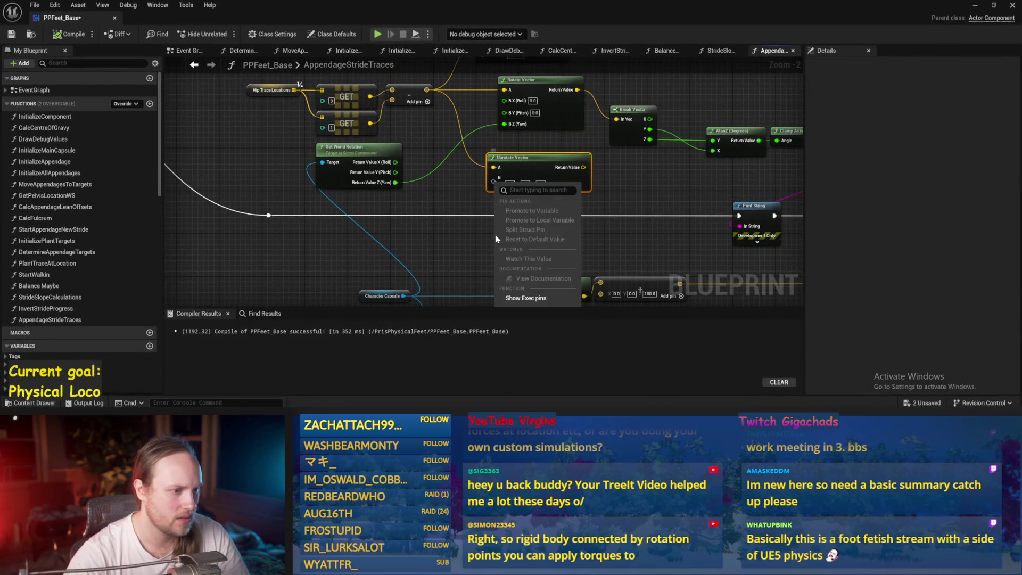
{"action": "left_click", "coordinate": [519, 298]}
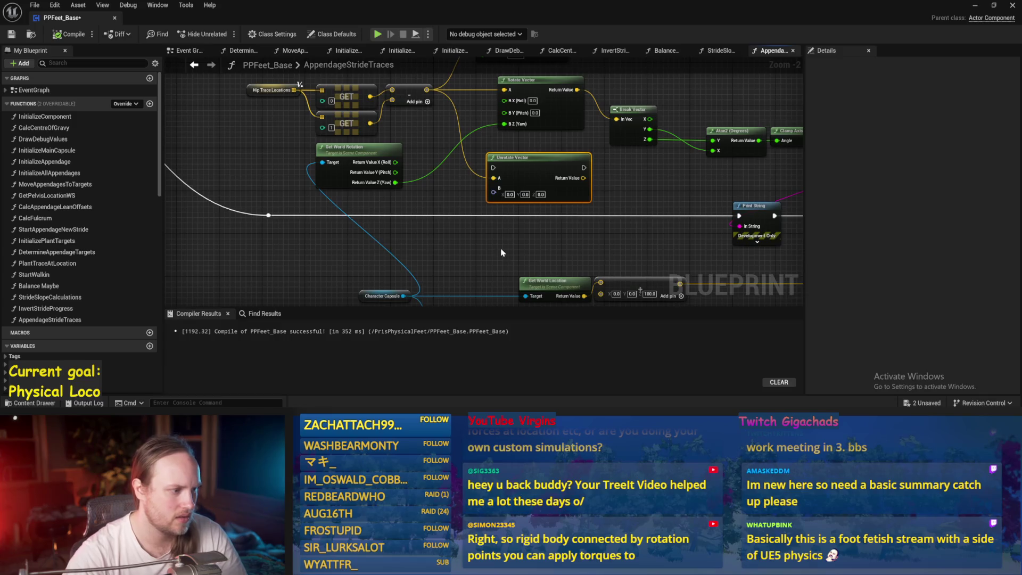
{"action": "key", "text": "ctrl+z"}
{"action": "left_click", "coordinate": [63, 30]}
Split Unrotate Vector's B pin into X, Y, Z and wire Yaw into B Z.
{"action": "left_click_drag", "start_coordinate": [465, 222], "coordinate": [454, 208]}
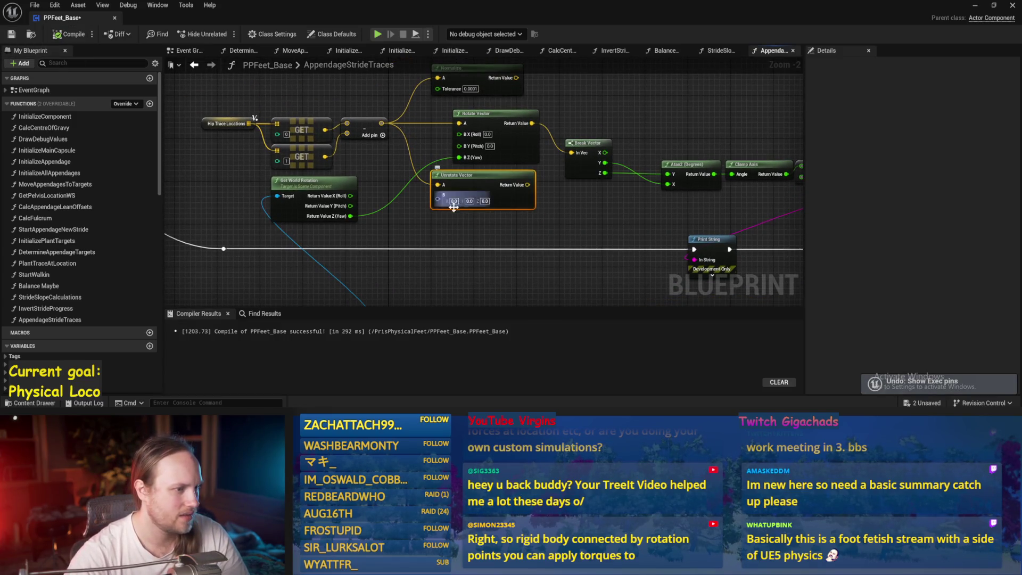
{"action": "right_click", "coordinate": [453, 207]}
{"action": "left_click", "coordinate": [454, 243]}
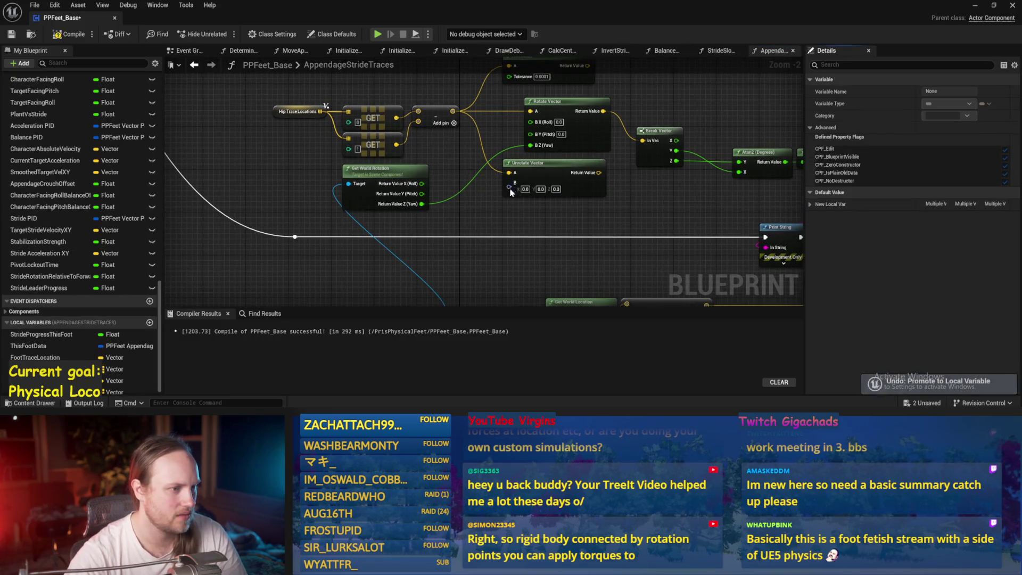
{"action": "right_click", "coordinate": [510, 189]}
{"action": "left_click", "coordinate": [537, 241]}
{"action": "mouse_move", "coordinate": [414, 208]}
{"action": "left_mouse_down"}
{"action": "mouse_move", "coordinate": [433, 224]}
{"action": "mouse_move", "coordinate": [510, 208]}
{"action": "left_mouse_up"}
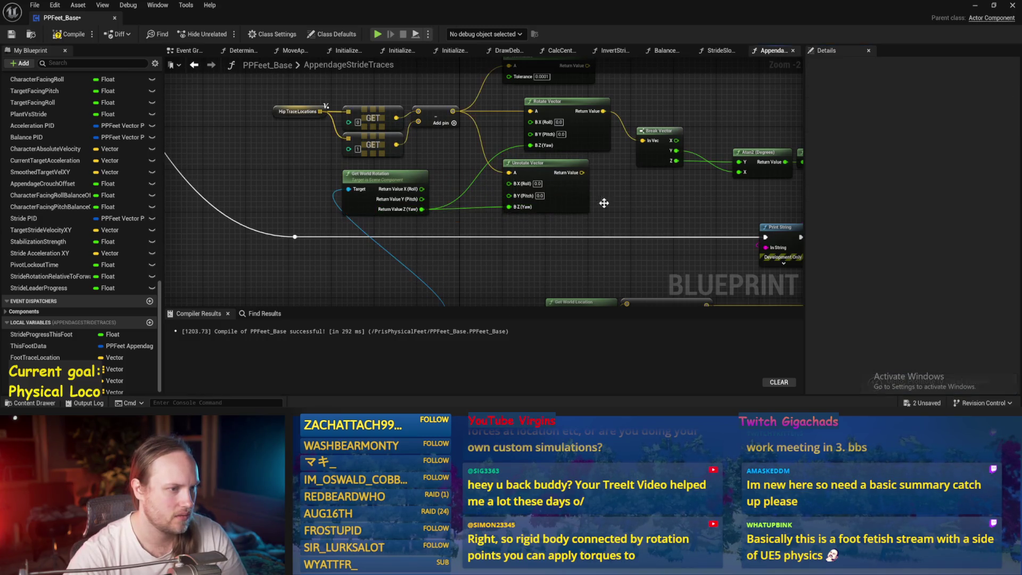
Feed Unrotate Vector's result into Break Vector and save the blueprint.
{"action": "mouse_move", "coordinate": [582, 173]}
{"action": "left_mouse_down"}
{"action": "mouse_move", "coordinate": [660, 147]}
{"action": "mouse_move", "coordinate": [642, 141]}
{"action": "left_mouse_up"}
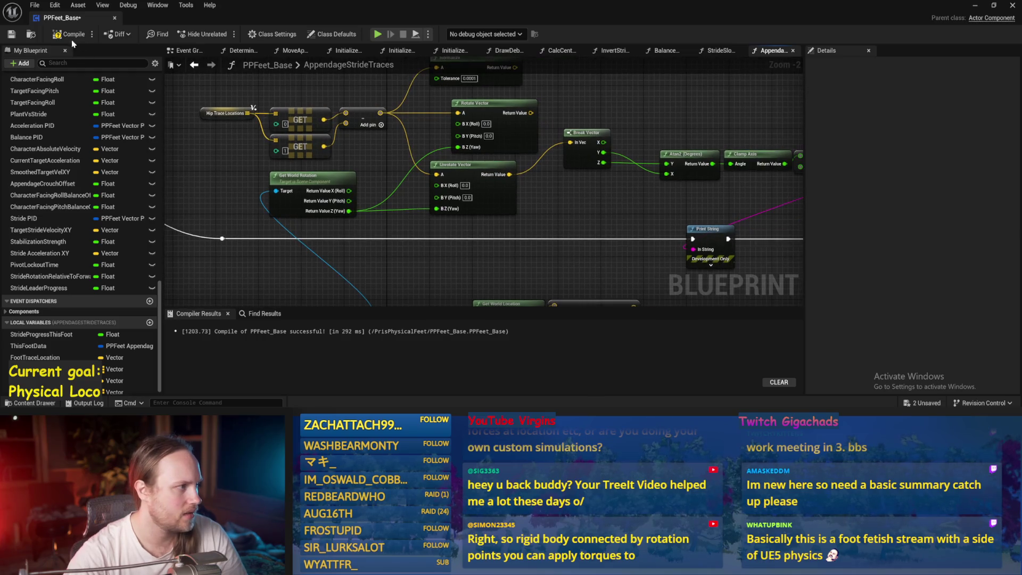
{"action": "left_click", "coordinate": [11, 33]}
{"action": "left_click", "coordinate": [975, 5]}
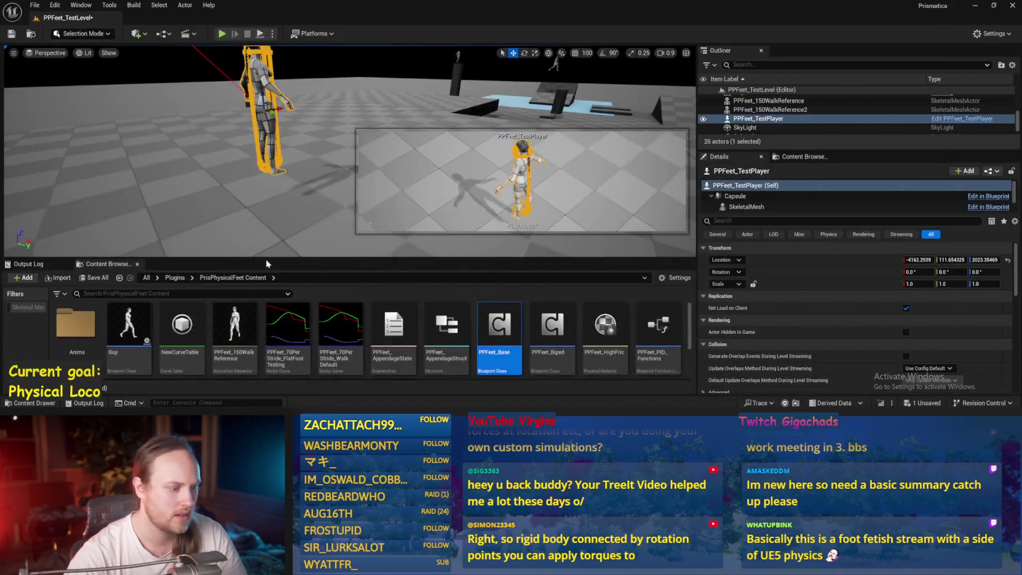
Start playing the level and tilt the floor cube to about -13 degrees.
{"action": "key", "text": "alt+p"}
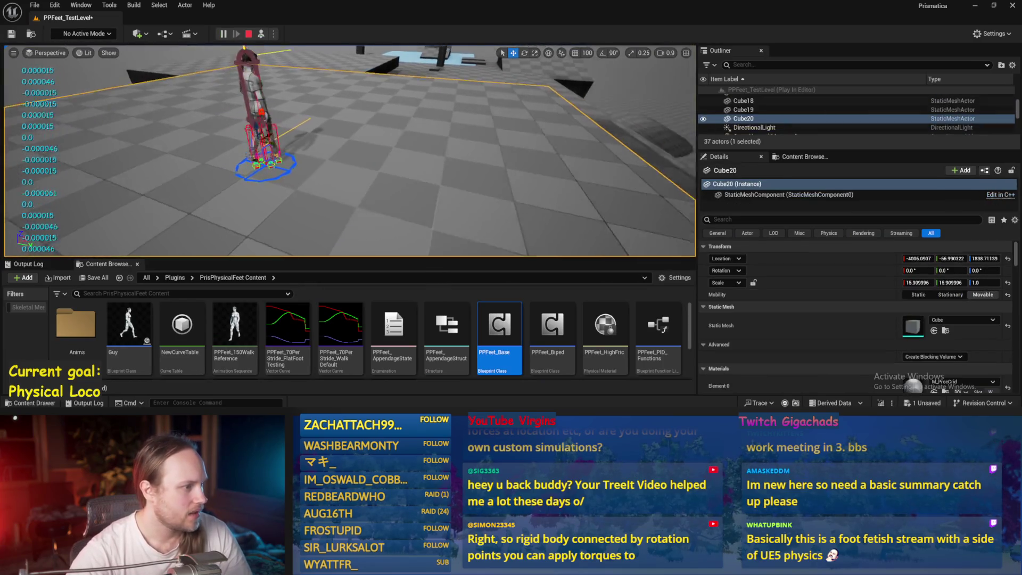
{"action": "key", "text": "e"}
{"action": "mouse_move", "coordinate": [291, 108]}
{"action": "left_mouse_down"}
{"action": "mouse_move", "coordinate": [281, 101]}
{"action": "mouse_move", "coordinate": [293, 104]}
{"action": "left_mouse_up"}
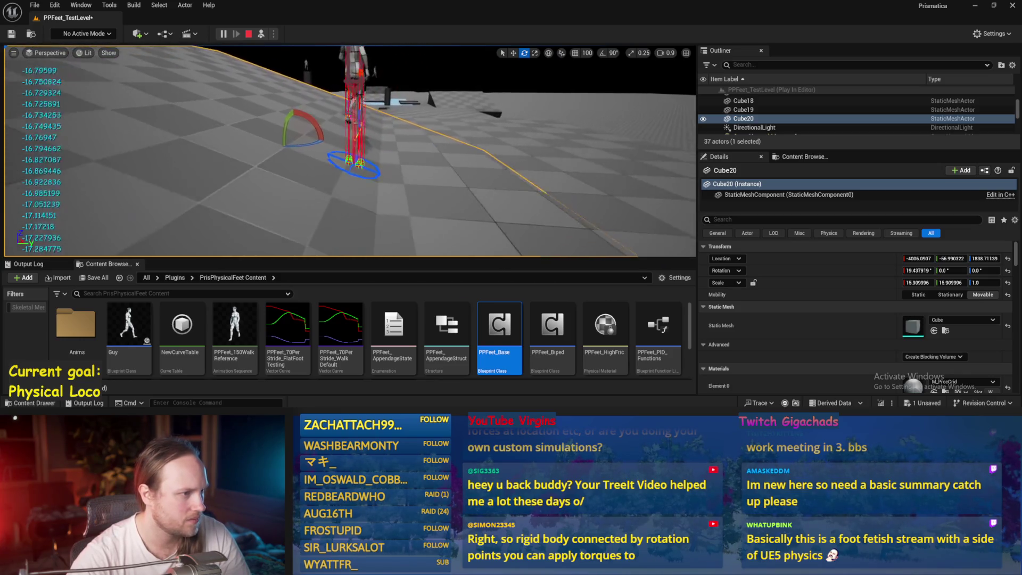
{"action": "left_click", "coordinate": [350, 109]}
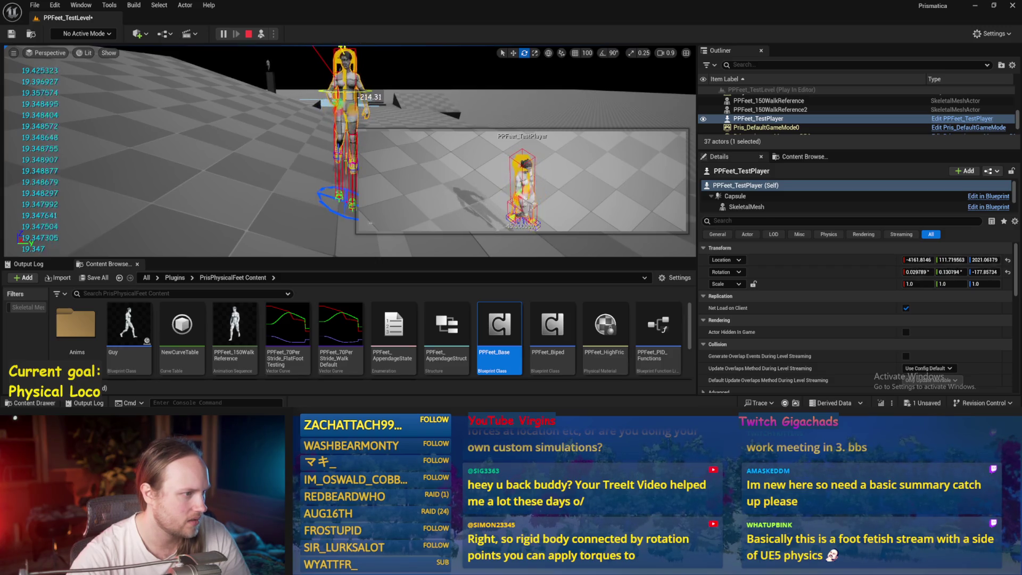
Tilt Cube20 to about 32° and Cube17 to about 23°, then stop playing.
{"action": "left_click", "coordinate": [373, 213]}
{"action": "mouse_move", "coordinate": [301, 154]}
{"action": "left_mouse_down"}
{"action": "mouse_move", "coordinate": [285, 118]}
{"action": "mouse_move", "coordinate": [308, 141]}
{"action": "mouse_move", "coordinate": [271, 143]}
{"action": "left_mouse_up"}
{"action": "key", "text": "w"}
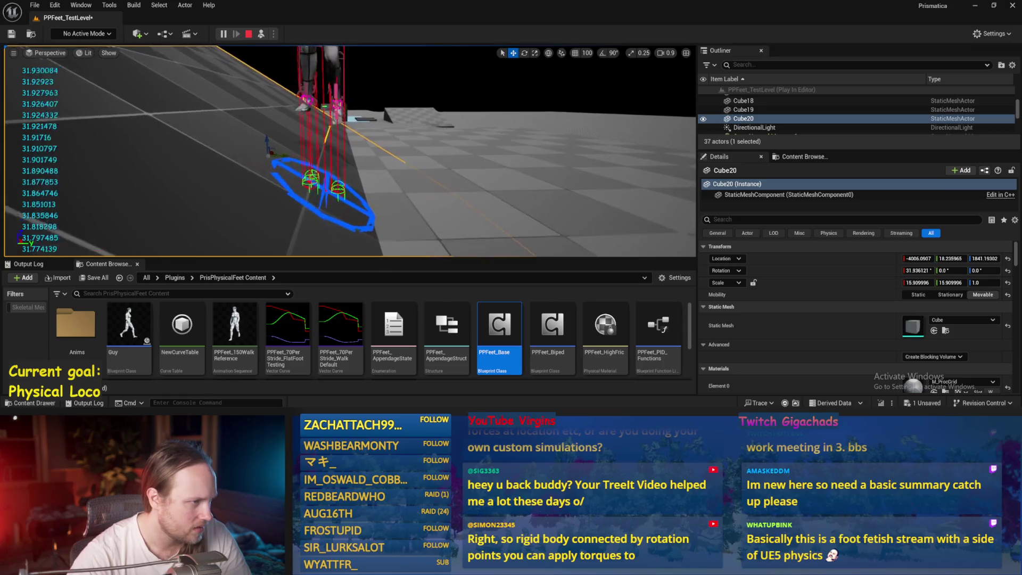
{"action": "left_click", "coordinate": [481, 200]}
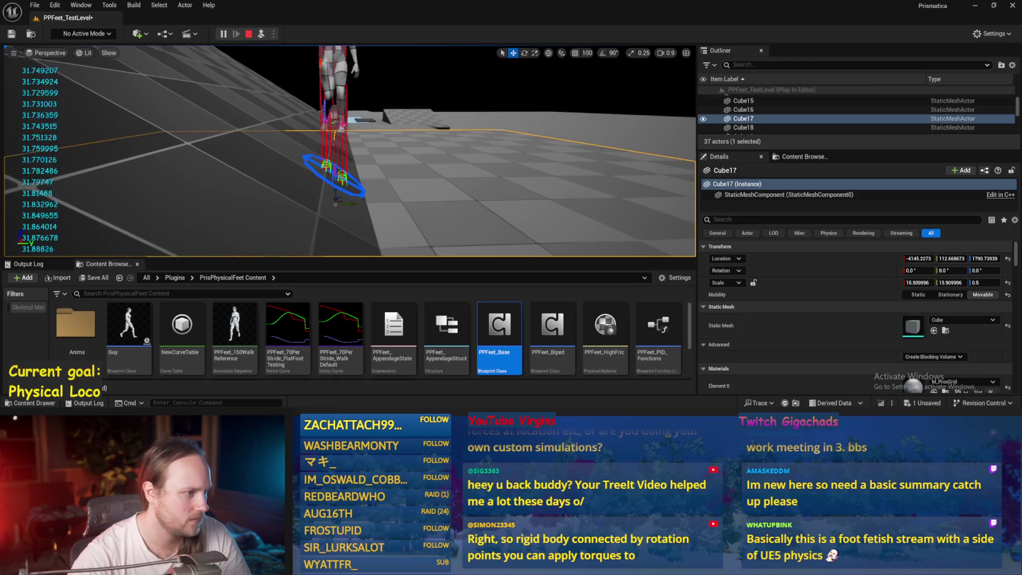
{"action": "key", "text": "e"}
{"action": "mouse_move", "coordinate": [358, 171]}
{"action": "left_mouse_down"}
{"action": "mouse_move", "coordinate": [345, 160]}
{"action": "mouse_move", "coordinate": [344, 196]}
{"action": "left_mouse_up"}
{"action": "key", "text": "w"}
{"action": "key", "text": "Escape"}
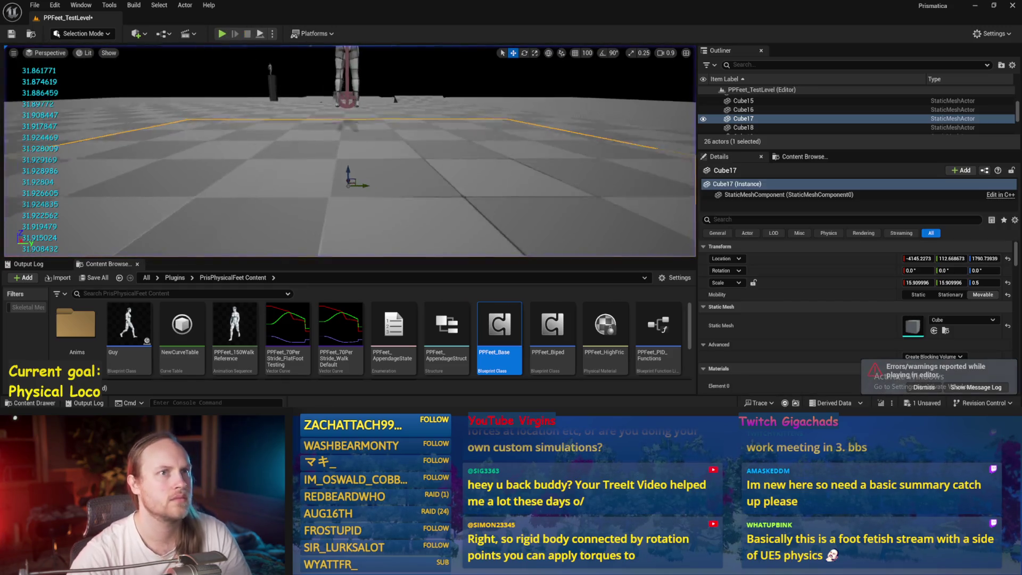
Save PPFeet_TestLevel with File > Save Current Level.
{"action": "left_click", "coordinate": [55, 5]}
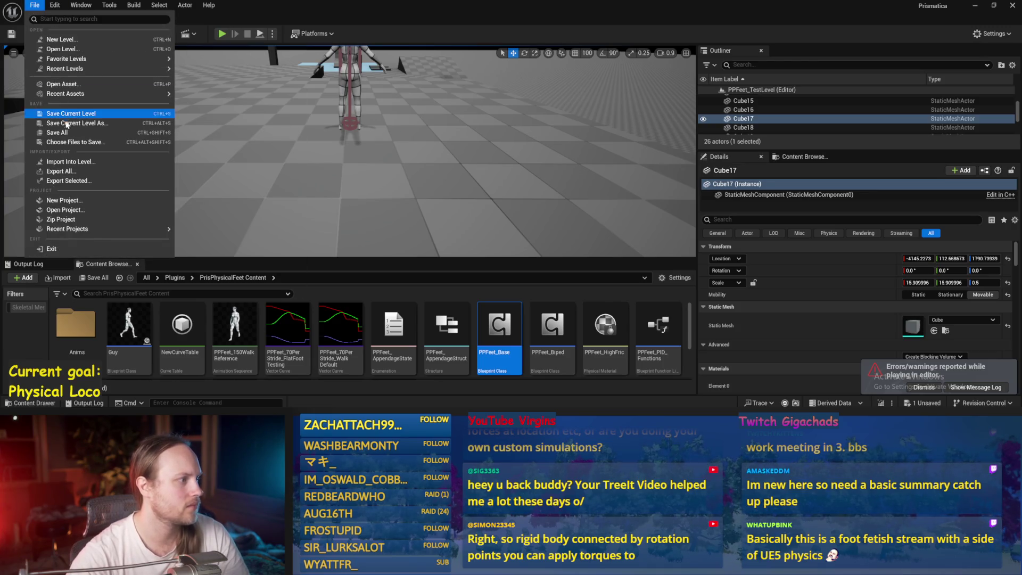
{"action": "left_click", "coordinate": [80, 134]}
{"action": "scroll", "coordinate": [367, 182], "scroll_direction": "down", "scroll_amount": 5}
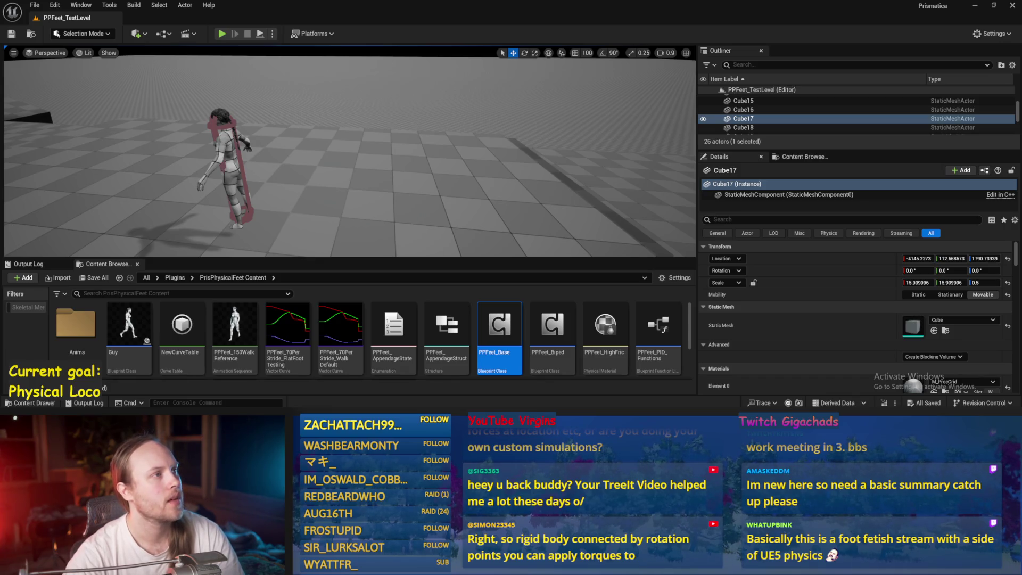
{"action": "left_click_drag", "start_coordinate": [353, 137], "coordinate": [383, 183]}
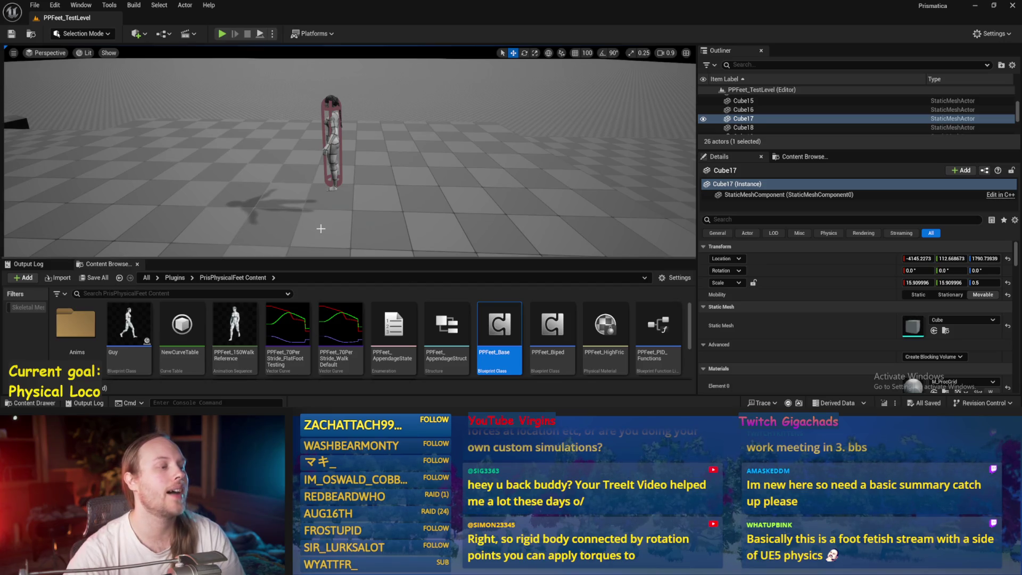
{"action": "left_click_drag", "start_coordinate": [322, 225], "coordinate": [330, 224]}
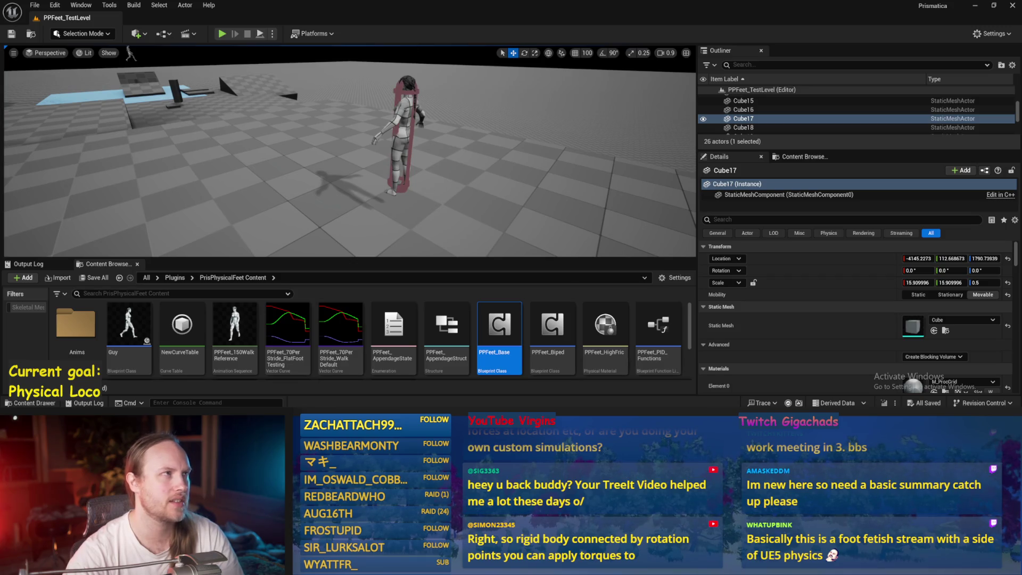
{"action": "left_click_drag", "start_coordinate": [489, 105], "coordinate": [521, 237]}
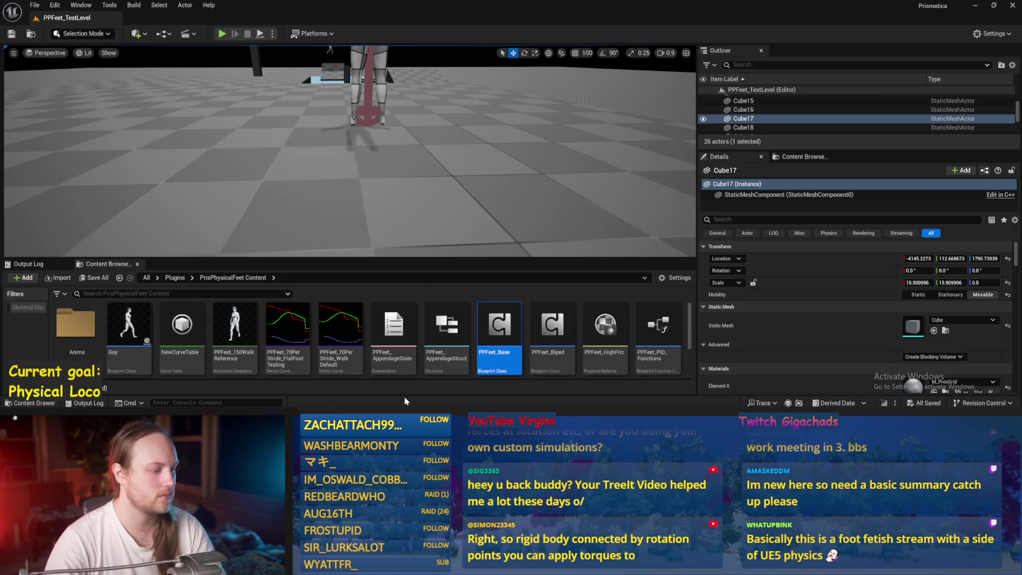
{"action": "double_click", "coordinate": [500, 330]}
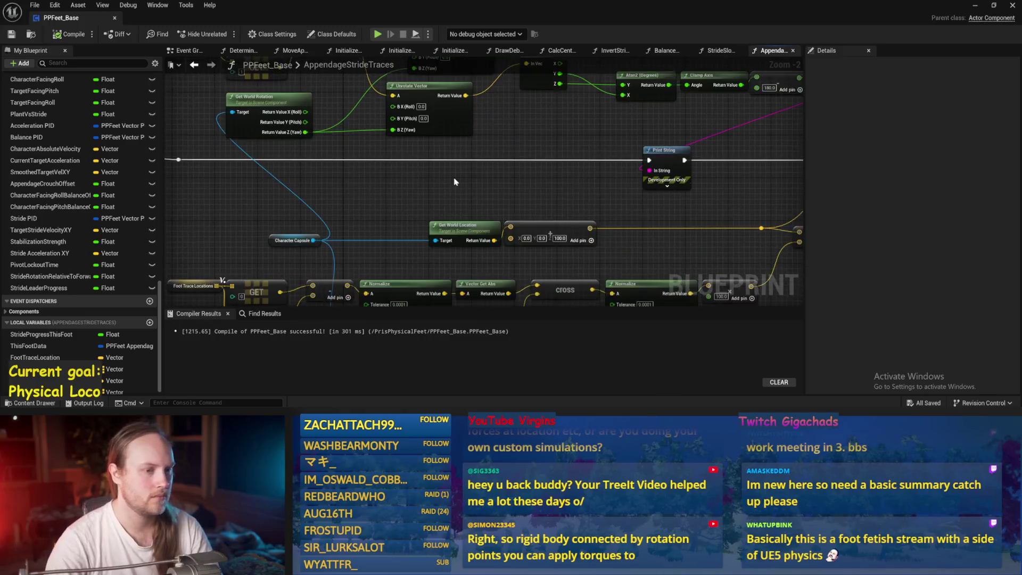
{"action": "scroll", "coordinate": [343, 159], "scroll_direction": "down", "scroll_amount": 1}
{"action": "scroll", "coordinate": [604, 196], "scroll_direction": "down", "scroll_amount": 2}
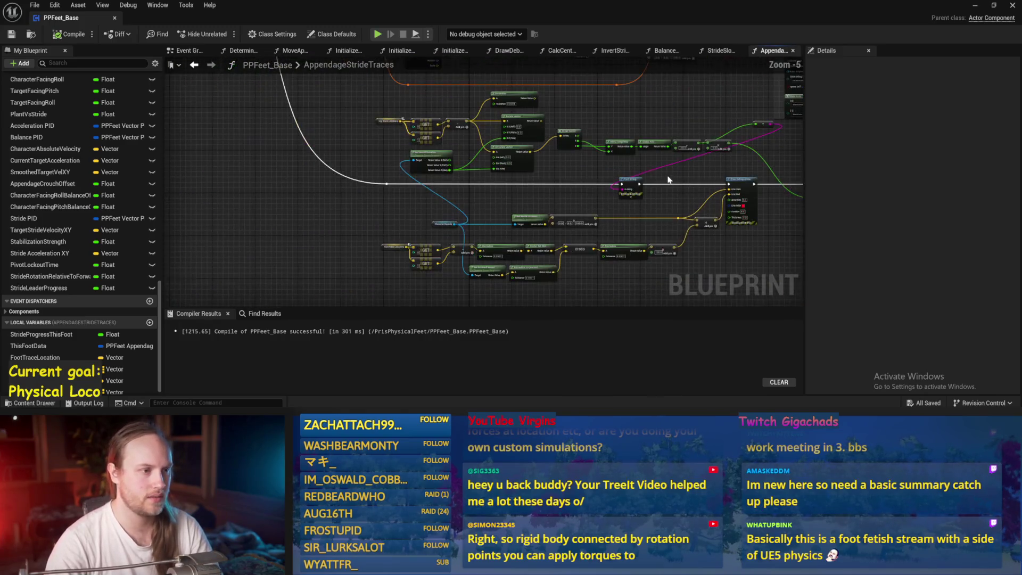
{"action": "left_click", "coordinate": [664, 133]}
{"action": "scroll", "coordinate": [639, 130], "scroll_direction": "up", "scroll_amount": 3}
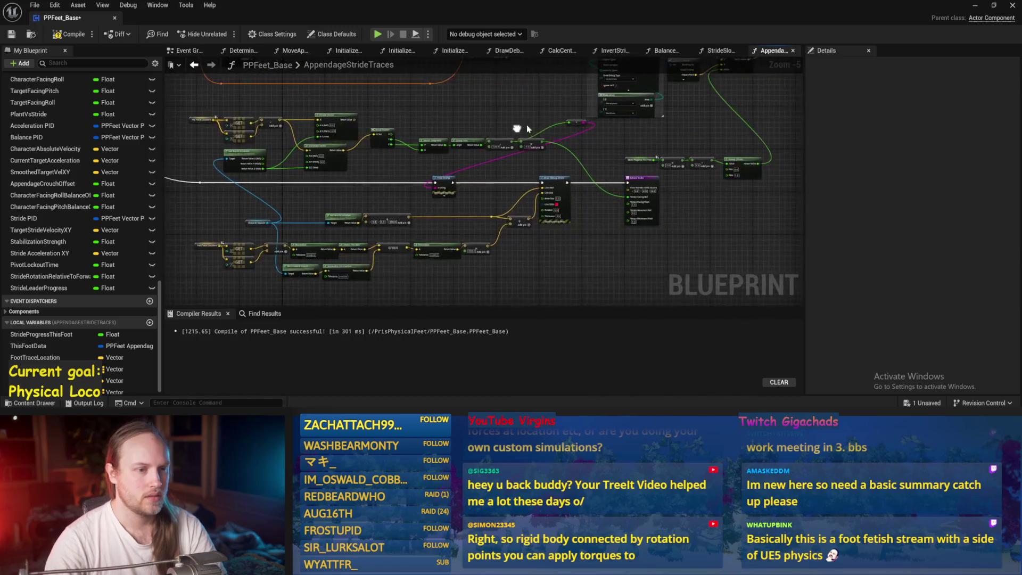
{"action": "scroll", "coordinate": [690, 134], "scroll_direction": "down", "scroll_amount": 2}
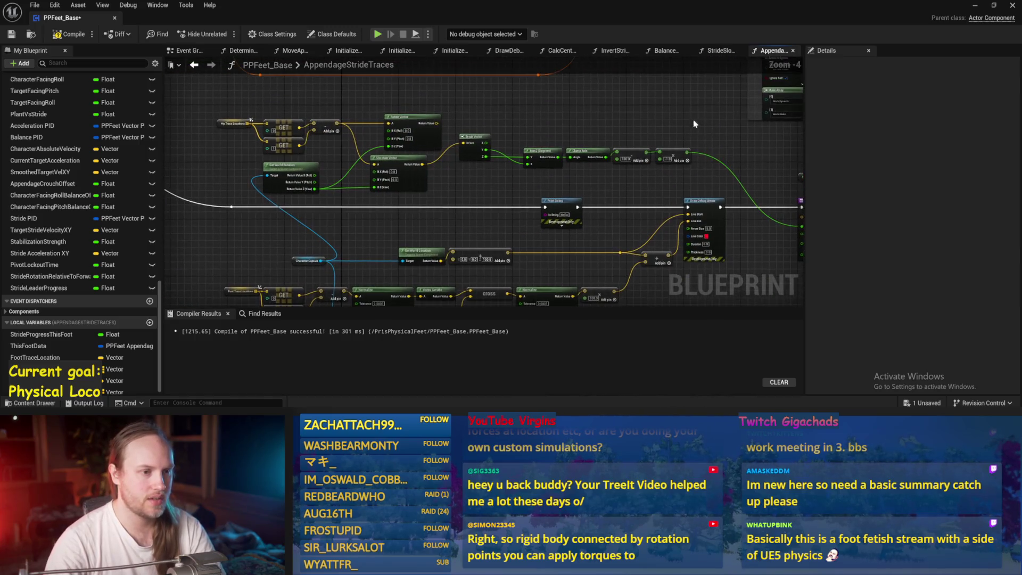
{"action": "mouse_move", "coordinate": [697, 107]}
{"action": "left_mouse_down"}
{"action": "mouse_move", "coordinate": [219, 194]}
{"action": "mouse_move", "coordinate": [280, 150]}
{"action": "left_mouse_up"}
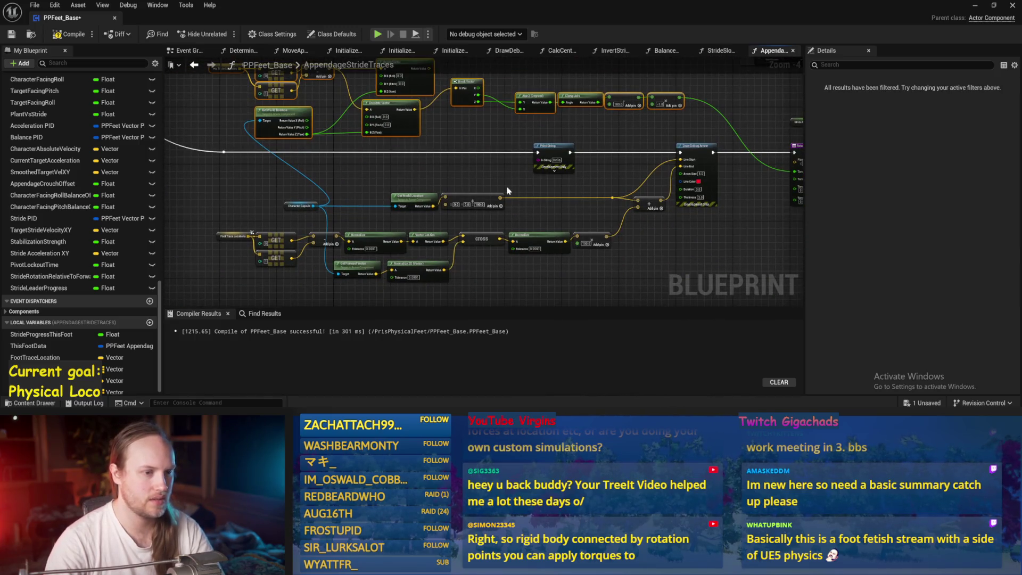
{"action": "scroll", "coordinate": [213, 234], "scroll_direction": "up", "scroll_amount": 1}
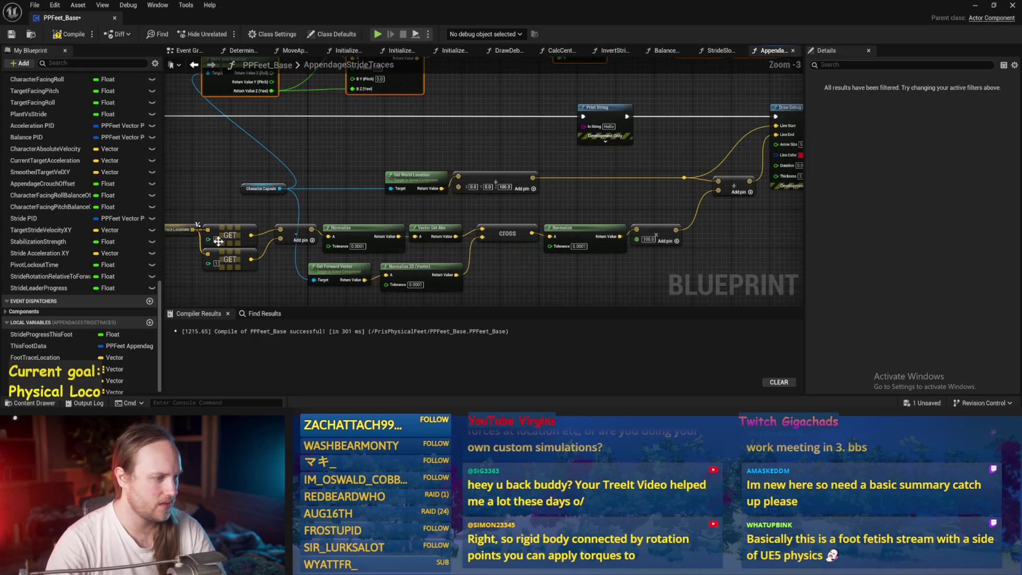
{"action": "left_click", "coordinate": [266, 217]}
{"action": "left_click", "coordinate": [290, 185]}
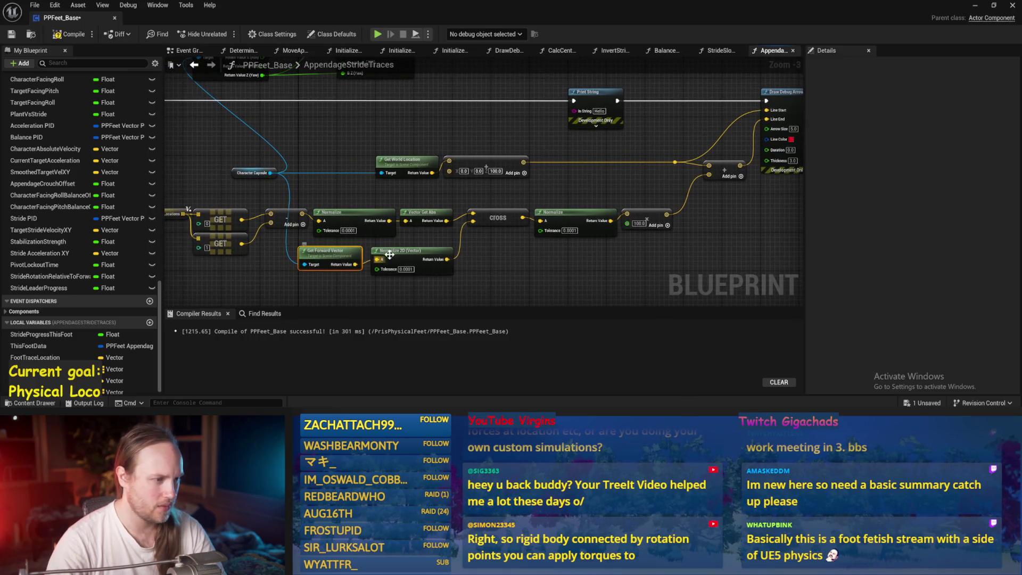
{"action": "left_click", "coordinate": [623, 227]}
{"action": "left_click_drag", "start_coordinate": [479, 284], "coordinate": [722, 235]}
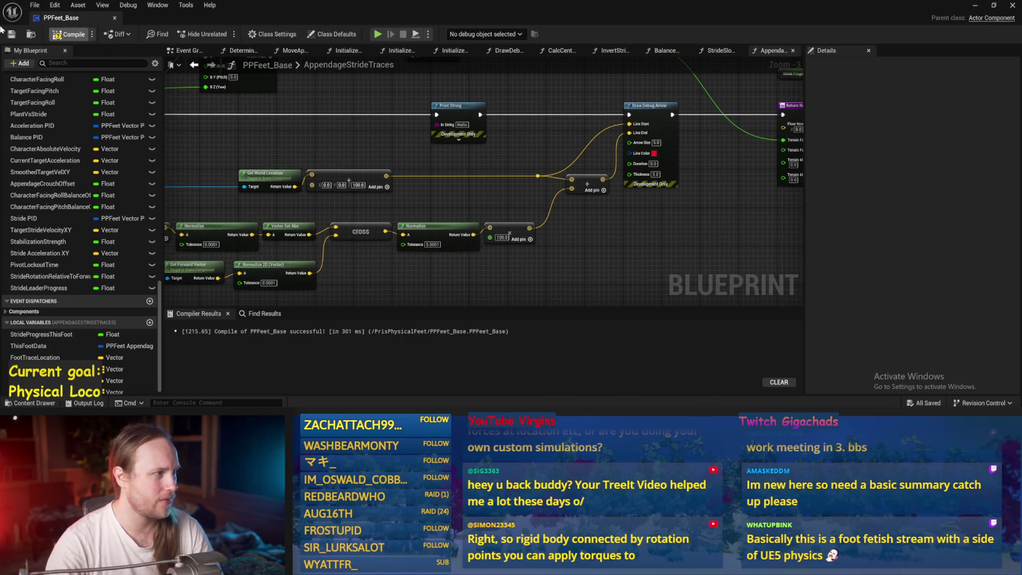
{"action": "left_click", "coordinate": [974, 5]}
During play, tilt Cube20 21°, lower it under the character, spin it around Z, then stop.
{"action": "left_click", "coordinate": [222, 33]}
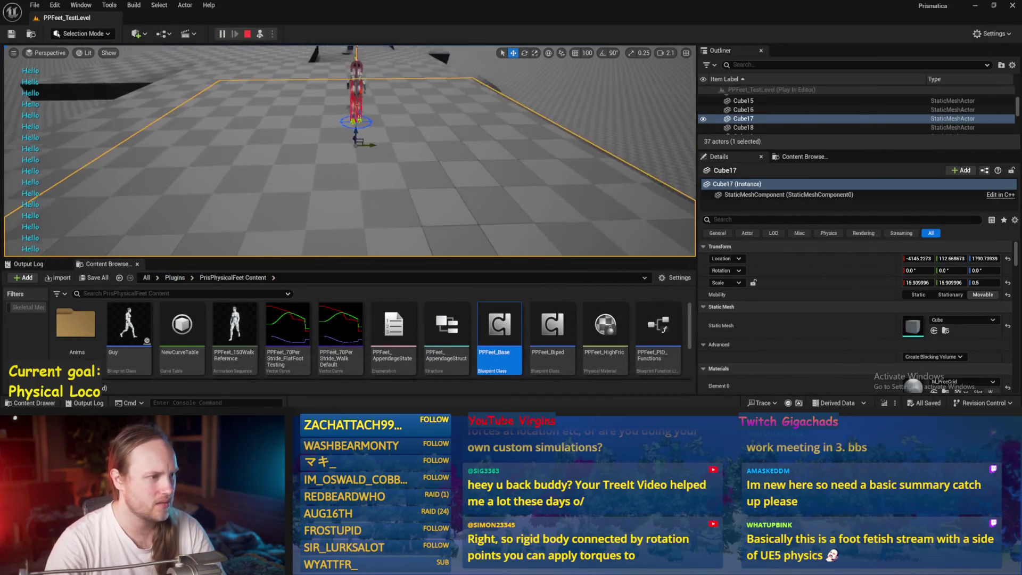
{"action": "key", "text": "e"}
{"action": "mouse_move", "coordinate": [308, 103]}
{"action": "left_mouse_down"}
{"action": "mouse_move", "coordinate": [338, 112]}
{"action": "mouse_move", "coordinate": [372, 103]}
{"action": "mouse_move", "coordinate": [368, 94]}
{"action": "left_mouse_up"}
{"action": "key", "text": "w"}
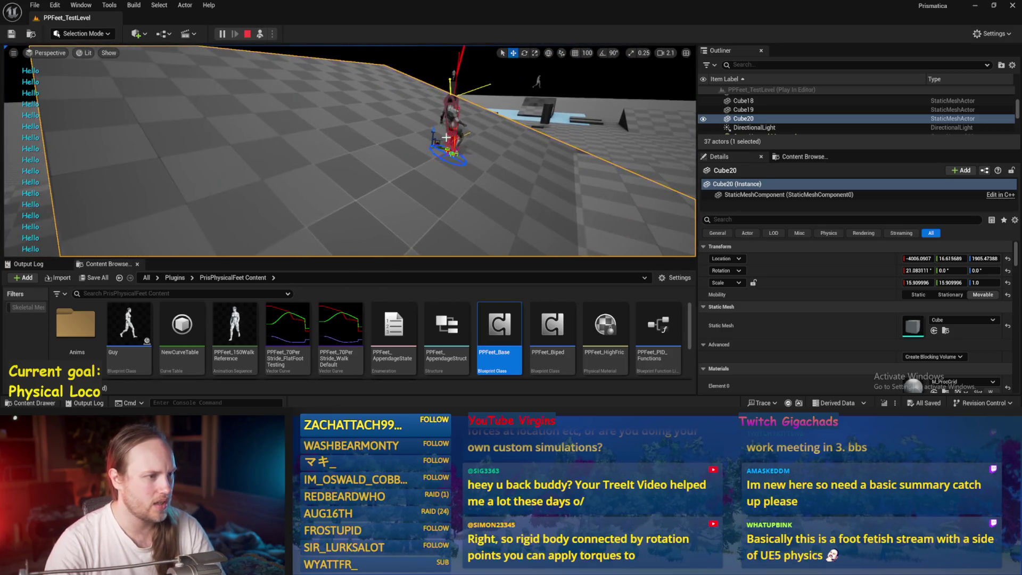
{"action": "left_click_drag", "start_coordinate": [438, 139], "coordinate": [423, 154]}
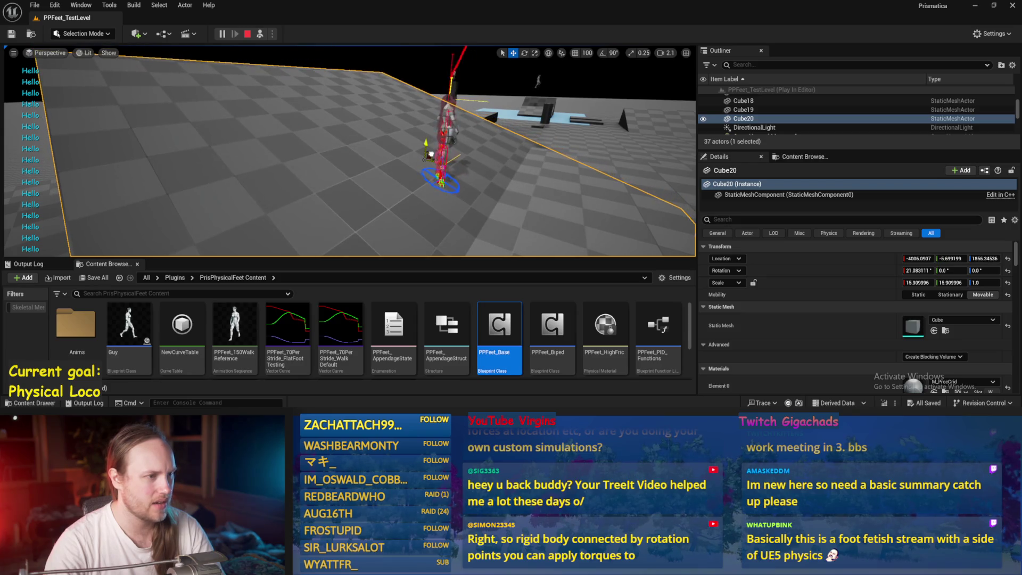
{"action": "key", "text": "e"}
{"action": "mouse_move", "coordinate": [415, 170]}
{"action": "left_mouse_down"}
{"action": "mouse_move", "coordinate": [408, 176]}
{"action": "mouse_move", "coordinate": [468, 155]}
{"action": "left_mouse_up"}
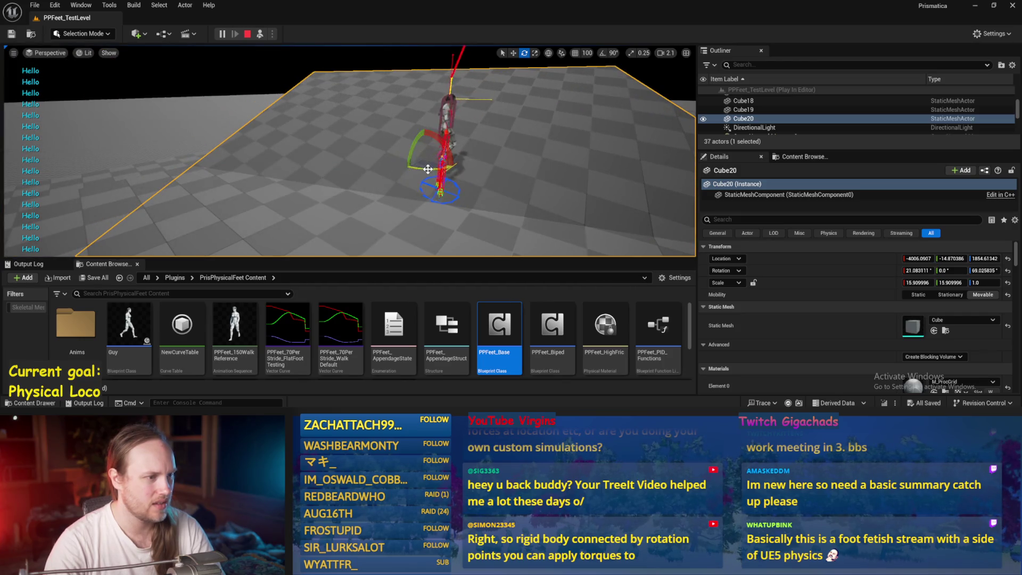
{"action": "key", "text": "Escape"}
Delete the old Normalize/Cross and Draw Debug Arrow nodes from AppendageStrideTraces.
{"action": "double_click", "coordinate": [500, 324]}
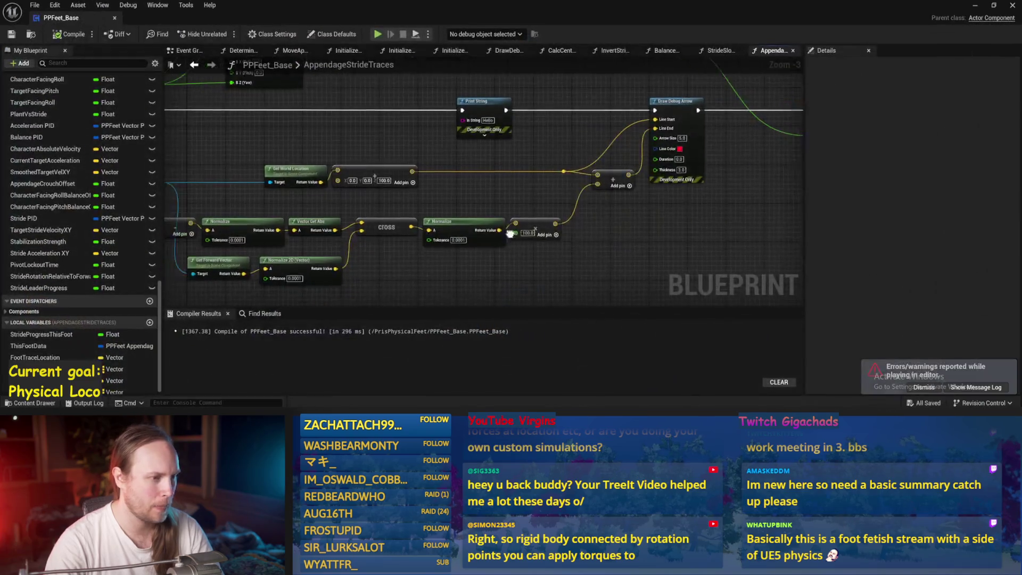
{"action": "mouse_move", "coordinate": [656, 211]}
{"action": "left_mouse_down"}
{"action": "mouse_move", "coordinate": [181, 256]}
{"action": "mouse_move", "coordinate": [409, 279]}
{"action": "left_mouse_up"}
{"action": "key", "text": "Delete"}
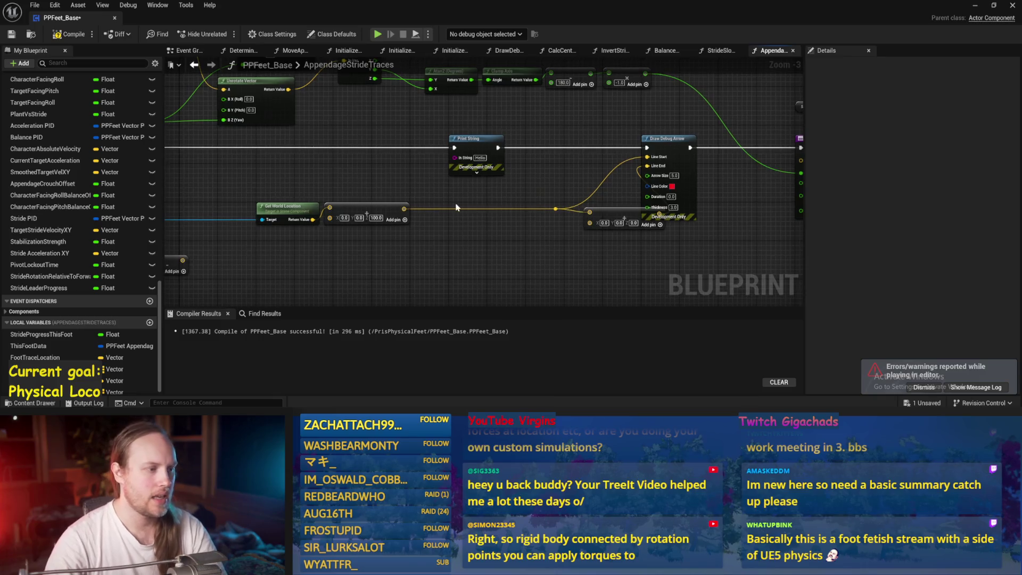
{"action": "left_click_drag", "start_coordinate": [559, 214], "coordinate": [359, 192]}
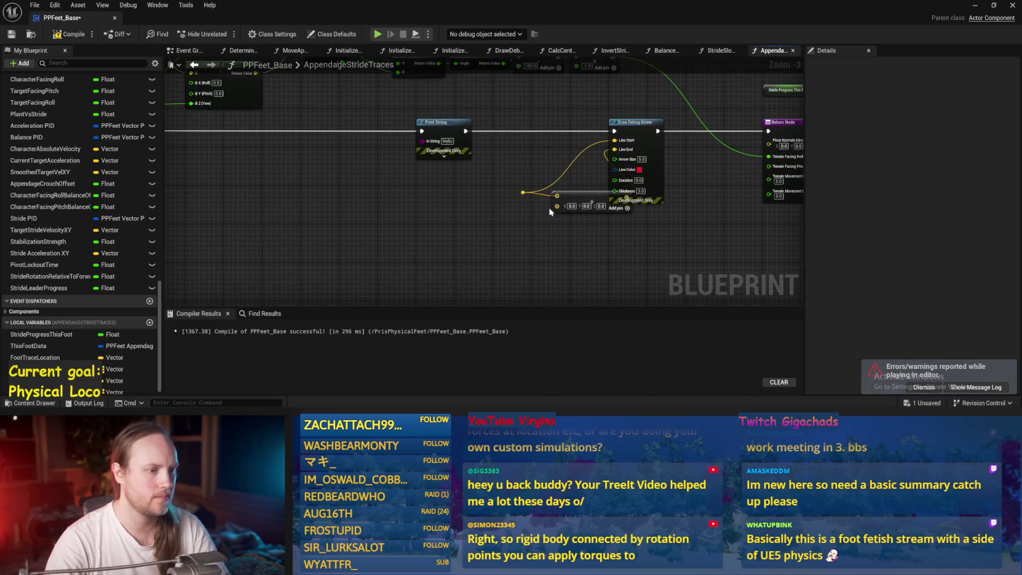
{"action": "left_click_drag", "start_coordinate": [516, 159], "coordinate": [662, 243]}
{"action": "key", "text": "Delete"}
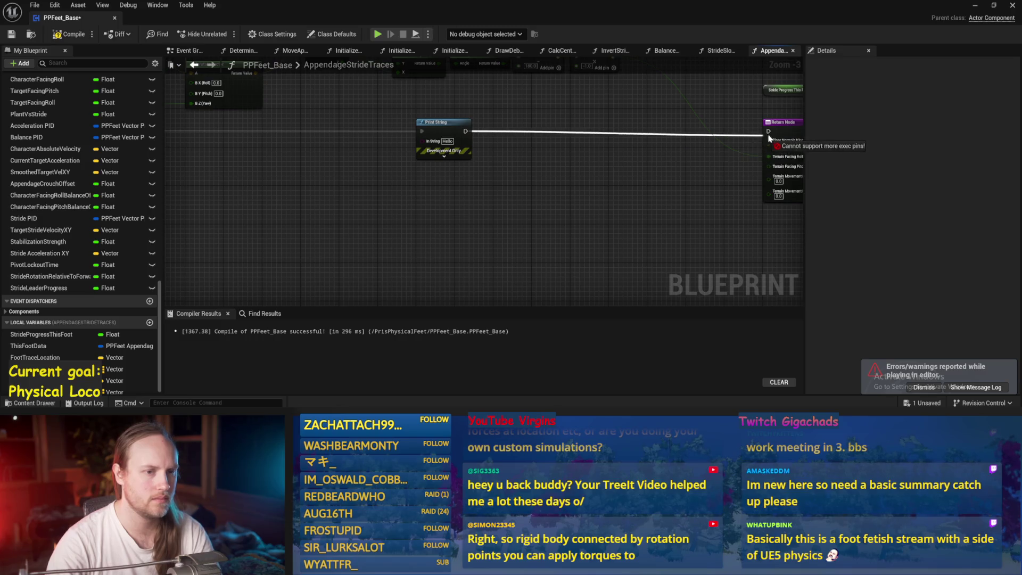
Wire Print String's execution into the Return Node, compile, and reposition Print String.
{"action": "left_click_drag", "start_coordinate": [466, 131], "coordinate": [690, 131]}
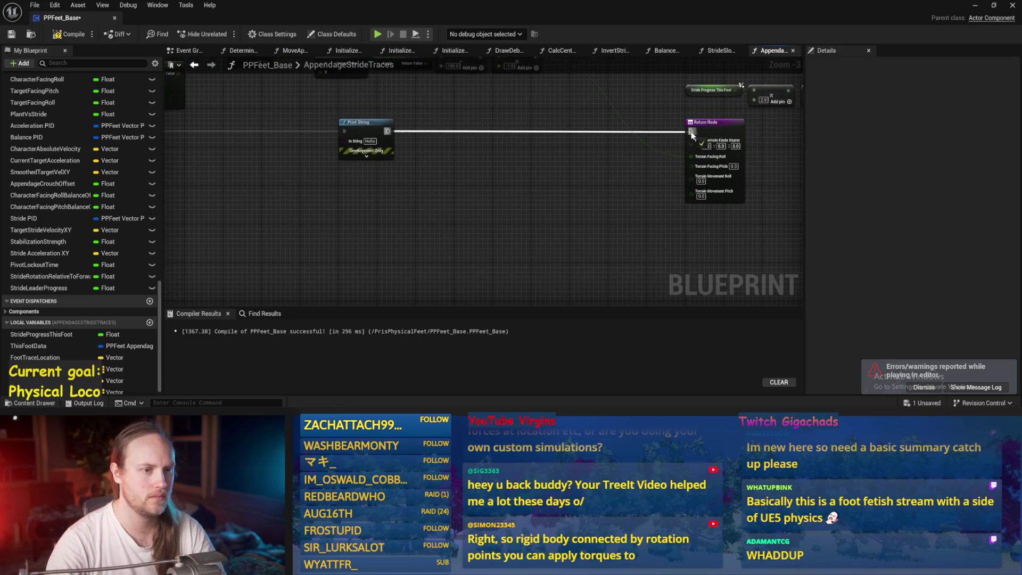
{"action": "left_click_drag", "start_coordinate": [568, 148], "coordinate": [700, 182]}
{"action": "left_click", "coordinate": [69, 34]}
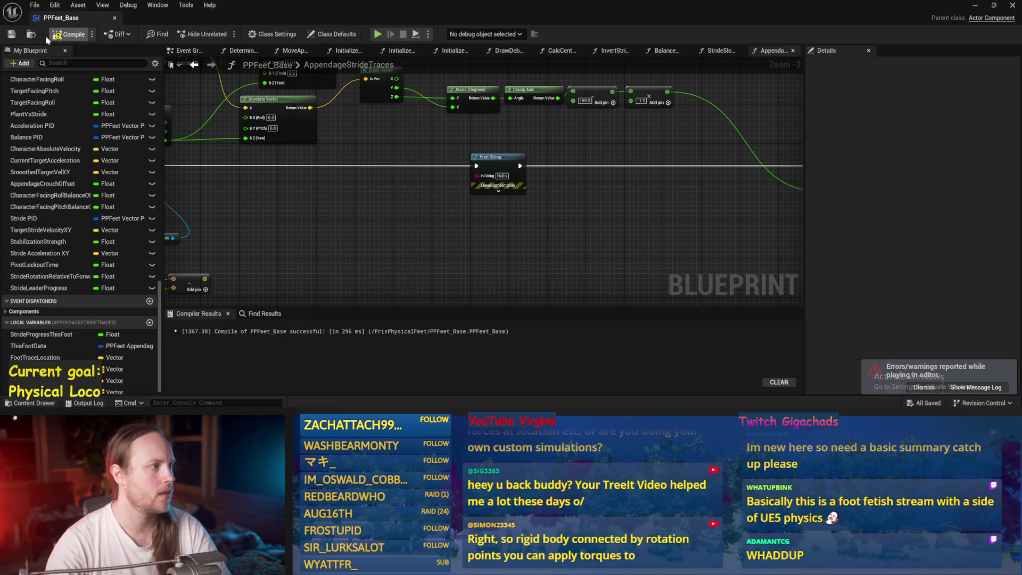
{"action": "mouse_move", "coordinate": [402, 149]}
{"action": "left_mouse_down"}
{"action": "mouse_move", "coordinate": [514, 176]}
{"action": "mouse_move", "coordinate": [376, 180]}
{"action": "left_mouse_up"}
{"action": "mouse_move", "coordinate": [473, 181]}
{"action": "left_mouse_down"}
{"action": "mouse_move", "coordinate": [714, 187]}
{"action": "mouse_move", "coordinate": [656, 183]}
{"action": "left_mouse_up"}
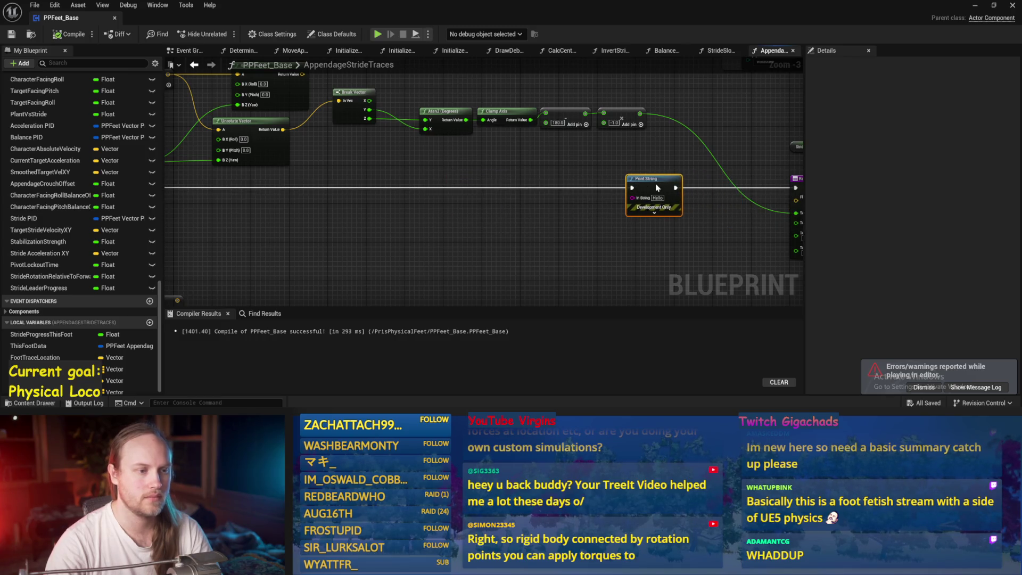
{"action": "left_click_drag", "start_coordinate": [563, 173], "coordinate": [722, 178]}
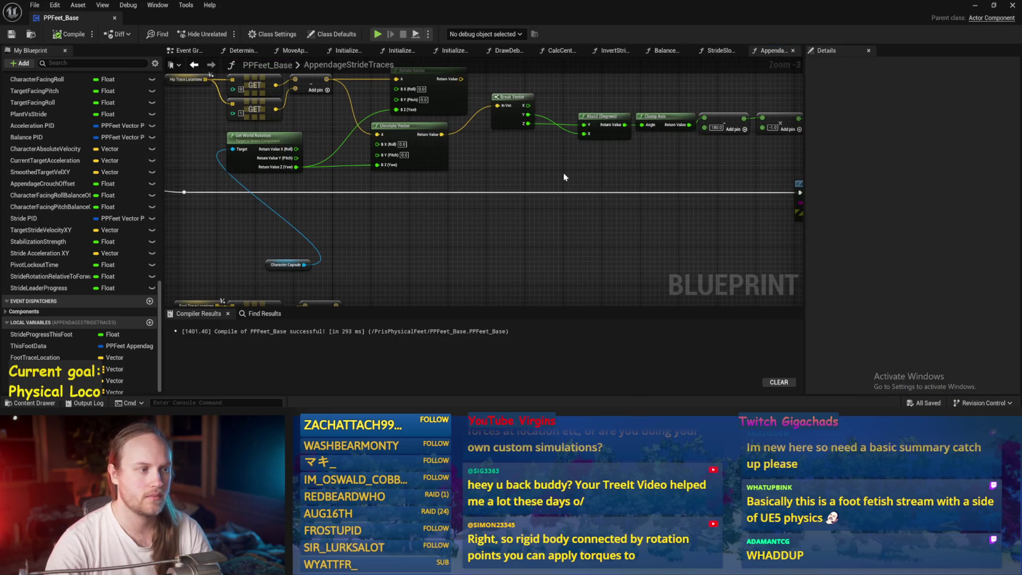
Move the Foot Trace Locations, GET and Add nodes to the right.
{"action": "left_click_drag", "start_coordinate": [563, 173], "coordinate": [621, 126]}
{"action": "left_click", "coordinate": [357, 240]}
{"action": "left_click_drag", "start_coordinate": [358, 240], "coordinate": [544, 220]}
{"action": "left_click", "coordinate": [561, 151]}
{"action": "mouse_move", "coordinate": [561, 151]}
{"action": "left_mouse_down"}
{"action": "mouse_move", "coordinate": [476, 206]}
{"action": "mouse_move", "coordinate": [442, 351]}
{"action": "left_mouse_up"}
{"action": "left_click_drag", "start_coordinate": [507, 246], "coordinate": [566, 297]}
{"action": "mouse_move", "coordinate": [485, 233]}
{"action": "left_mouse_down"}
{"action": "mouse_move", "coordinate": [673, 269]}
{"action": "mouse_move", "coordinate": [513, 235]}
{"action": "left_mouse_up"}
Duplicate the Unrotate Vector node and move the Character Capsule node up.
{"action": "left_click", "coordinate": [413, 213]}
{"action": "left_click_drag", "start_coordinate": [643, 303], "coordinate": [650, 181]}
{"action": "key", "text": "ctrl+c"}
{"action": "key", "text": "ctrl+v"}
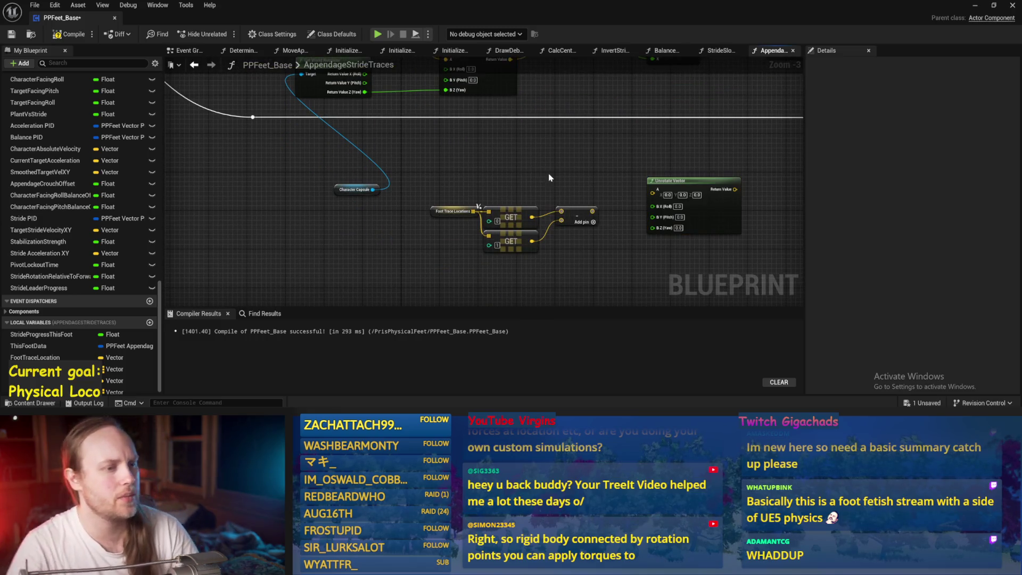
{"action": "left_click_drag", "start_coordinate": [340, 191], "coordinate": [301, 107]}
{"action": "left_click", "coordinate": [454, 169]}
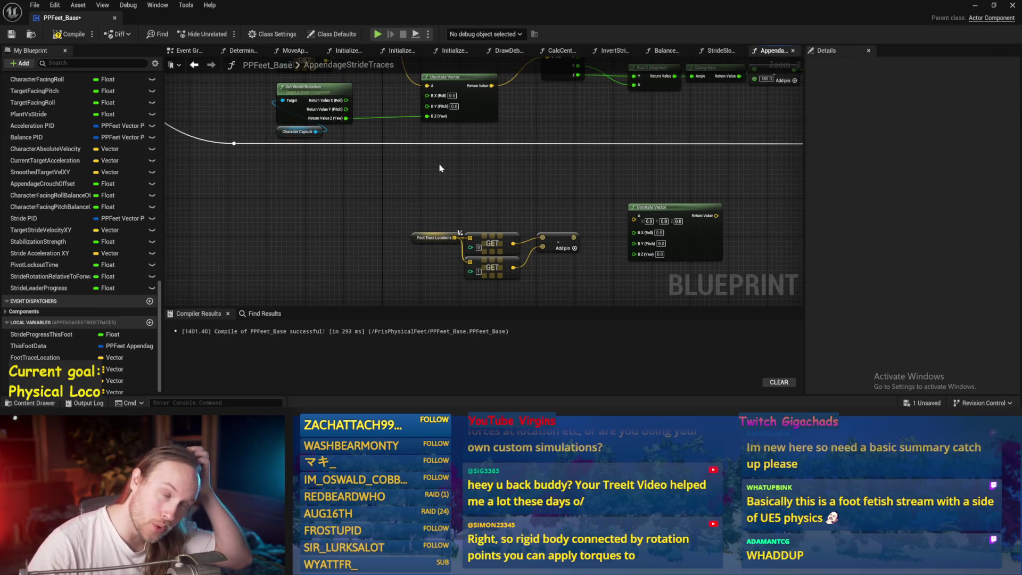
Add a Target Stride Velocity XY getter node to the graph.
{"action": "right_click", "coordinate": [439, 168]}
{"action": "left_click", "coordinate": [387, 178]}
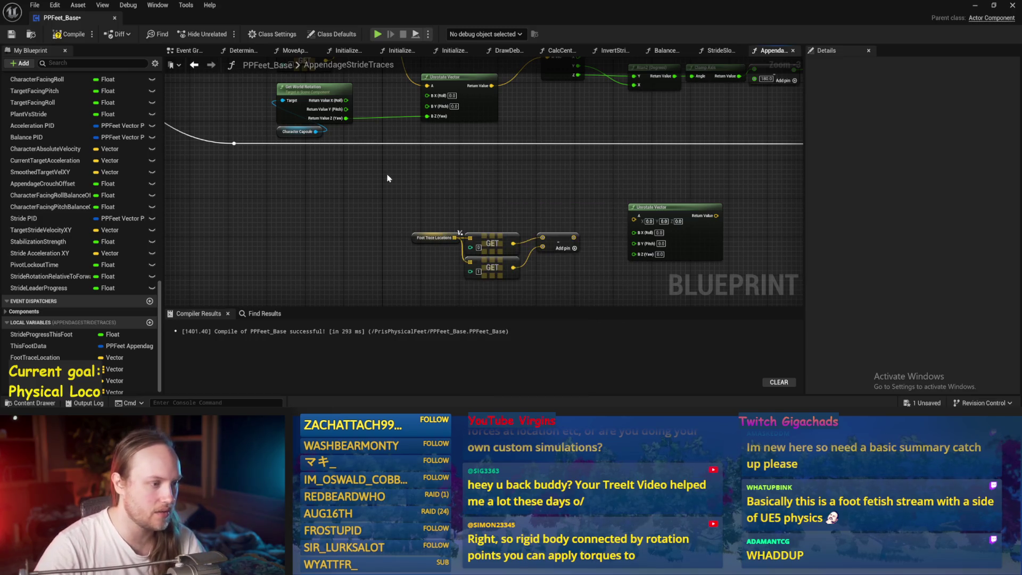
{"action": "right_click", "coordinate": [387, 178]}
{"action": "type", "text": "stride velo"}
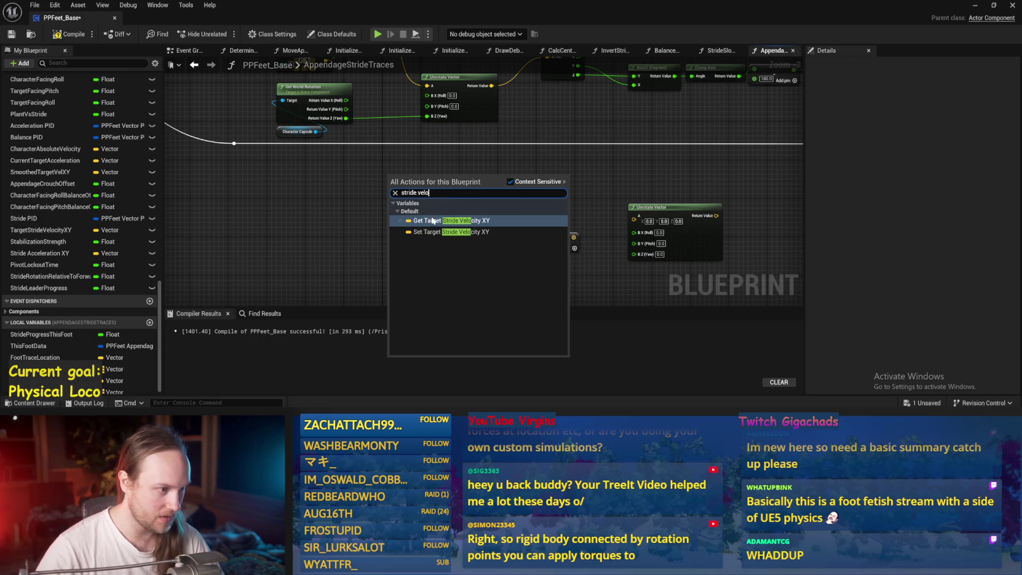
{"action": "left_click", "coordinate": [432, 221]}
{"action": "scroll", "coordinate": [442, 203], "scroll_direction": "up", "scroll_amount": 3}
{"action": "left_click_drag", "start_coordinate": [433, 169], "coordinate": [493, 173]}
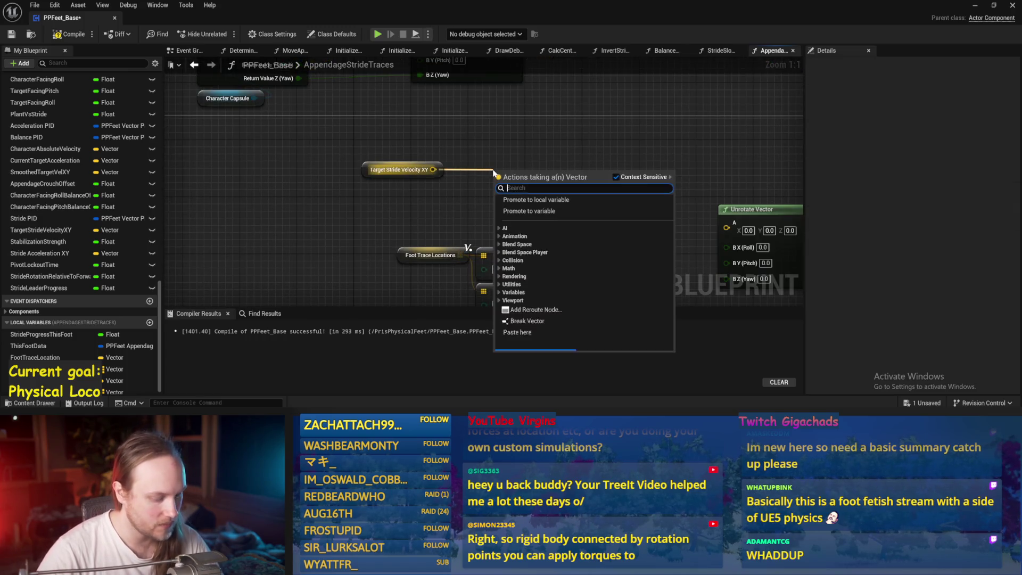
{"action": "type", "text": ">"}
{"action": "key", "text": "Escape"}
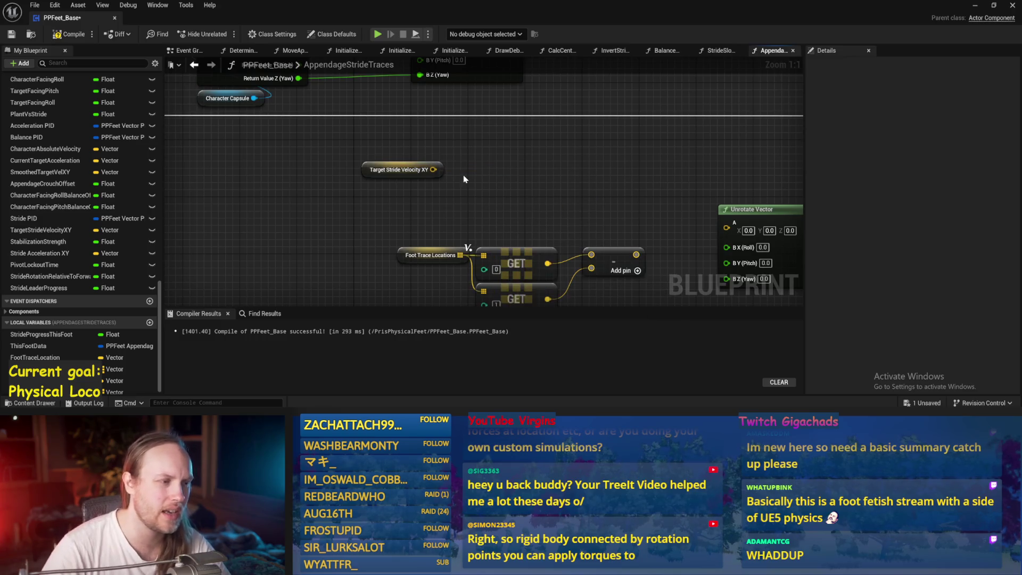
Move the Foot Trace Locations and GET nodes further down and save the blueprint.
{"action": "scroll", "coordinate": [407, 192], "scroll_direction": "down", "scroll_amount": 1}
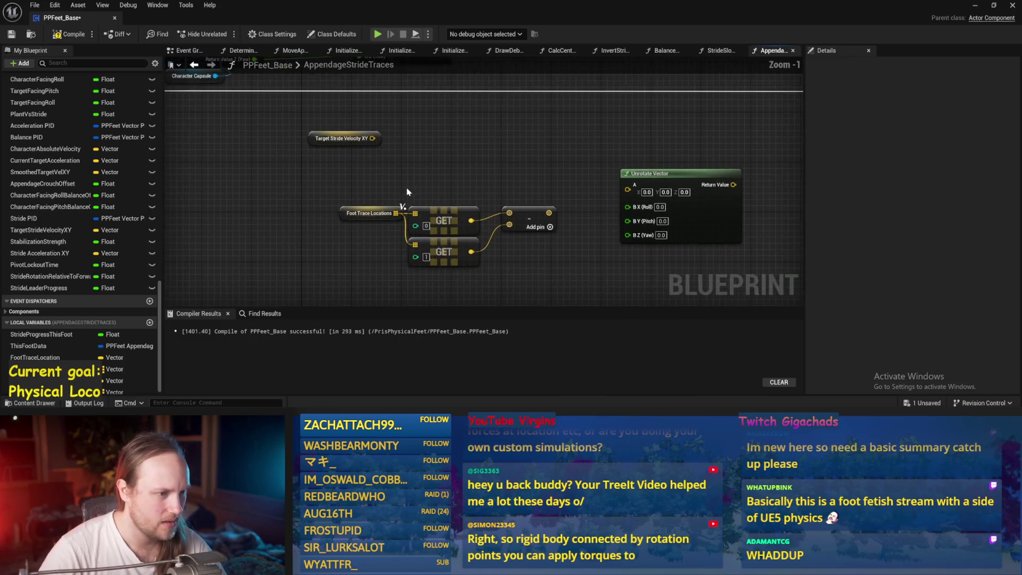
{"action": "left_click_drag", "start_coordinate": [573, 204], "coordinate": [317, 296]}
{"action": "left_click_drag", "start_coordinate": [443, 218], "coordinate": [481, 302]}
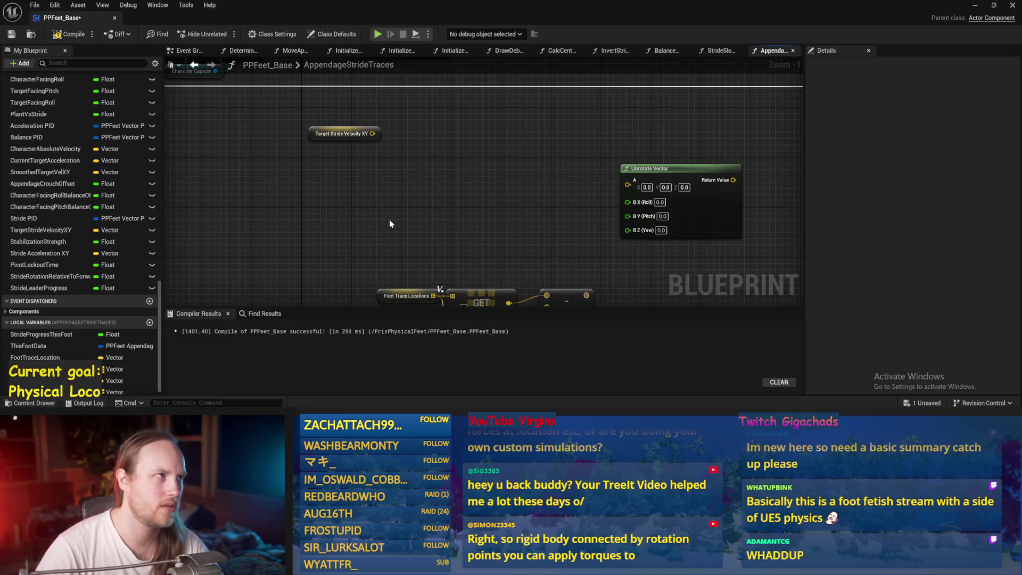
{"action": "left_click", "coordinate": [9, 34]}
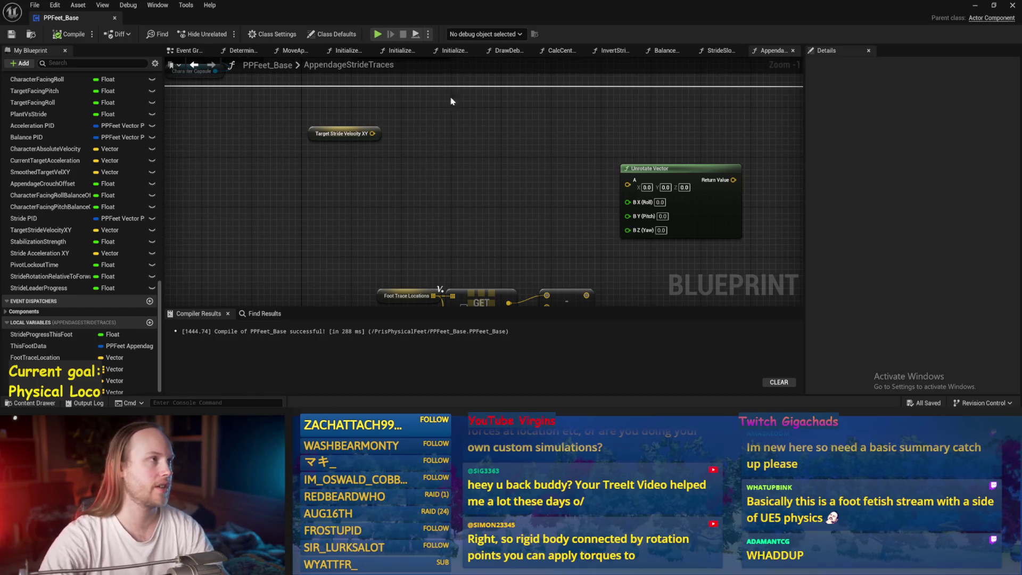
Reposition the Target Stride Velocity XY node down and to the left.
{"action": "left_click_drag", "start_coordinate": [344, 178], "coordinate": [409, 184]}
{"action": "mouse_move", "coordinate": [405, 143]}
{"action": "left_mouse_down"}
{"action": "mouse_move", "coordinate": [411, 149]}
{"action": "mouse_move", "coordinate": [365, 158]}
{"action": "mouse_move", "coordinate": [419, 176]}
{"action": "mouse_move", "coordinate": [502, 162]}
{"action": "left_mouse_up"}
Add a Vector Length Squared node for the velocity and place it beside the velocity getter.
{"action": "type", "text": "length"}
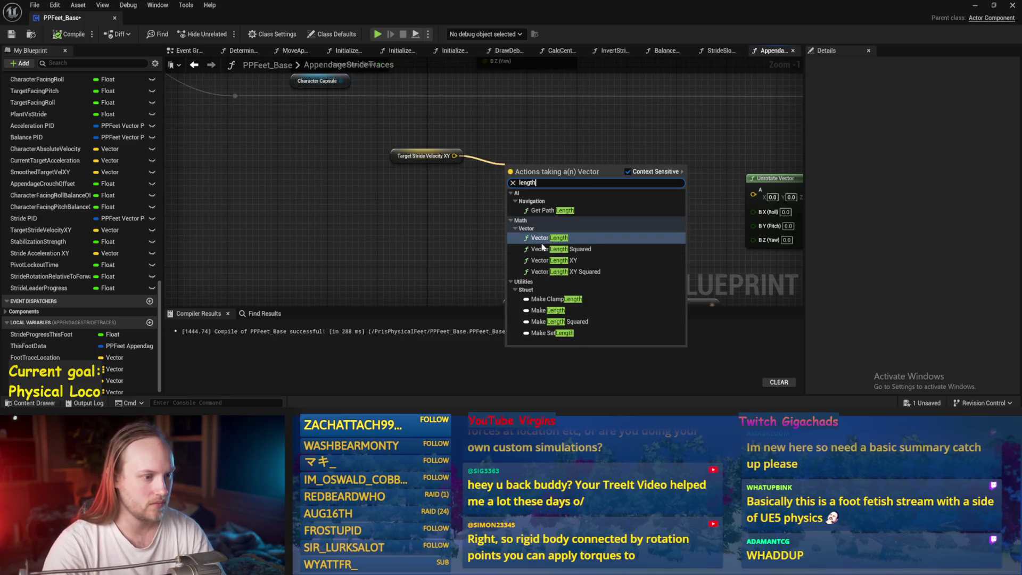
{"action": "left_click", "coordinate": [562, 249]}
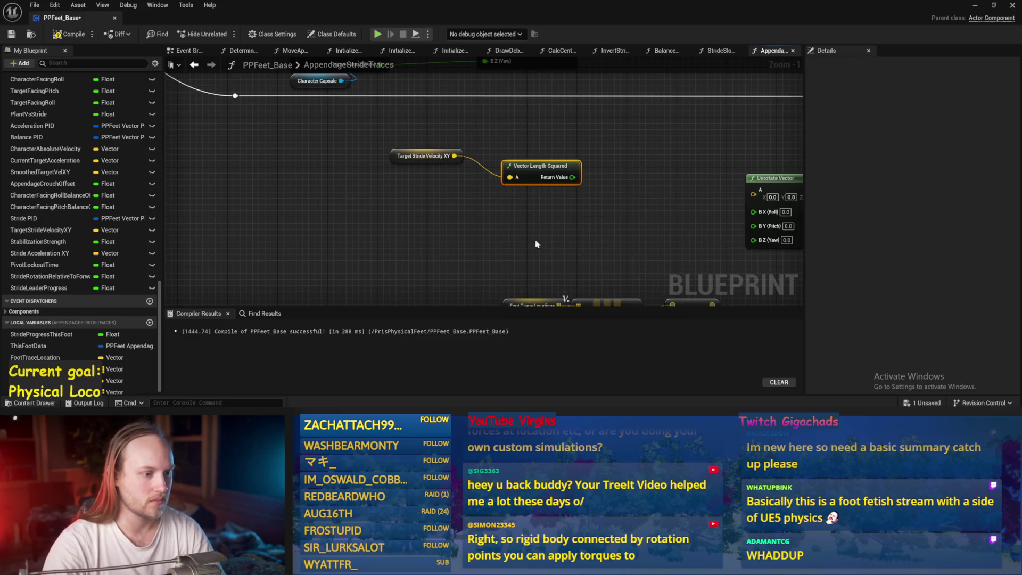
{"action": "left_click_drag", "start_coordinate": [527, 168], "coordinate": [495, 156]}
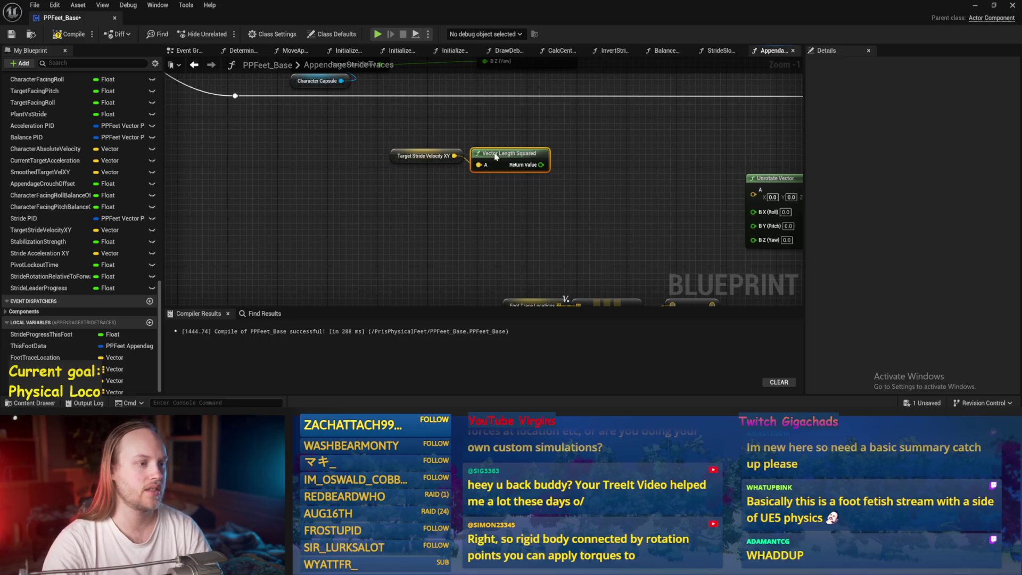
{"action": "left_click_drag", "start_coordinate": [626, 177], "coordinate": [578, 177]}
{"action": "left_click", "coordinate": [578, 177]}
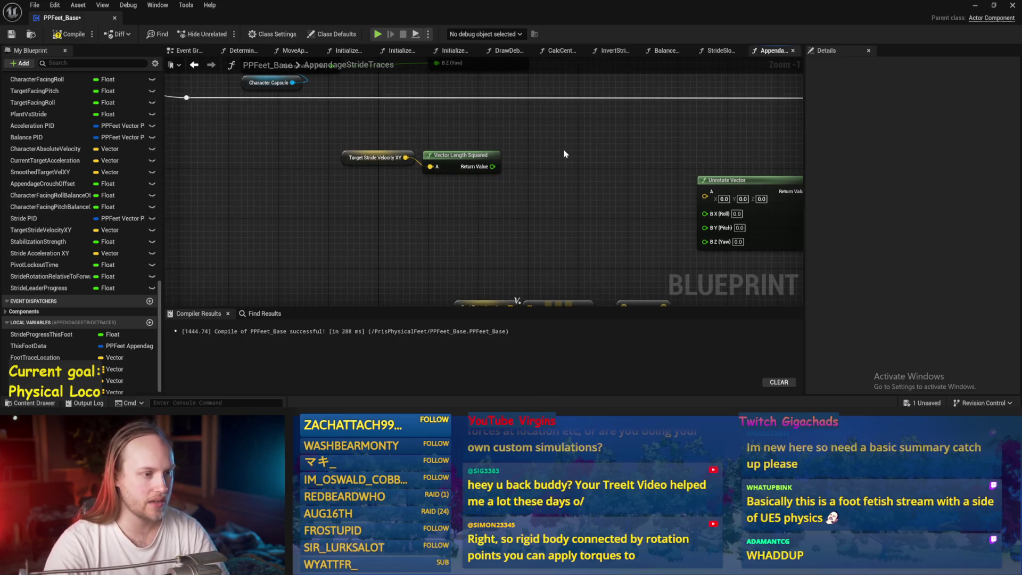
Replace the float Lerp with a Lerp (Vector) node and feed Vector Length Squared into its Alpha.
{"action": "right_click", "coordinate": [570, 161]}
{"action": "type", "text": "lerp"}
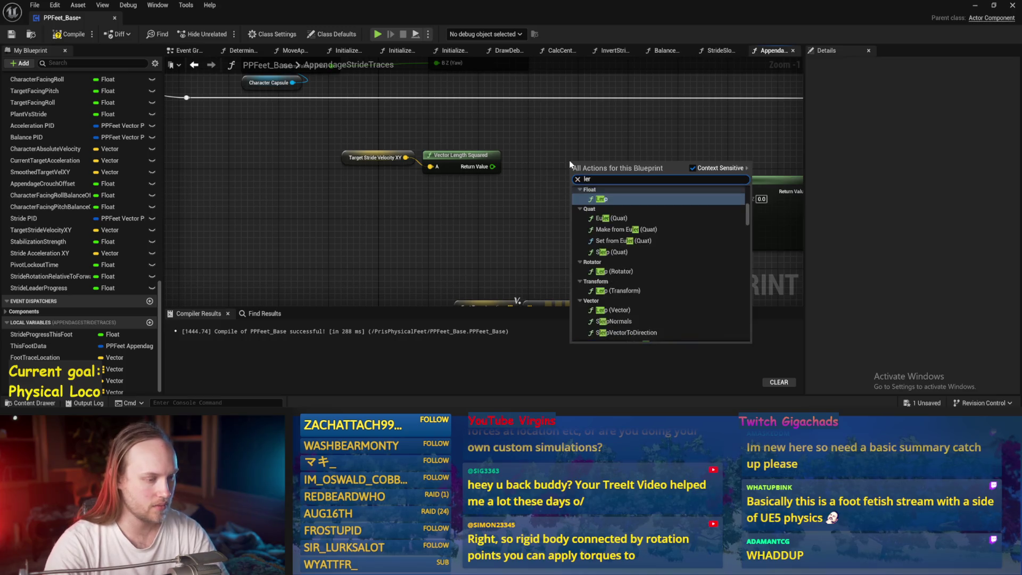
{"action": "key", "text": "Return"}
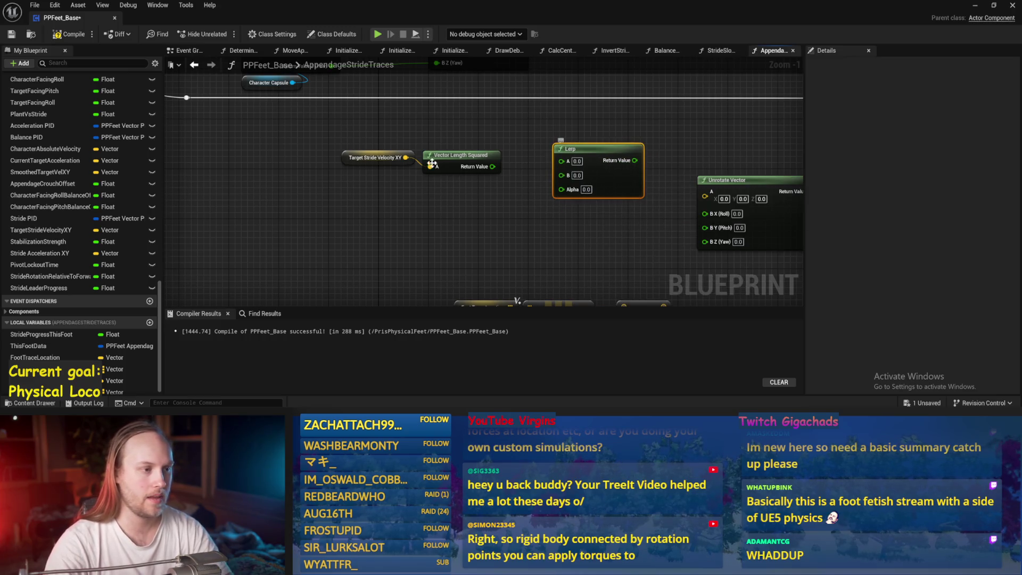
{"action": "key", "text": "Delete"}
{"action": "right_click", "coordinate": [530, 195]}
{"action": "type", "text": "lerp vector"}
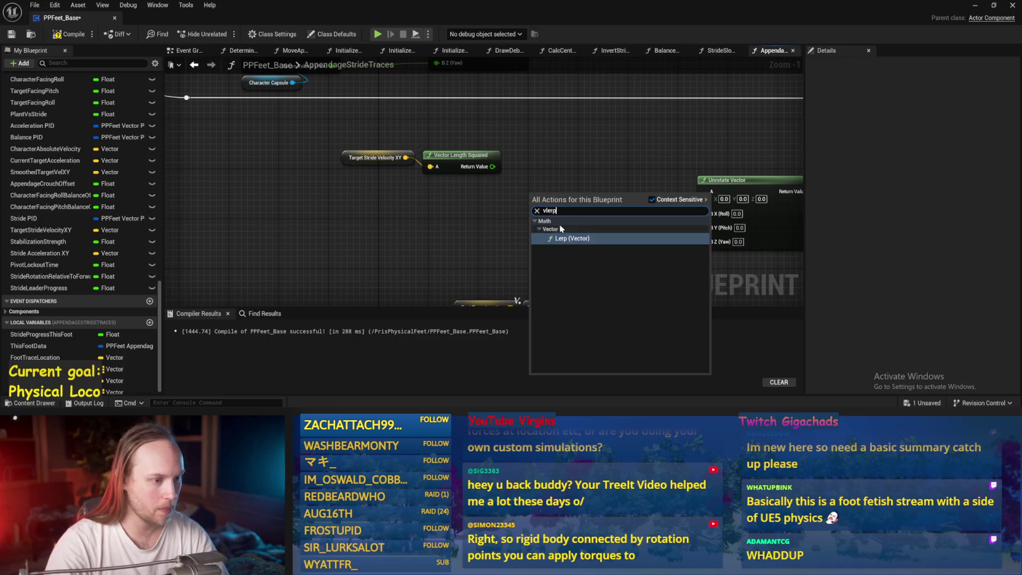
{"action": "key", "text": "Return"}
{"action": "left_click_drag", "start_coordinate": [571, 196], "coordinate": [571, 159]}
{"action": "mouse_move", "coordinate": [493, 167]}
{"action": "left_mouse_down"}
{"action": "mouse_move", "coordinate": [548, 201]}
{"action": "mouse_move", "coordinate": [536, 208]}
{"action": "left_mouse_up"}
Clamp the squared length between 0 and 1 and wire the clamped speed into the Lerp Alpha.
{"action": "mouse_move", "coordinate": [427, 192]}
{"action": "left_mouse_down"}
{"action": "mouse_move", "coordinate": [397, 170]}
{"action": "mouse_move", "coordinate": [309, 219]}
{"action": "left_mouse_up"}
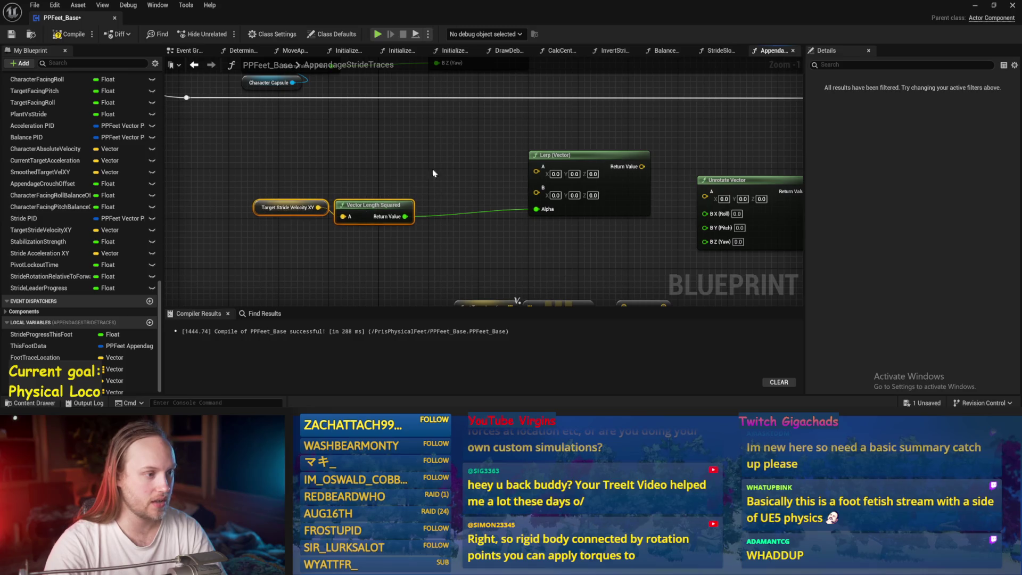
{"action": "mouse_move", "coordinate": [405, 216]}
{"action": "left_mouse_down"}
{"action": "mouse_move", "coordinate": [470, 216]}
{"action": "mouse_move", "coordinate": [456, 204]}
{"action": "left_mouse_up"}
{"action": "type", "text": "clamp"}
{"action": "key", "text": "Return"}
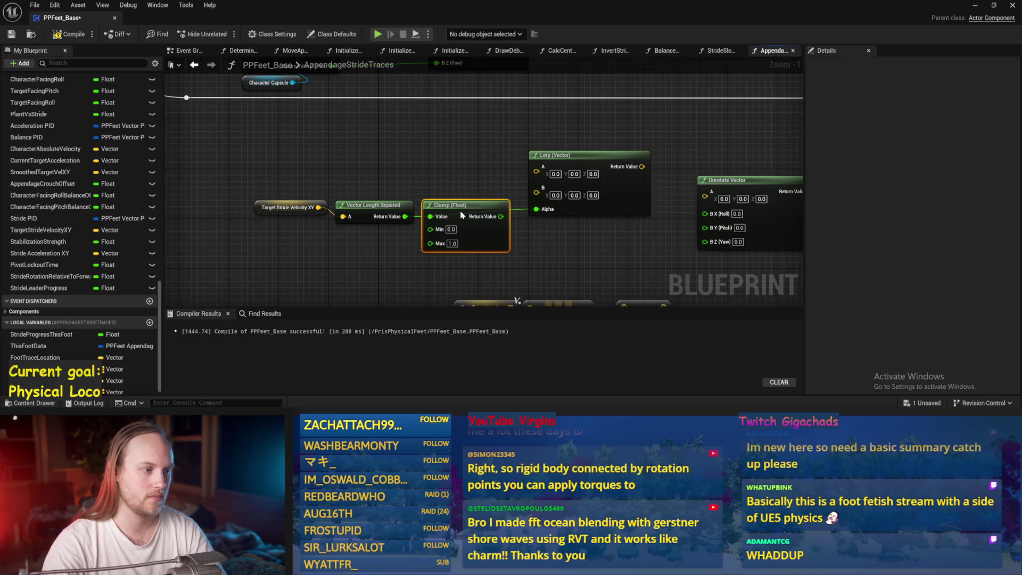
{"action": "left_click_drag", "start_coordinate": [536, 209], "coordinate": [494, 216]}
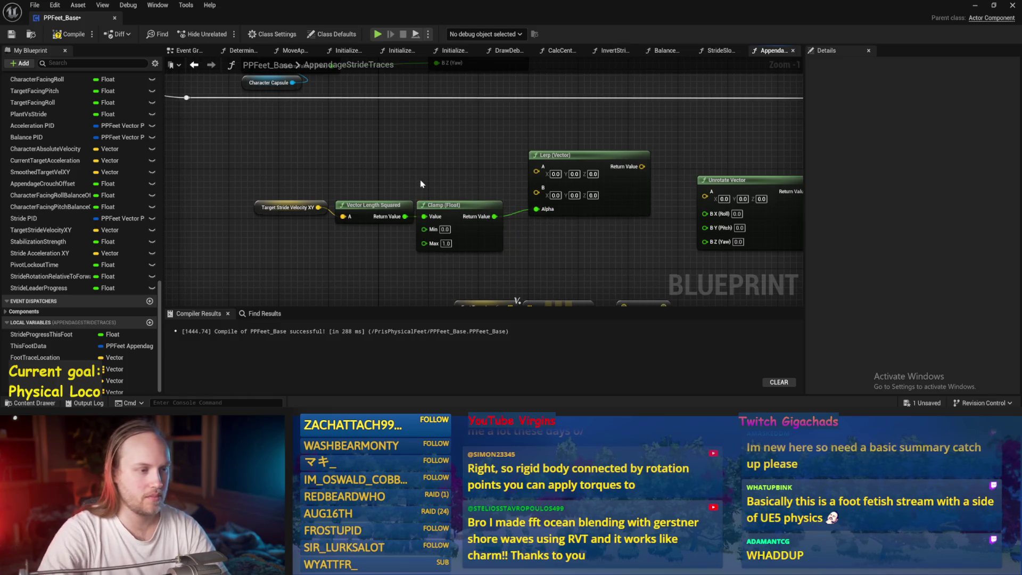
Tidy the three stride velocity nodes, then compile and save the blueprint.
{"action": "left_click_drag", "start_coordinate": [343, 225], "coordinate": [295, 243]}
{"action": "left_click_drag", "start_coordinate": [372, 211], "coordinate": [390, 218]}
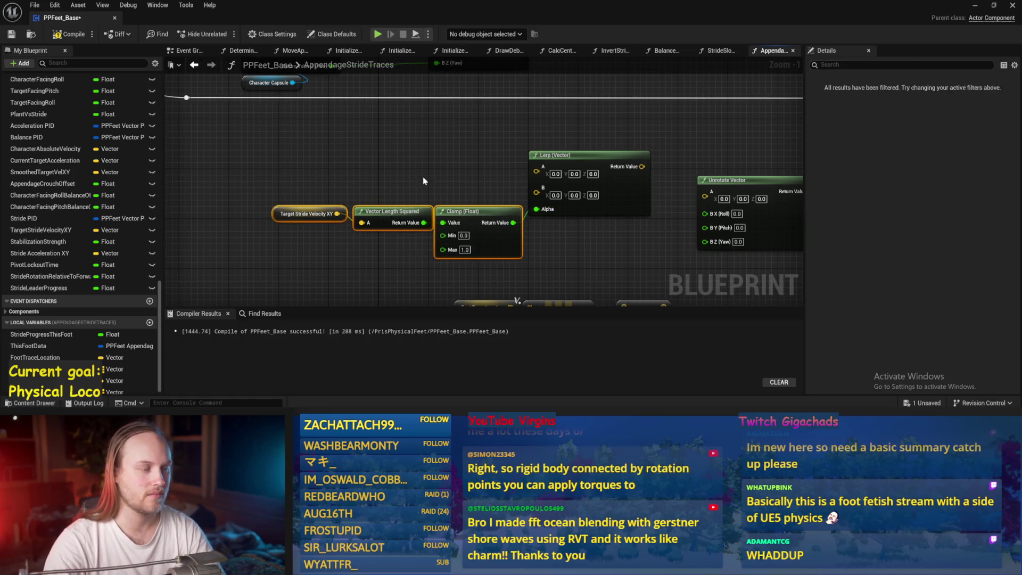
{"action": "key", "text": "ctrl+s"}
{"action": "left_click", "coordinate": [12, 34]}
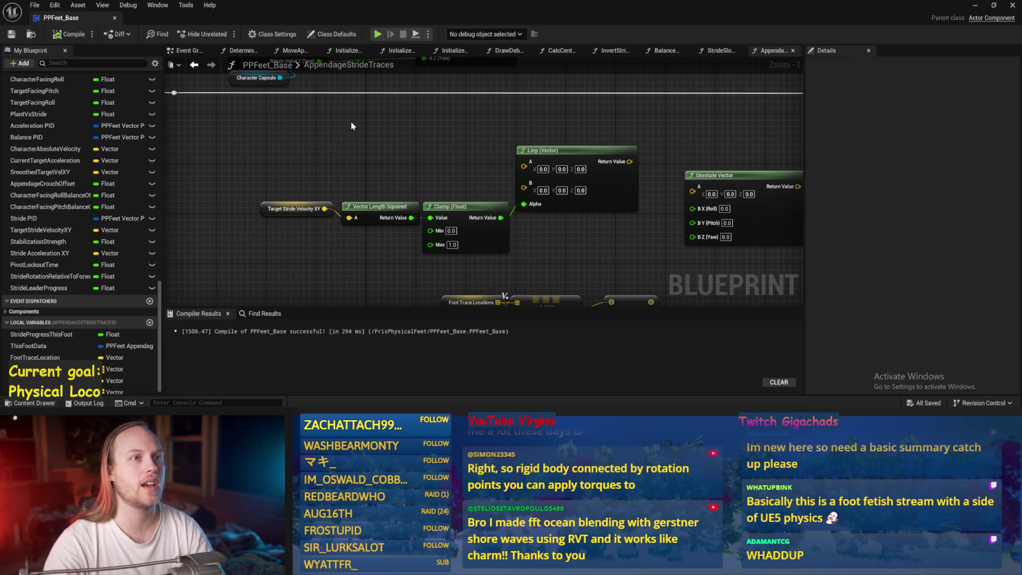
{"action": "key", "text": "ctrl+s"}
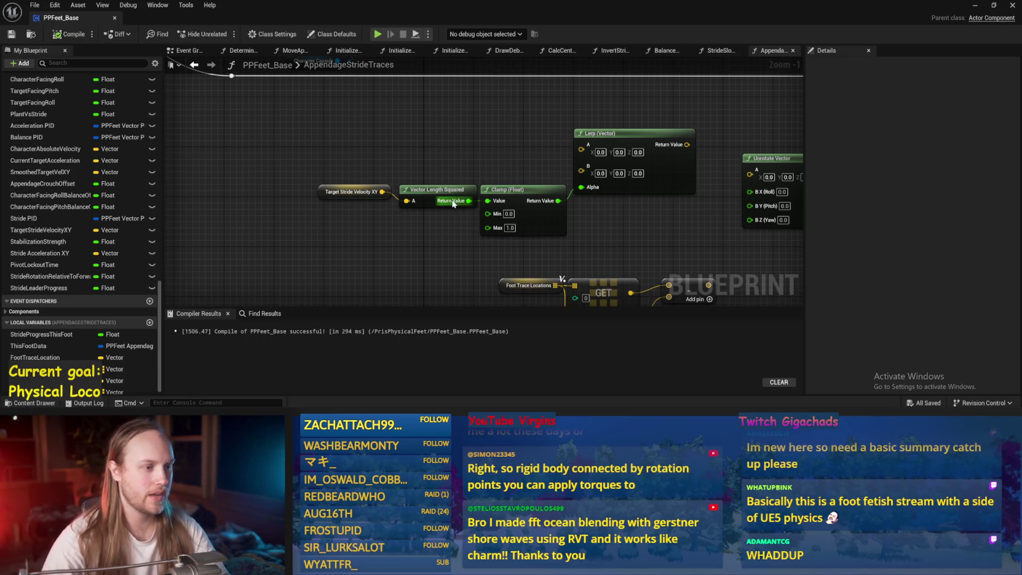
Connect Target Stride Velocity XY to the Lerp's B input and straighten the wire.
{"action": "left_click_drag", "start_coordinate": [454, 204], "coordinate": [460, 209]}
{"action": "mouse_move", "coordinate": [389, 196]}
{"action": "left_mouse_down"}
{"action": "mouse_move", "coordinate": [565, 157]}
{"action": "mouse_move", "coordinate": [592, 180]}
{"action": "mouse_move", "coordinate": [562, 176]}
{"action": "left_mouse_up"}
{"action": "left_click_drag", "start_coordinate": [328, 193], "coordinate": [295, 174]}
{"action": "left_click", "coordinate": [636, 186], "text": "ctrl"}
{"action": "key", "text": "q"}
{"action": "mouse_move", "coordinate": [483, 159]}
{"action": "left_mouse_down"}
{"action": "mouse_move", "coordinate": [358, 155]}
{"action": "mouse_move", "coordinate": [479, 143]}
{"action": "left_mouse_up"}
{"action": "left_click", "coordinate": [358, 155]}
{"action": "right_click", "coordinate": [368, 142]}
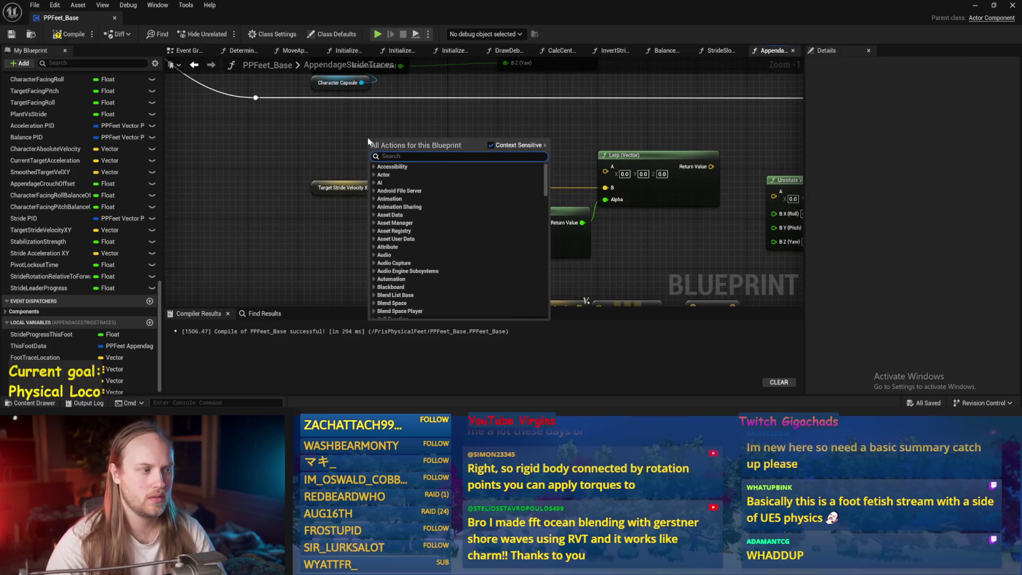
Add a Get Forward Vector node from Character Capsule and save the blueprint.
{"action": "key", "text": "Escape"}
{"action": "left_click_drag", "start_coordinate": [361, 82], "coordinate": [393, 144]}
{"action": "type", "text": "forward ve"}
{"action": "key", "text": "Return"}
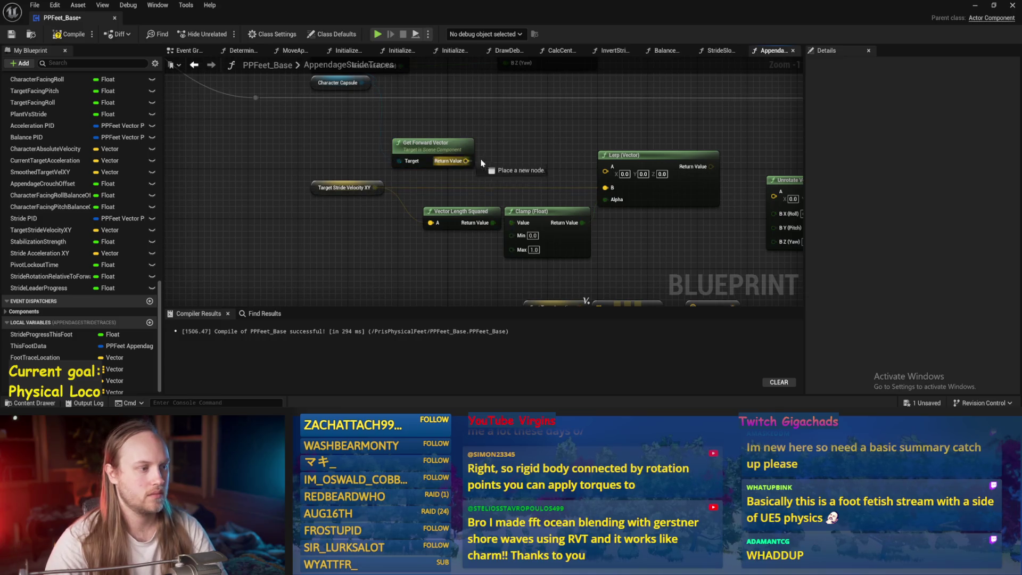
{"action": "left_click_drag", "start_coordinate": [452, 155], "coordinate": [376, 155]}
{"action": "key", "text": "ctrl+s"}
Move Unrotate Vector aside and wire the capsule's forward vector into Lerp A.
{"action": "left_click", "coordinate": [630, 201]}
{"action": "left_click_drag", "start_coordinate": [636, 191], "coordinate": [668, 191]}
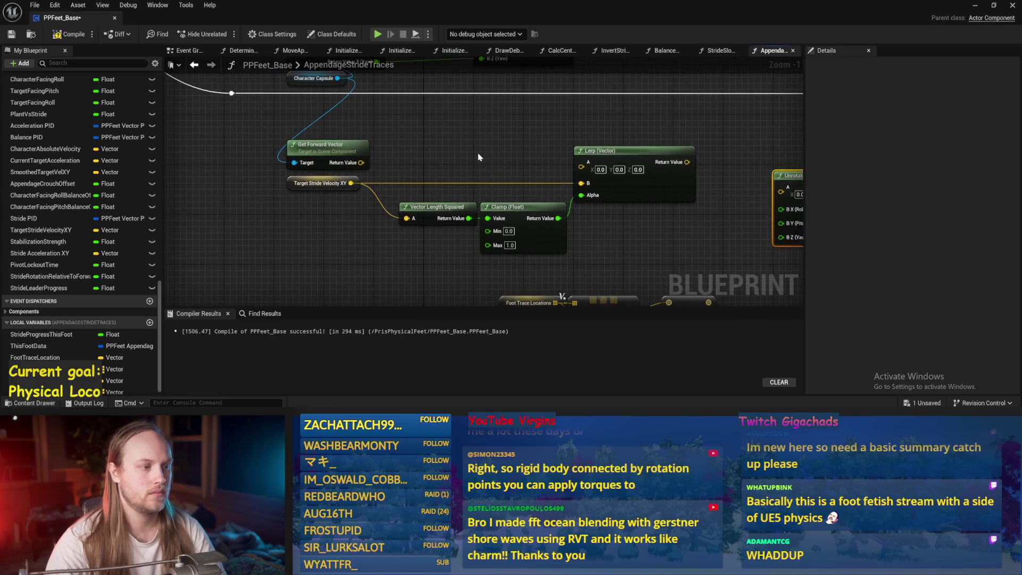
{"action": "left_click_drag", "start_coordinate": [368, 163], "coordinate": [396, 166]}
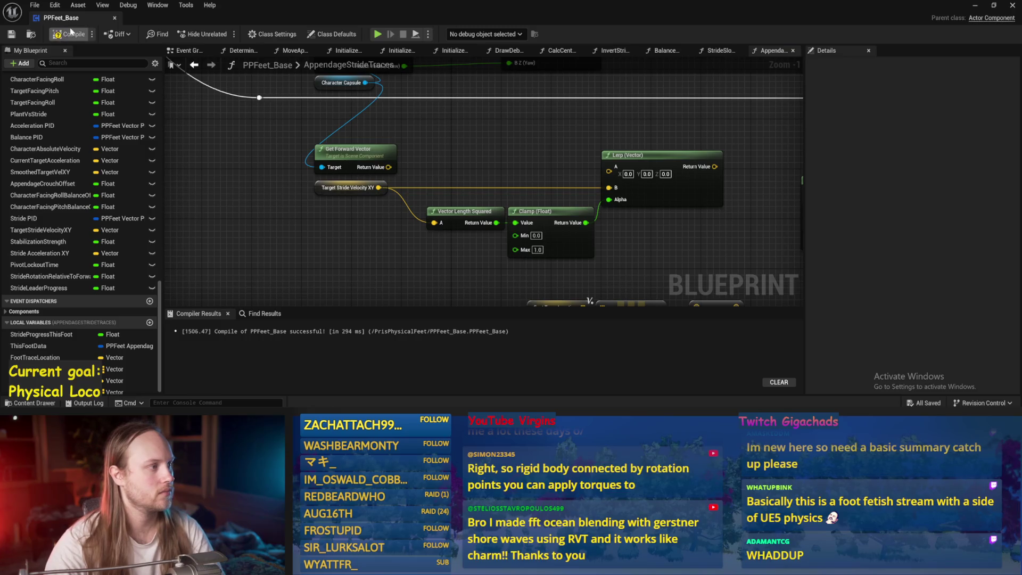
{"action": "left_click_drag", "start_coordinate": [471, 141], "coordinate": [445, 158]}
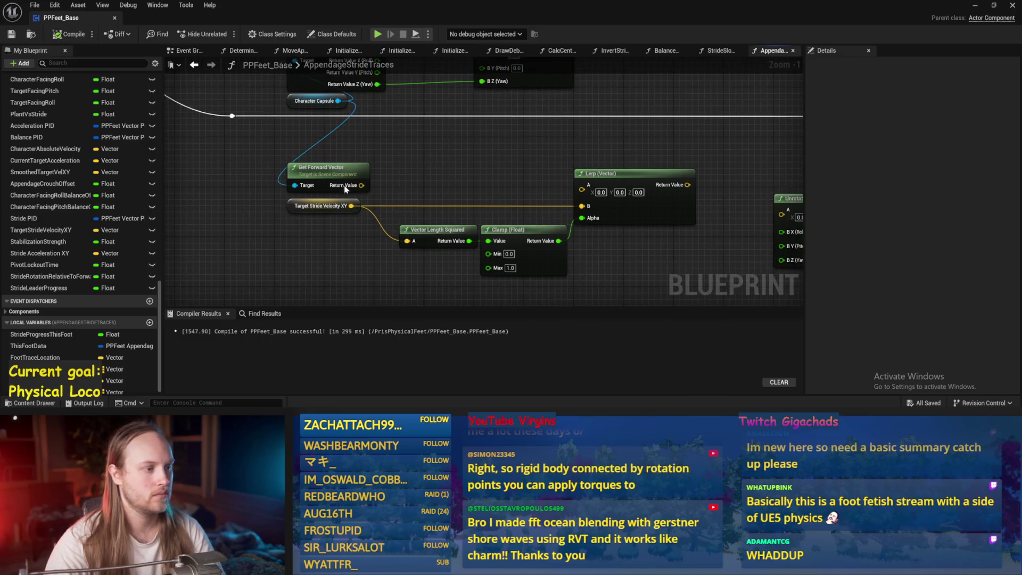
Bring Unrotate Vector near the Lerp, link the Lerp result to it, then break that link.
{"action": "mouse_move", "coordinate": [362, 185]}
{"action": "left_mouse_down"}
{"action": "mouse_move", "coordinate": [585, 186]}
{"action": "mouse_move", "coordinate": [487, 184]}
{"action": "left_mouse_up"}
{"action": "left_click", "coordinate": [613, 178], "text": "ctrl"}
{"action": "left_click_drag", "start_coordinate": [672, 181], "coordinate": [627, 164]}
{"action": "mouse_move", "coordinate": [500, 168]}
{"action": "left_mouse_down"}
{"action": "mouse_move", "coordinate": [623, 185]}
{"action": "mouse_move", "coordinate": [614, 171]}
{"action": "left_mouse_up"}
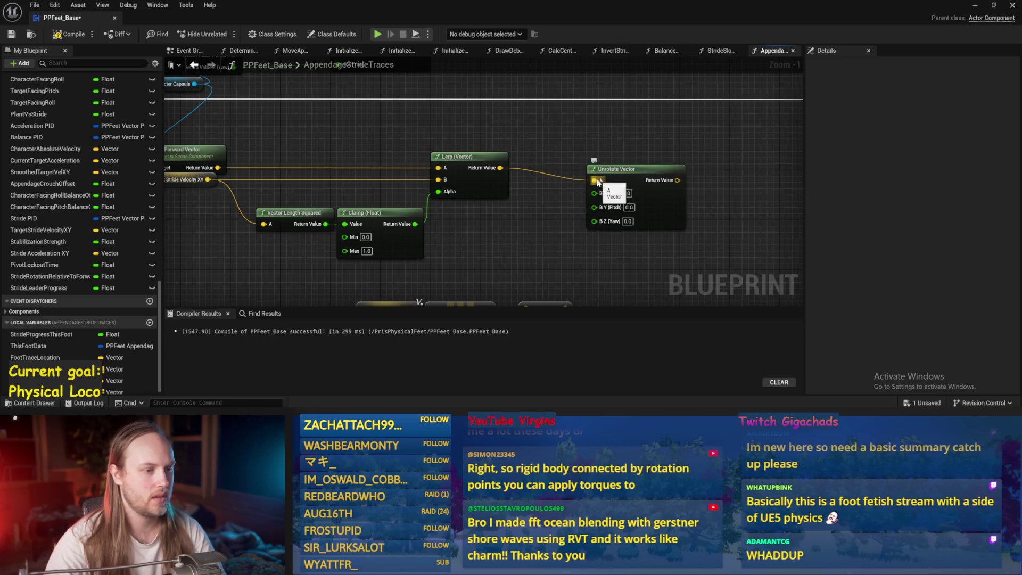
{"action": "left_click", "coordinate": [594, 181], "text": "alt"}
{"action": "left_click_drag", "start_coordinate": [628, 169], "coordinate": [687, 175]}
Add Make Rot from X off the Lerp, split its rotator, and wire Yaw into Unrotate Vector B Z.
{"action": "left_click_drag", "start_coordinate": [502, 167], "coordinate": [566, 172]}
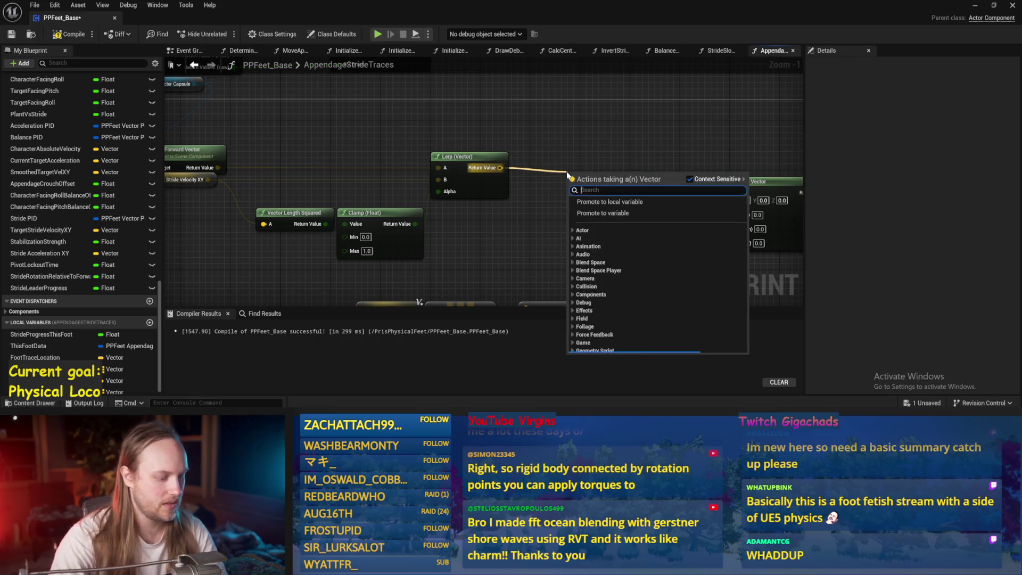
{"action": "type", "text": "make rot from x"}
{"action": "key", "text": "Return"}
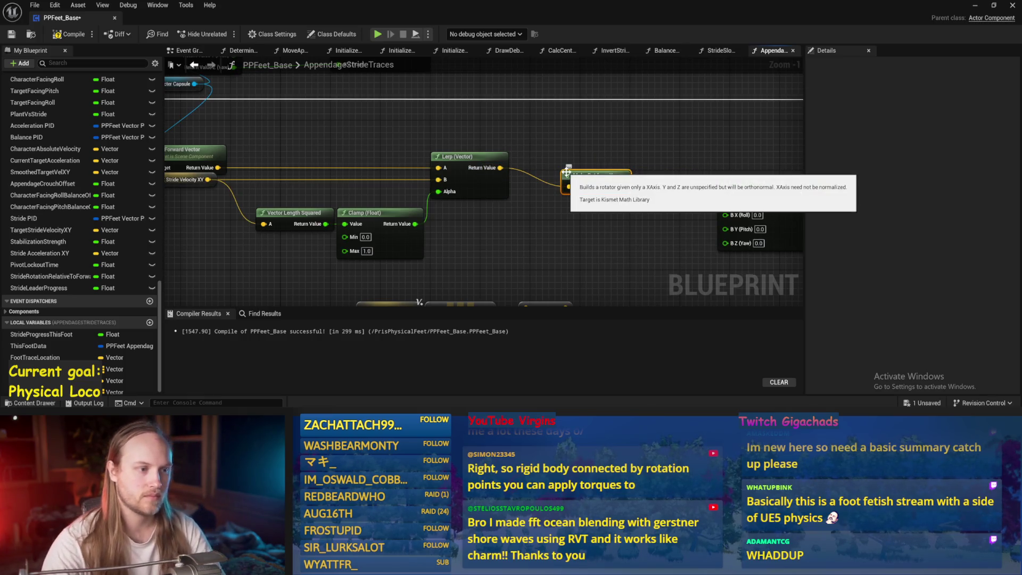
{"action": "left_click_drag", "start_coordinate": [579, 181], "coordinate": [528, 162]}
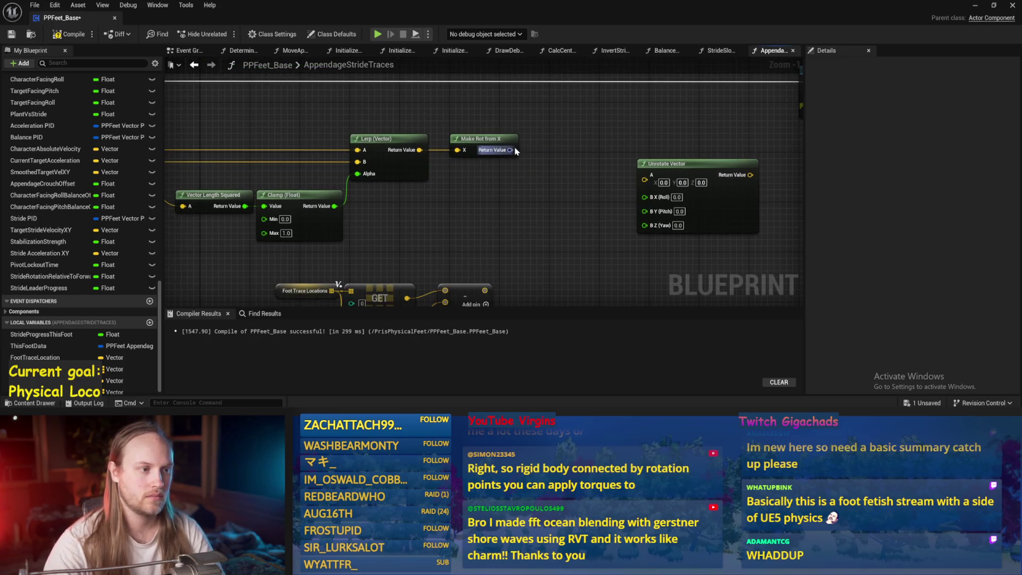
{"action": "right_click", "coordinate": [510, 150]}
{"action": "left_click", "coordinate": [547, 199]}
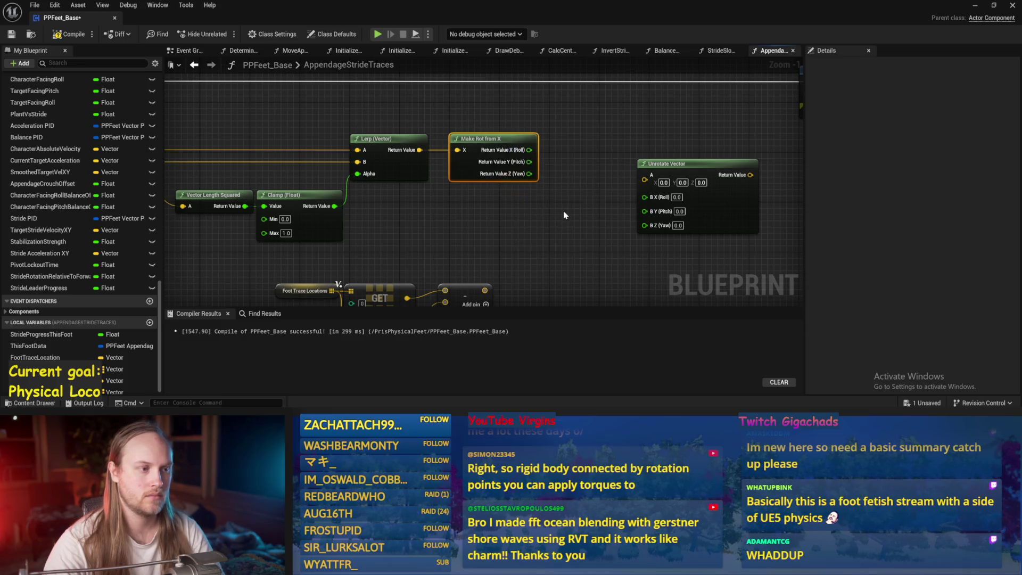
{"action": "left_click_drag", "start_coordinate": [569, 211], "coordinate": [506, 200]}
{"action": "left_click_drag", "start_coordinate": [467, 163], "coordinate": [582, 215]}
{"action": "mouse_move", "coordinate": [671, 206]}
{"action": "left_mouse_down"}
{"action": "mouse_move", "coordinate": [633, 181]}
{"action": "mouse_move", "coordinate": [633, 236]}
{"action": "left_mouse_up"}
{"action": "key", "text": "ctrl+s"}
Connect the foot-trace subtract result into Unrotate Vector's A input.
{"action": "left_click_drag", "start_coordinate": [452, 189], "coordinate": [500, 124]}
{"action": "mouse_move", "coordinate": [470, 214]}
{"action": "left_mouse_down"}
{"action": "mouse_move", "coordinate": [508, 246]}
{"action": "mouse_move", "coordinate": [81, 35]}
{"action": "left_mouse_up"}
{"action": "left_click_drag", "start_coordinate": [414, 161], "coordinate": [395, 127]}
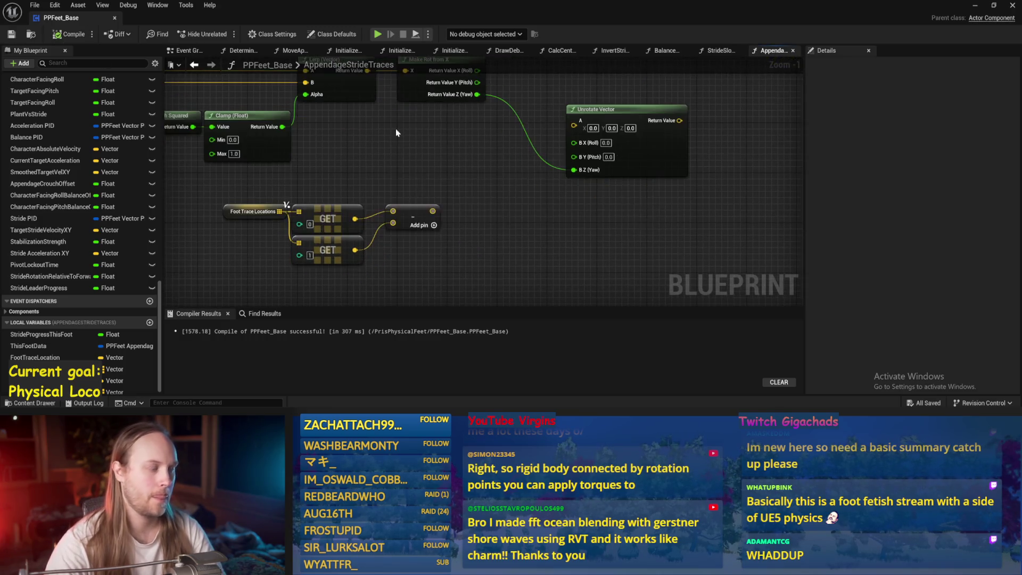
{"action": "left_click_drag", "start_coordinate": [381, 191], "coordinate": [480, 164]}
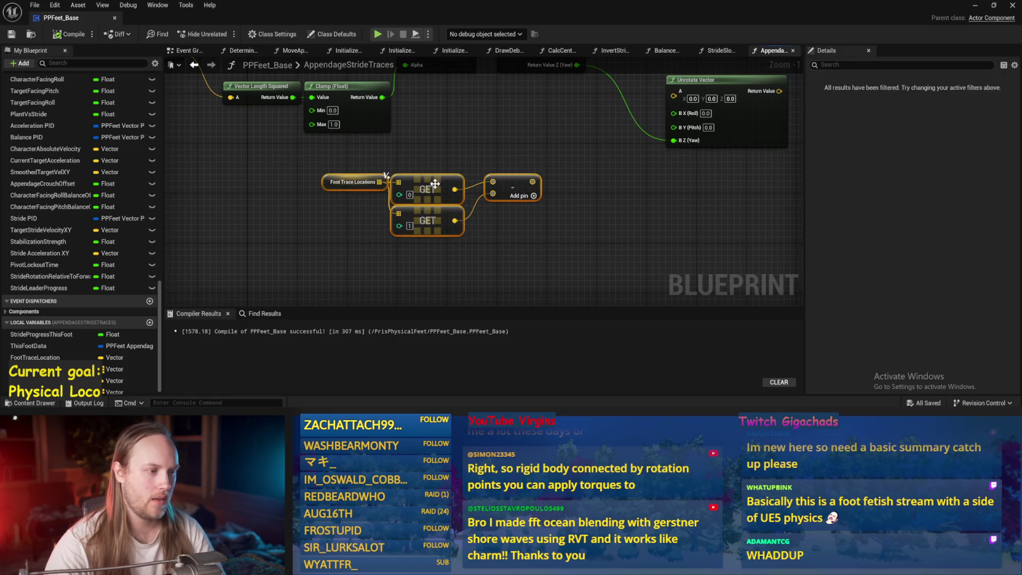
{"action": "left_click_drag", "start_coordinate": [417, 218], "coordinate": [411, 255]}
{"action": "mouse_move", "coordinate": [337, 122]}
{"action": "left_mouse_down"}
{"action": "mouse_move", "coordinate": [331, 174]}
{"action": "mouse_move", "coordinate": [367, 112]}
{"action": "left_mouse_up"}
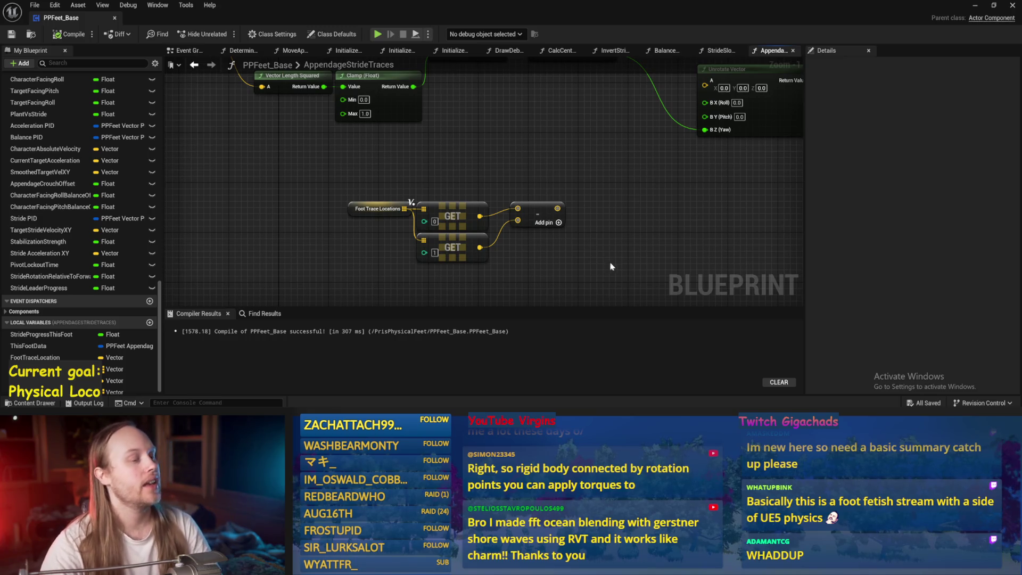
{"action": "left_click_drag", "start_coordinate": [572, 198], "coordinate": [524, 243]}
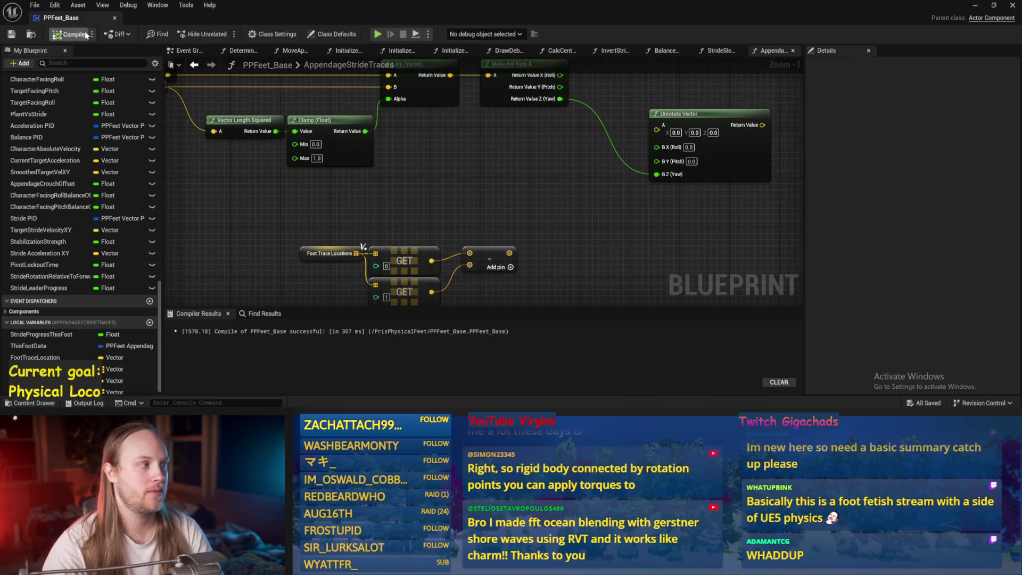
{"action": "left_click_drag", "start_coordinate": [509, 253], "coordinate": [657, 129]}
Feed the unrotated vector into Break Vector and a component into Atan2's X, then save.
{"action": "left_click_drag", "start_coordinate": [777, 201], "coordinate": [556, 235]}
{"action": "mouse_move", "coordinate": [472, 107]}
{"action": "left_mouse_down"}
{"action": "mouse_move", "coordinate": [544, 237]}
{"action": "mouse_move", "coordinate": [533, 223]}
{"action": "mouse_move", "coordinate": [541, 202]}
{"action": "mouse_move", "coordinate": [472, 183]}
{"action": "mouse_move", "coordinate": [478, 175]}
{"action": "mouse_move", "coordinate": [738, 198]}
{"action": "mouse_move", "coordinate": [663, 204]}
{"action": "mouse_move", "coordinate": [611, 182]}
{"action": "mouse_move", "coordinate": [602, 244]}
{"action": "mouse_move", "coordinate": [565, 240]}
{"action": "left_mouse_up"}
{"action": "left_click_drag", "start_coordinate": [518, 215], "coordinate": [631, 252]}
{"action": "left_click", "coordinate": [564, 154]}
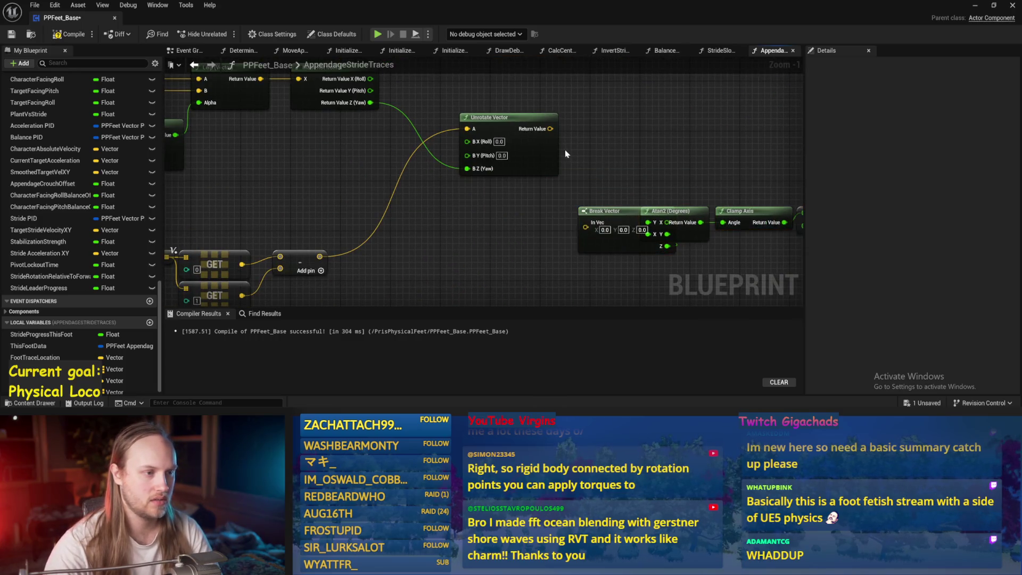
{"action": "left_click_drag", "start_coordinate": [550, 129], "coordinate": [586, 226]}
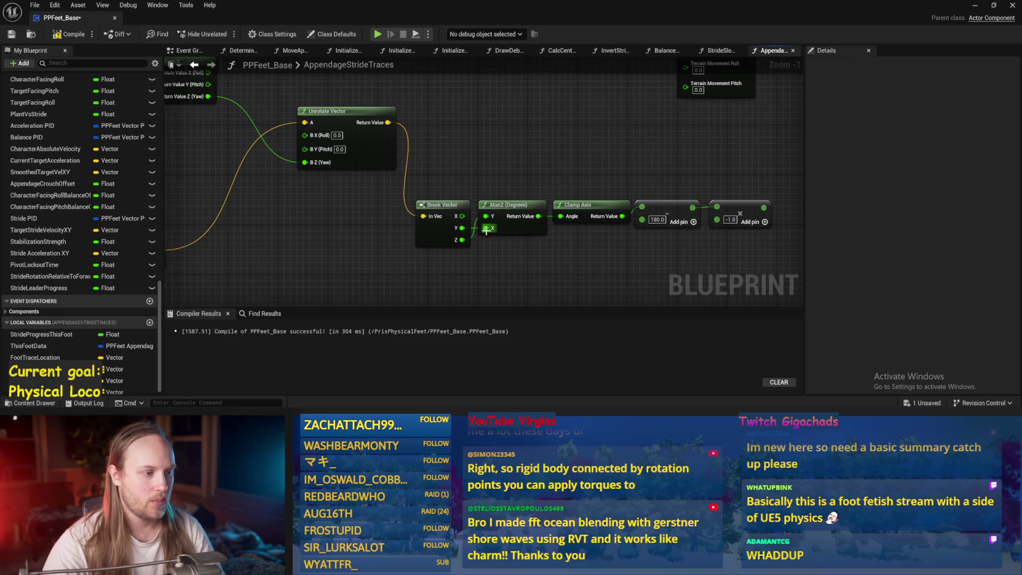
{"action": "scroll", "coordinate": [487, 229], "scroll_direction": "up", "scroll_amount": 1}
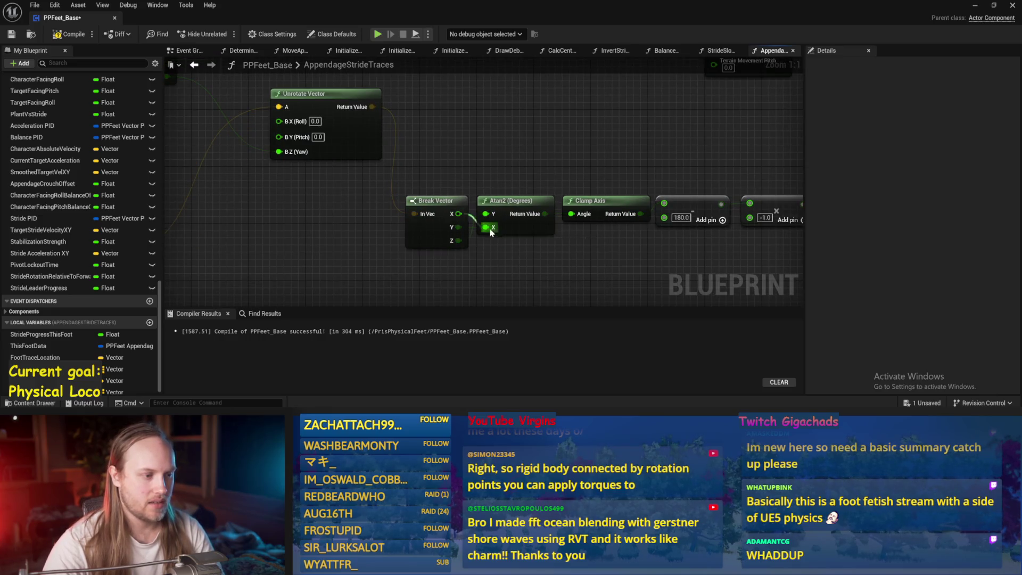
{"action": "left_click_drag", "start_coordinate": [489, 230], "coordinate": [489, 230]}
{"action": "scroll", "coordinate": [489, 231], "scroll_direction": "down", "scroll_amount": 4}
{"action": "key", "text": "ctrl+s"}
Print the final Add result, compile and save, and play PPFeet_TestLevel.
{"action": "mouse_move", "coordinate": [619, 238]}
{"action": "left_mouse_down"}
{"action": "mouse_move", "coordinate": [415, 117]}
{"action": "mouse_move", "coordinate": [420, 130]}
{"action": "left_mouse_up"}
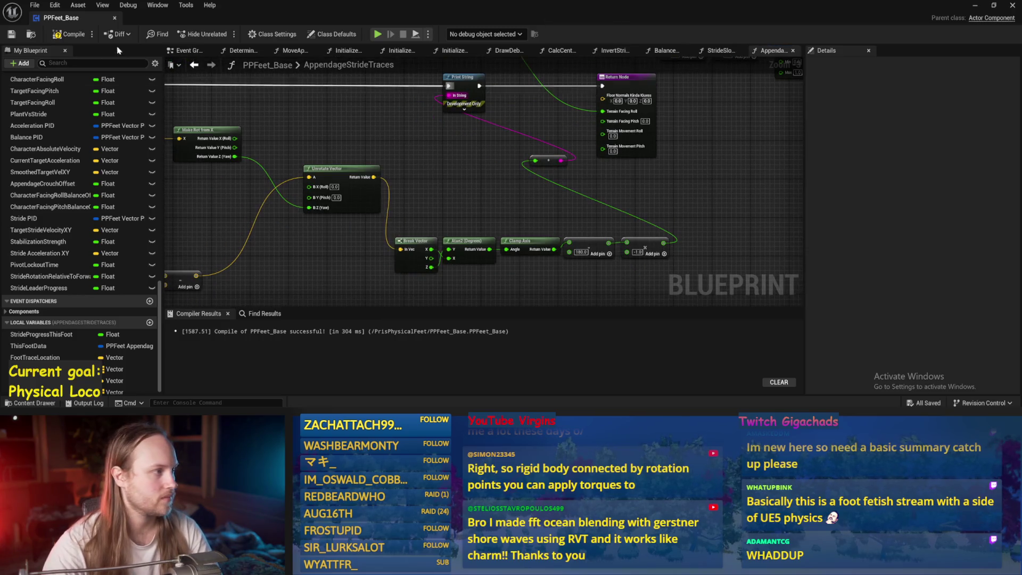
{"action": "key", "text": "ctrl+s"}
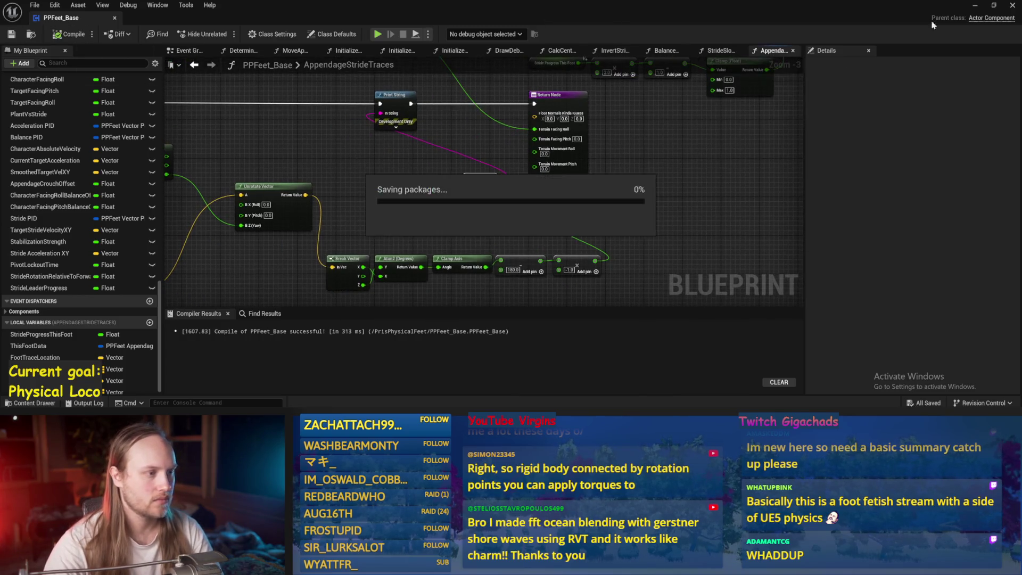
{"action": "left_click", "coordinate": [976, 5]}
{"action": "key", "text": "alt+p"}
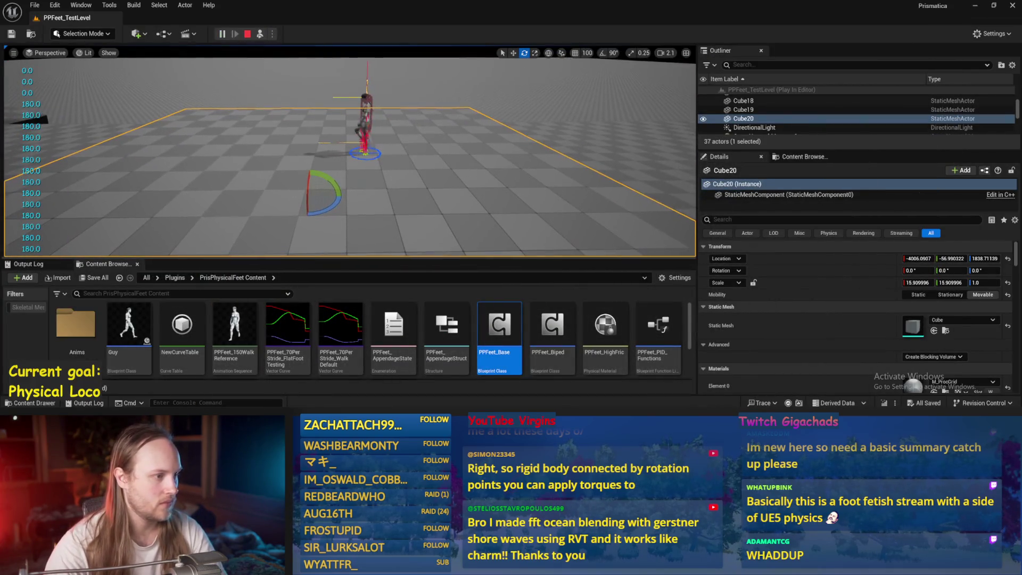
Move Cube20 under the character, tilt it about -14.85°, watch it on the ramp, then stop.
{"action": "left_click_drag", "start_coordinate": [308, 191], "coordinate": [314, 198]}
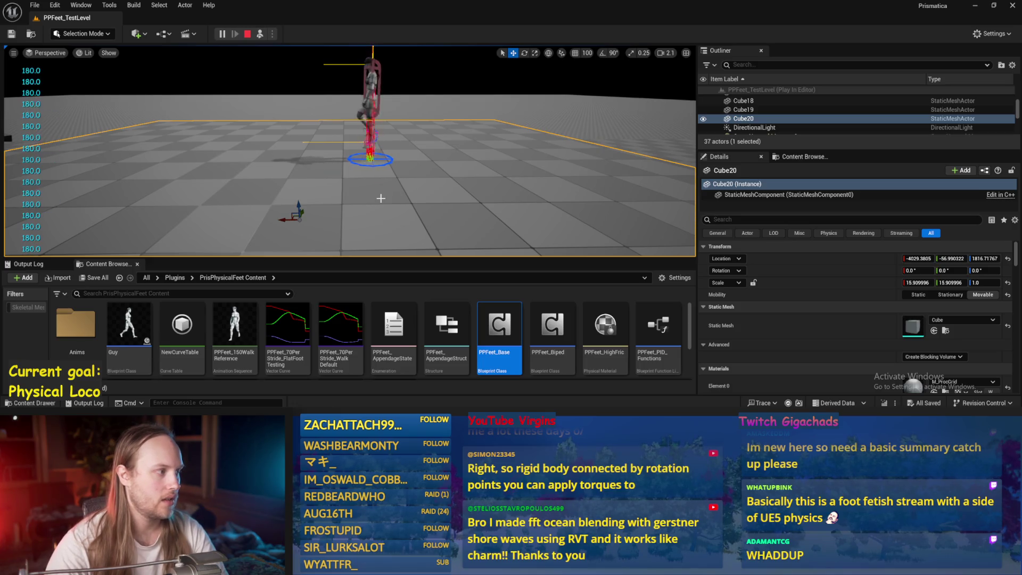
{"action": "key", "text": "e"}
{"action": "left_click_drag", "start_coordinate": [285, 207], "coordinate": [282, 209]}
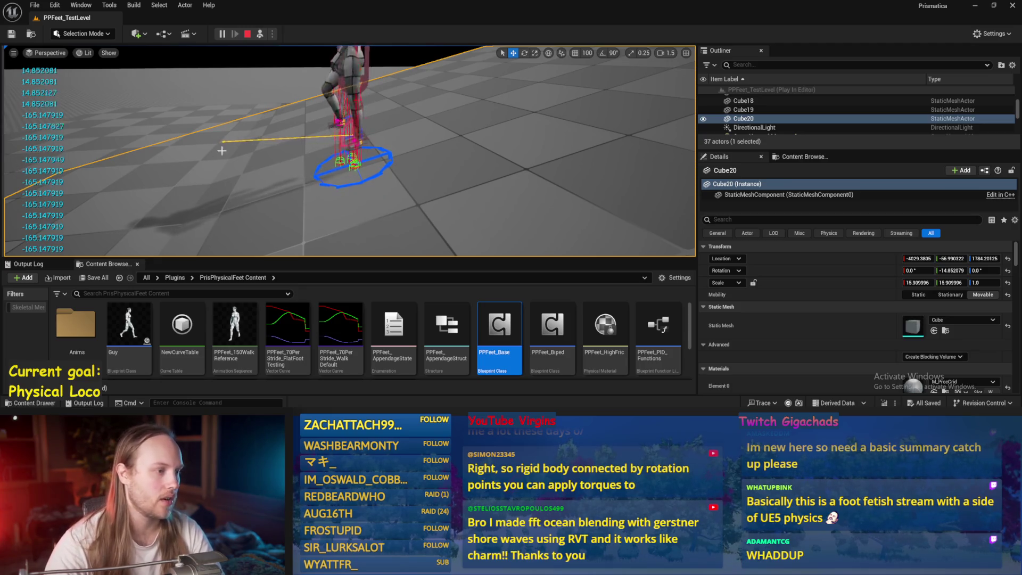
{"action": "scroll", "coordinate": [349, 150], "scroll_direction": "down", "scroll_amount": 3}
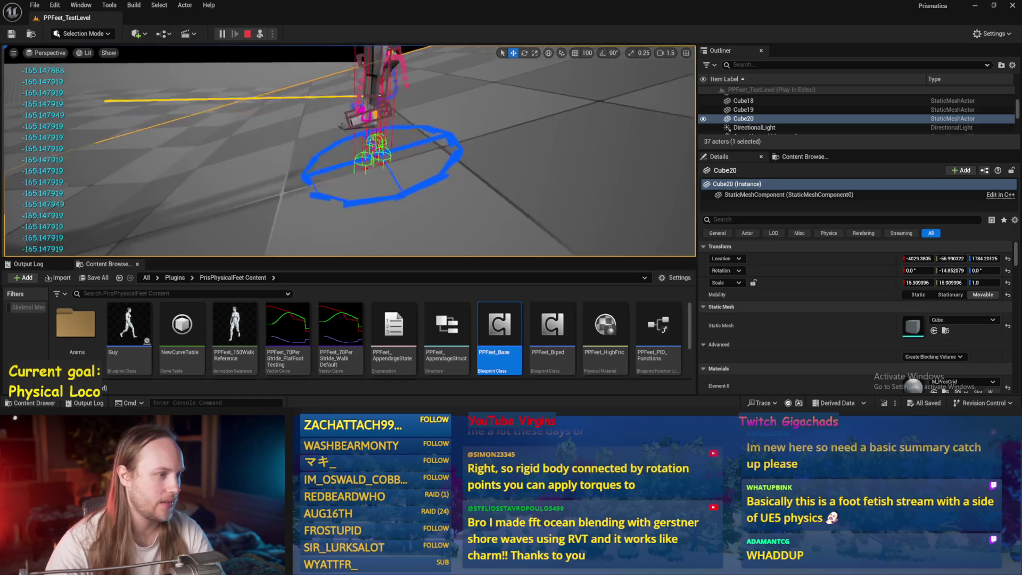
{"action": "left_click_drag", "start_coordinate": [373, 128], "coordinate": [403, 95]}
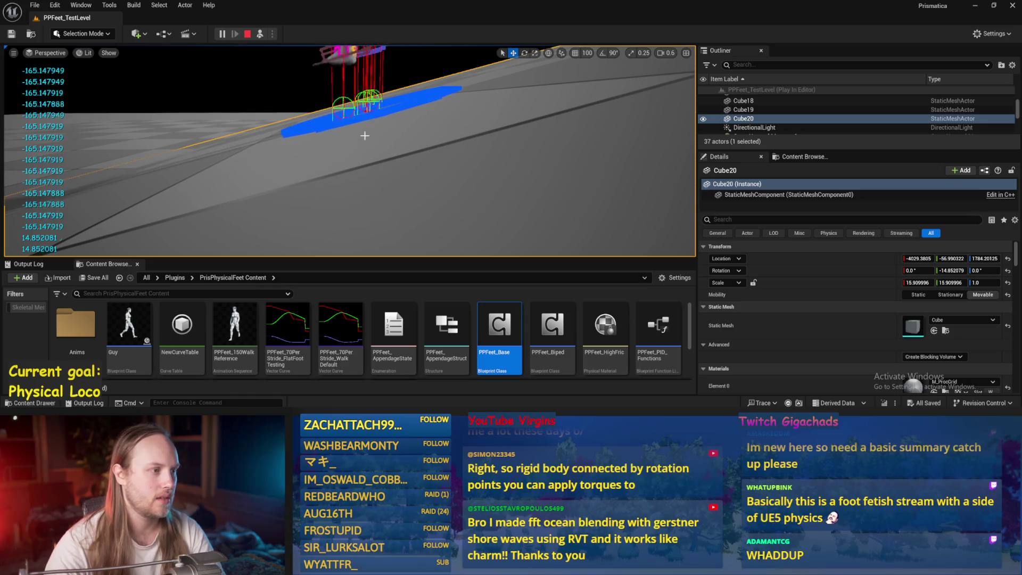
{"action": "left_click_drag", "start_coordinate": [380, 158], "coordinate": [402, 117]}
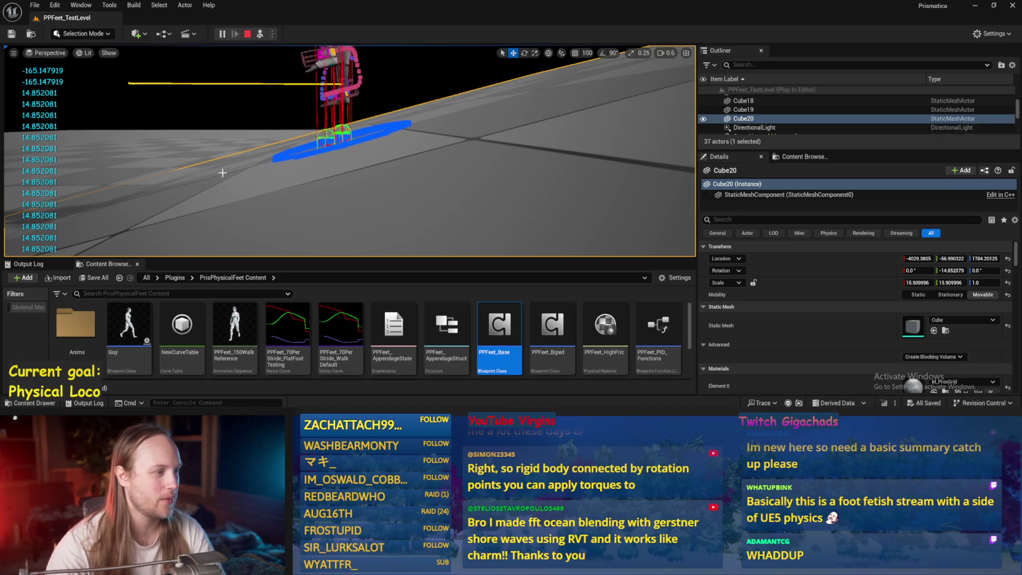
{"action": "key", "text": "Escape"}
{"action": "double_click", "coordinate": [499, 327]}
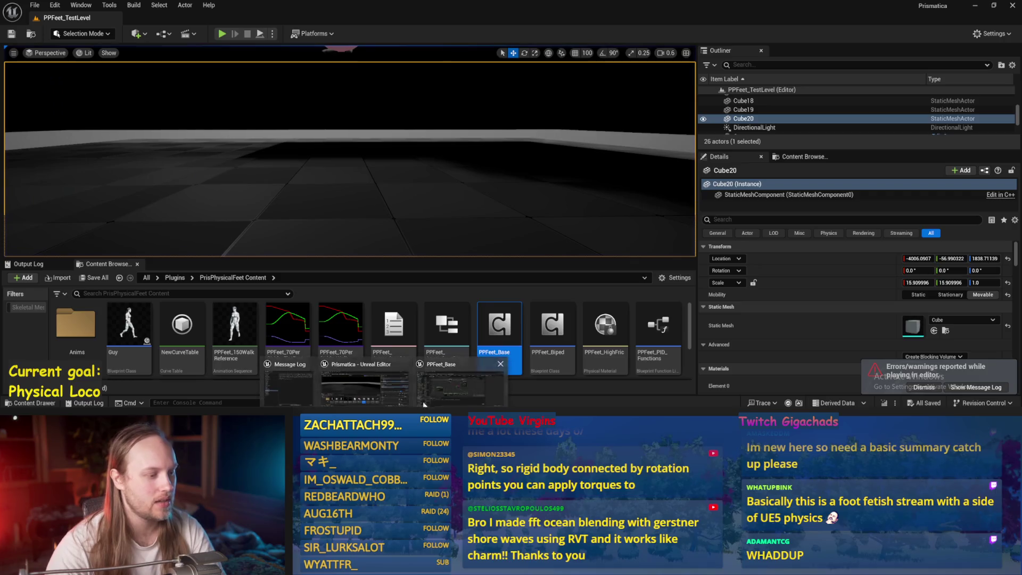
Make room beside Break Vector, insert an ABS node, and wire Break Vector Z into it.
{"action": "left_click_drag", "start_coordinate": [465, 259], "coordinate": [354, 236]}
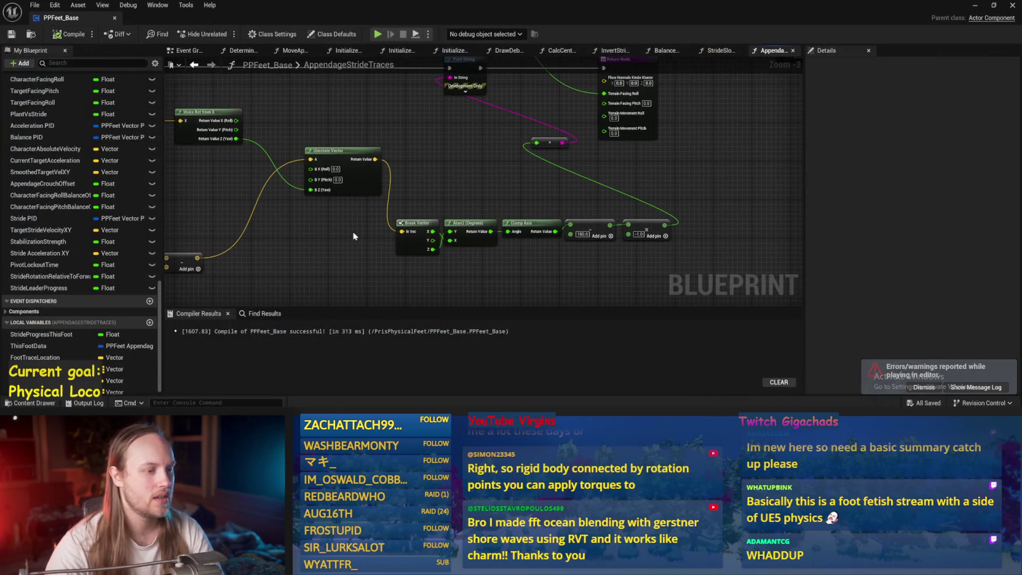
{"action": "left_click_drag", "start_coordinate": [477, 223], "coordinate": [534, 223]}
{"action": "right_click", "coordinate": [465, 284]}
{"action": "key", "text": "Escape"}
{"action": "scroll", "coordinate": [405, 250], "scroll_direction": "up", "scroll_amount": 4}
{"action": "key", "text": "ctrl+s"}
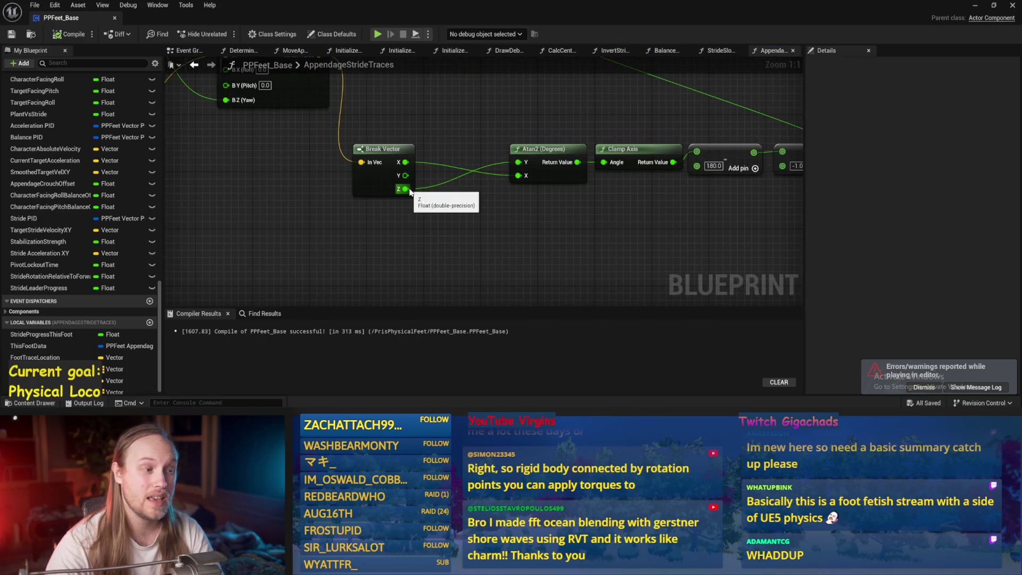
{"action": "right_click", "coordinate": [440, 215]}
{"action": "key", "text": "Escape"}
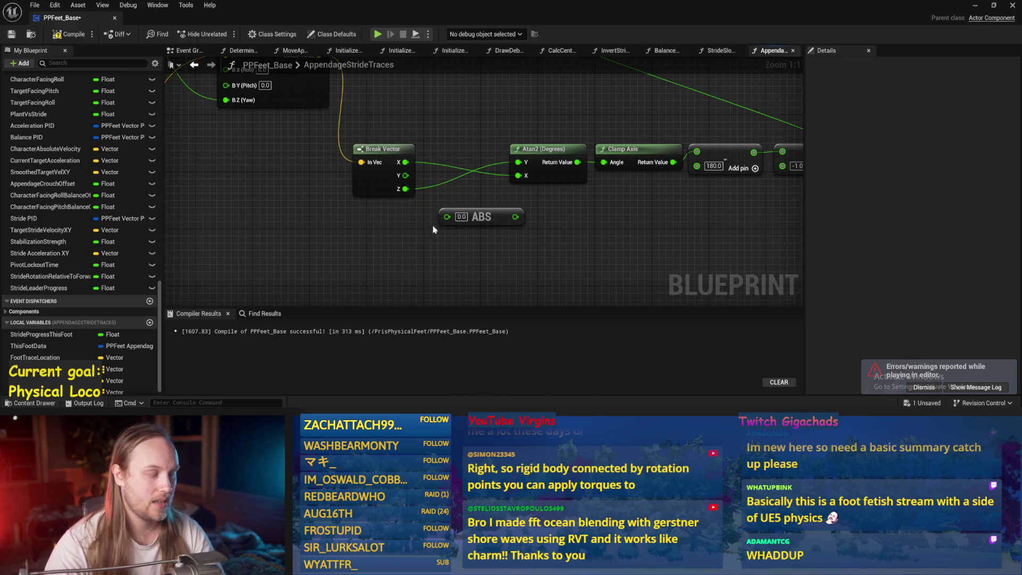
{"action": "mouse_move", "coordinate": [406, 190]}
{"action": "left_mouse_down"}
{"action": "mouse_move", "coordinate": [447, 216]}
{"action": "mouse_move", "coordinate": [506, 165]}
{"action": "mouse_move", "coordinate": [509, 243]}
{"action": "mouse_move", "coordinate": [517, 162]}
{"action": "left_mouse_up"}
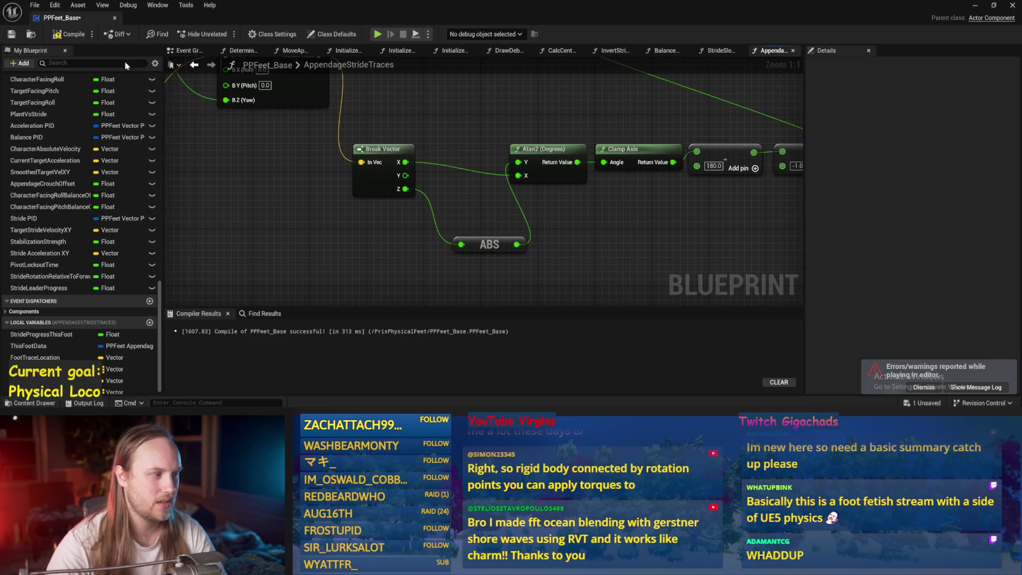
{"action": "left_click", "coordinate": [975, 5]}
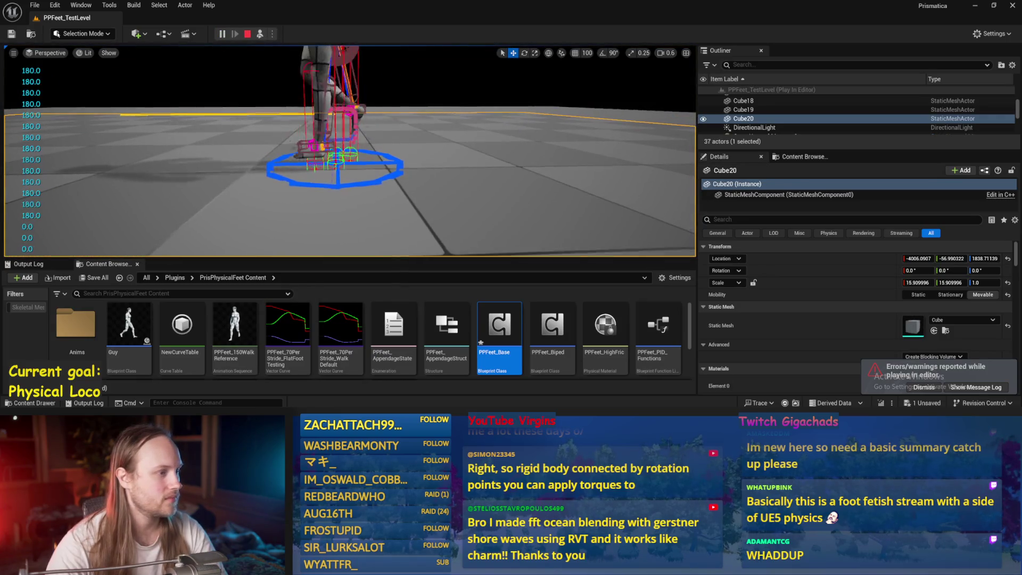
Rotate Cube20 about 13° while playing to read the printed angle, then stop play.
{"action": "key", "text": "e"}
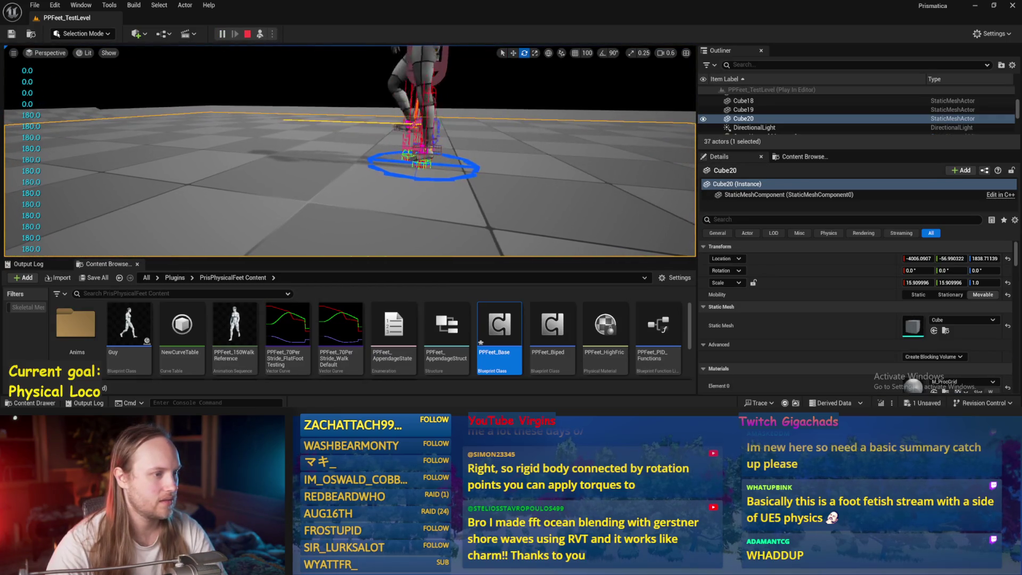
{"action": "mouse_move", "coordinate": [338, 195]}
{"action": "left_mouse_down"}
{"action": "mouse_move", "coordinate": [250, 219]}
{"action": "mouse_move", "coordinate": [266, 234]}
{"action": "mouse_move", "coordinate": [310, 244]}
{"action": "mouse_move", "coordinate": [160, 224]}
{"action": "mouse_move", "coordinate": [200, 248]}
{"action": "left_mouse_up"}
{"action": "key", "text": "w"}
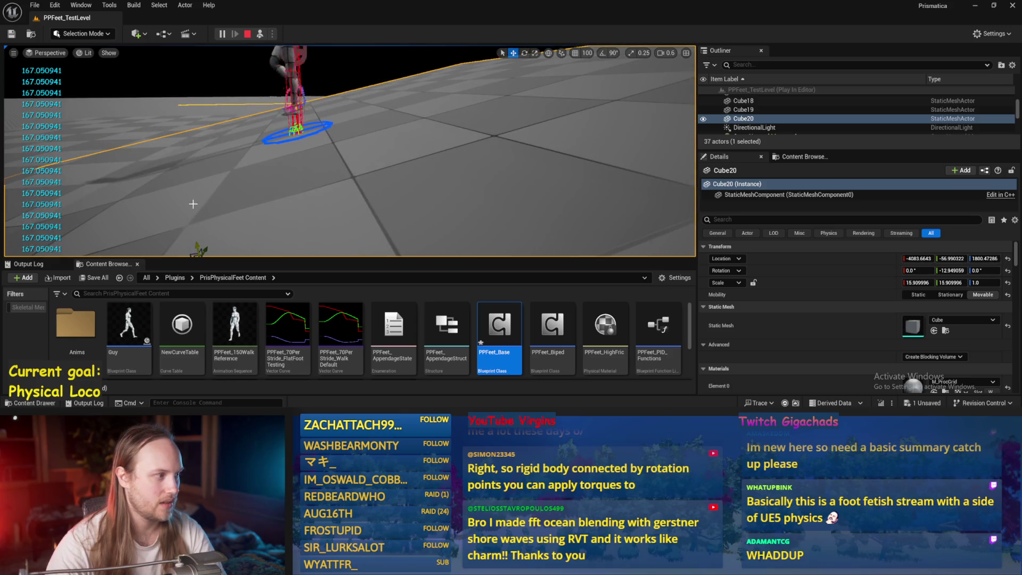
{"action": "key", "text": "Escape"}
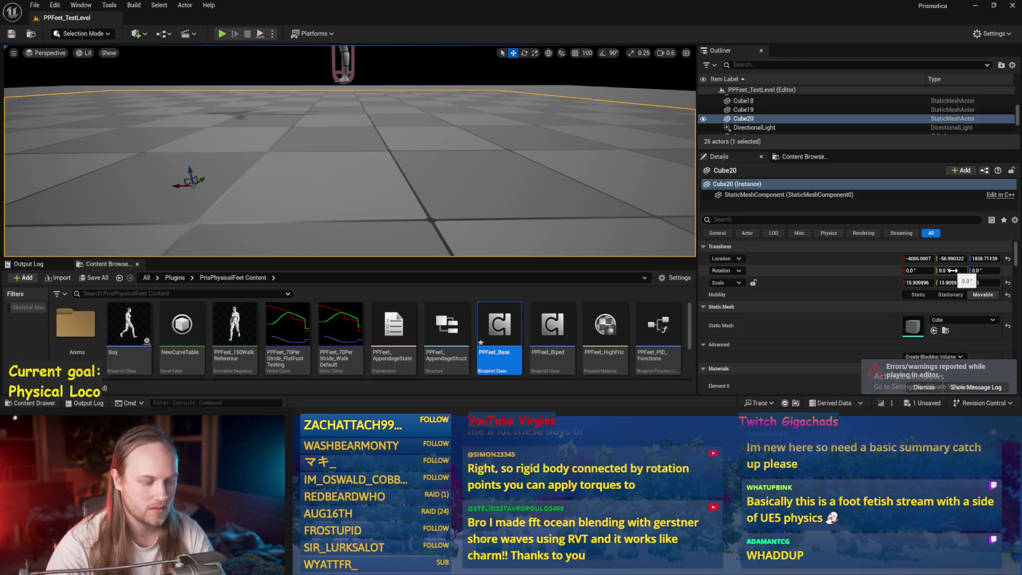
Apply Cube20's 45° Y rotation, play-test the character on the slope, then select Cube17.
{"action": "key", "text": "Return"}
{"action": "mouse_move", "coordinate": [462, 162]}
{"action": "left_mouse_down"}
{"action": "mouse_move", "coordinate": [254, 155]}
{"action": "mouse_move", "coordinate": [352, 183]}
{"action": "left_mouse_up"}
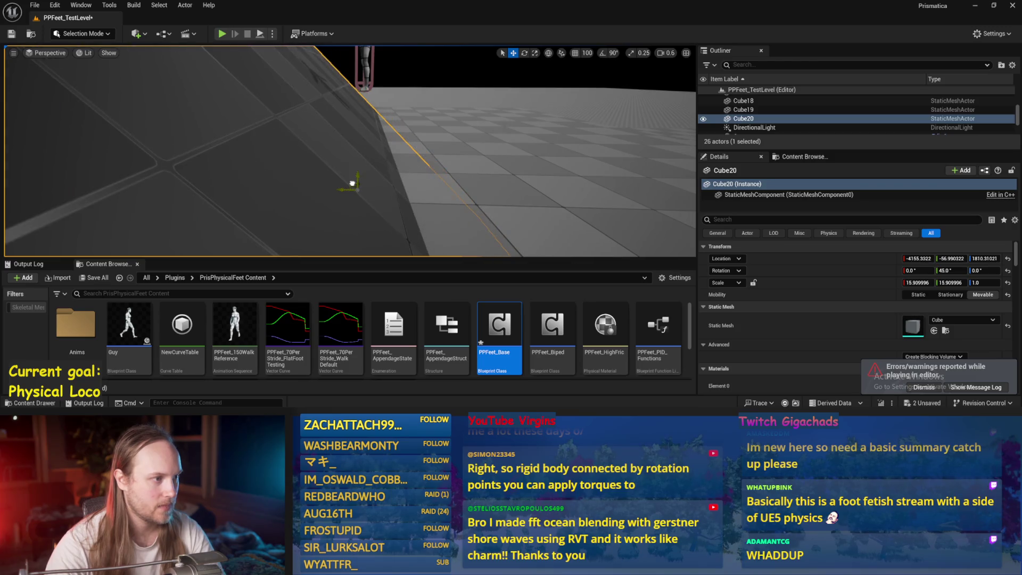
{"action": "key", "text": "alt+p"}
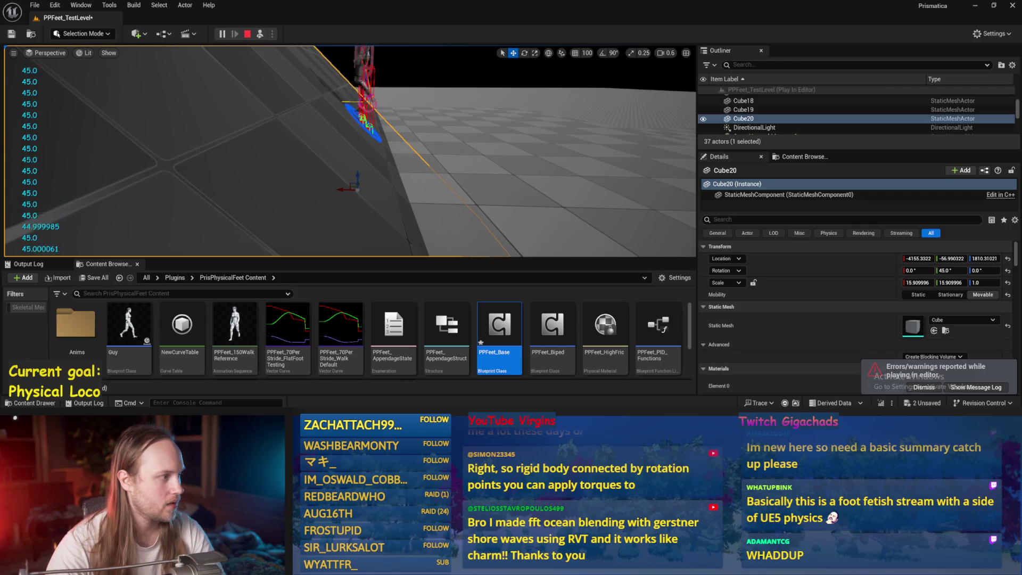
{"action": "left_click_drag", "start_coordinate": [365, 171], "coordinate": [364, 154]}
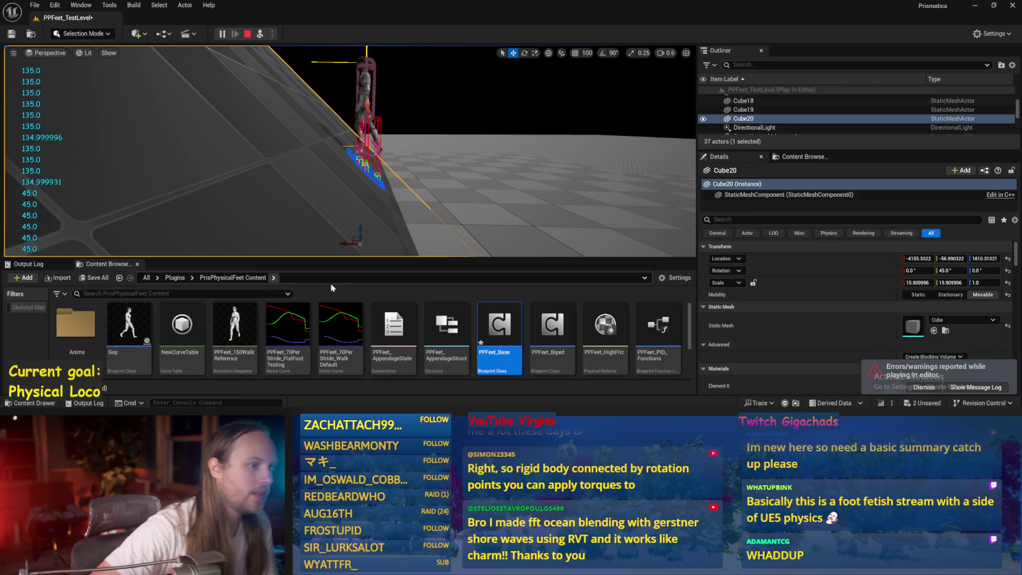
{"action": "key", "text": "Escape"}
{"action": "left_click", "coordinate": [521, 198]}
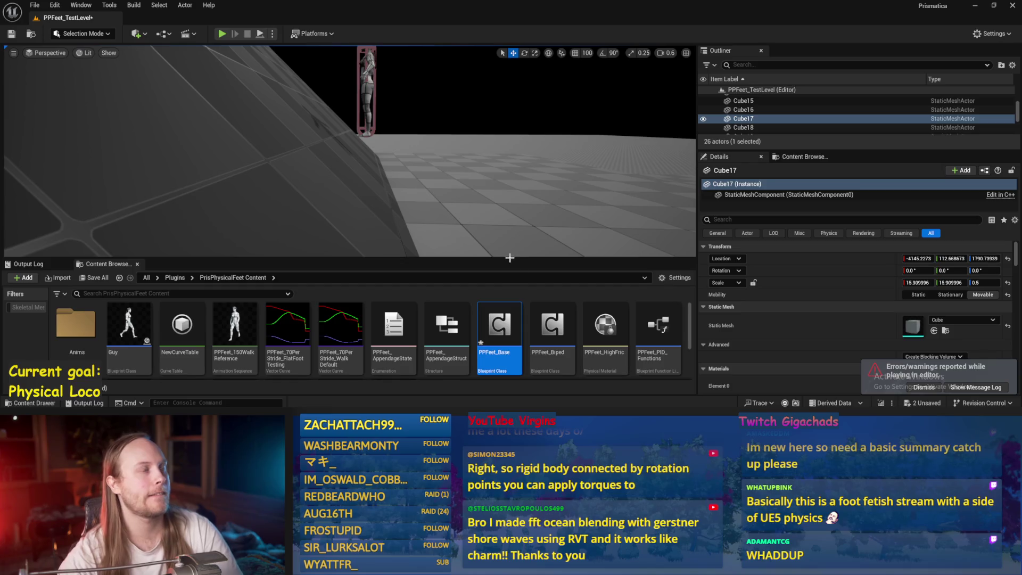
{"action": "double_click", "coordinate": [499, 327]}
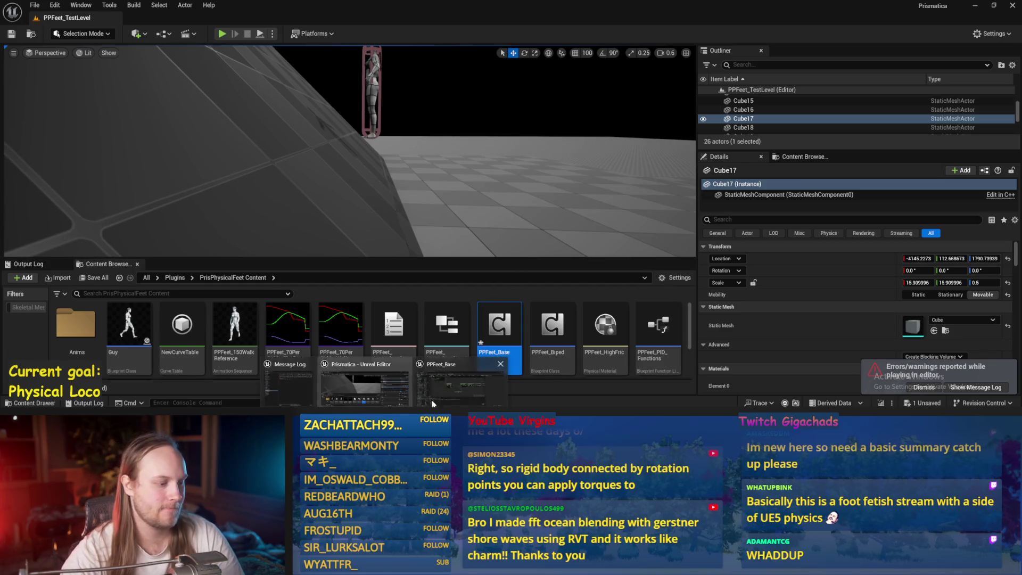
Save and compile the PPFeet_Base blueprint.
{"action": "key", "text": "ctrl+s"}
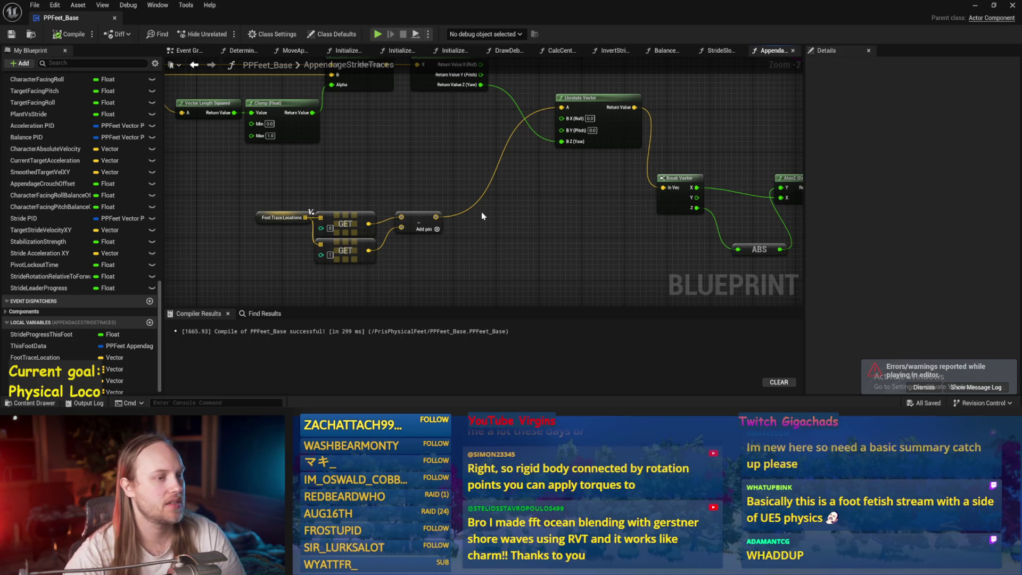
{"action": "left_click_drag", "start_coordinate": [482, 213], "coordinate": [452, 240]}
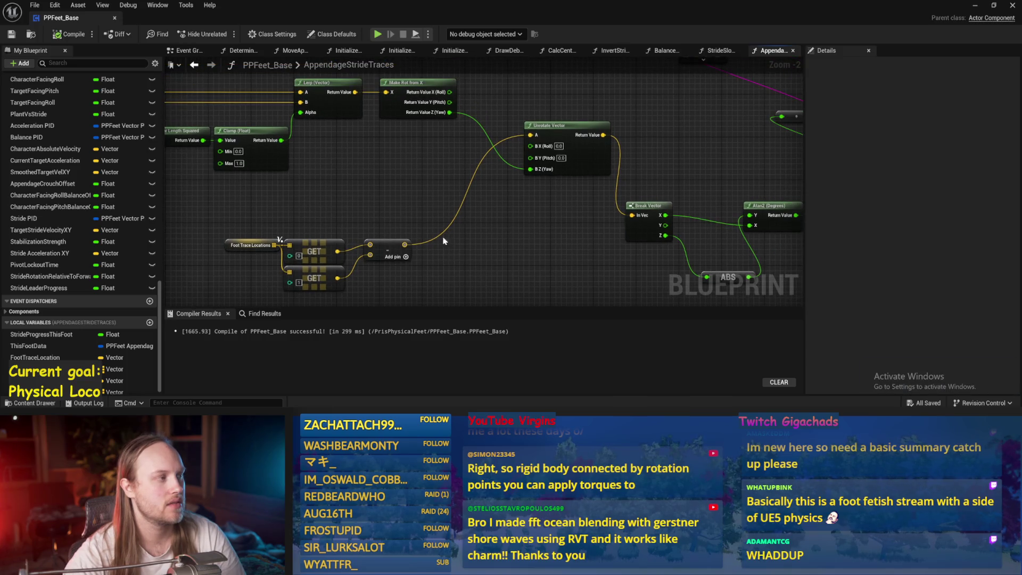
{"action": "left_click", "coordinate": [69, 34]}
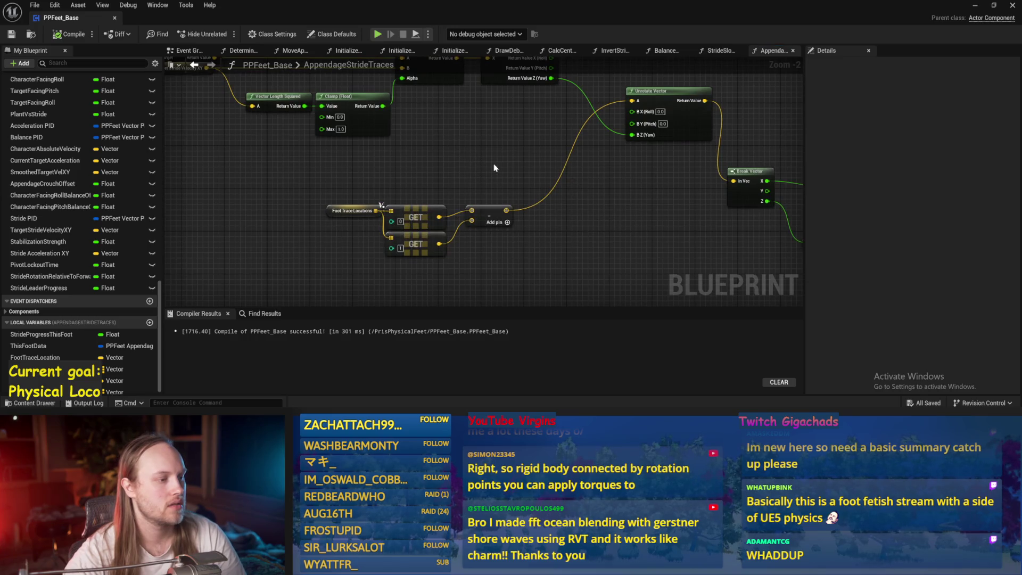
Move ABS beside Atan2, regroup the Break Vector chain, and reconnect Clamp Axis to the multiply node.
{"action": "left_click_drag", "start_coordinate": [494, 168], "coordinate": [351, 155]}
{"action": "mouse_move", "coordinate": [484, 211]}
{"action": "left_mouse_down"}
{"action": "mouse_move", "coordinate": [383, 237]}
{"action": "mouse_move", "coordinate": [553, 242]}
{"action": "mouse_move", "coordinate": [260, 224]}
{"action": "left_mouse_up"}
{"action": "left_click_drag", "start_coordinate": [458, 241], "coordinate": [503, 204]}
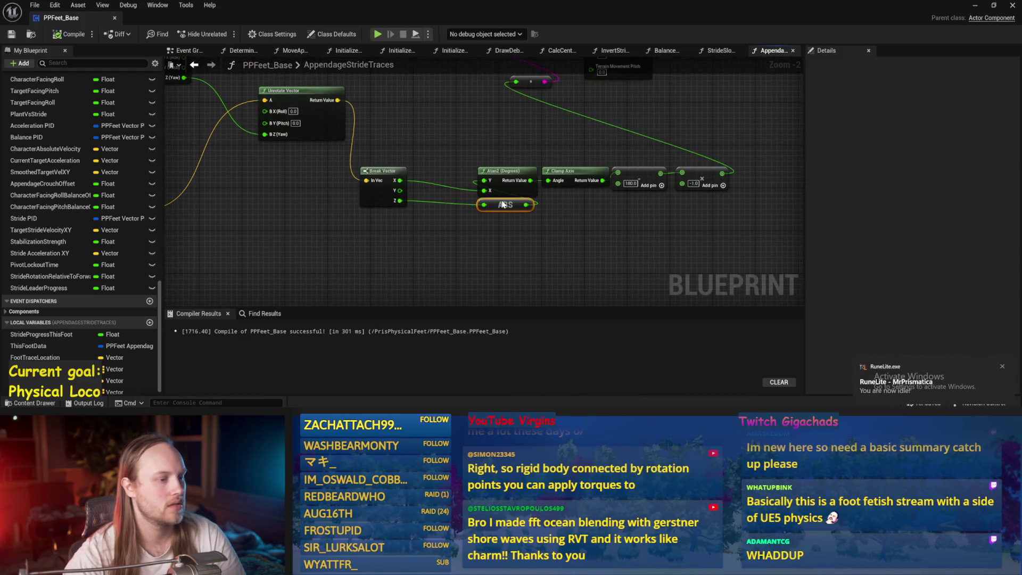
{"action": "mouse_move", "coordinate": [724, 252]}
{"action": "left_mouse_down"}
{"action": "mouse_move", "coordinate": [358, 164]}
{"action": "mouse_move", "coordinate": [407, 160]}
{"action": "mouse_move", "coordinate": [418, 147]}
{"action": "mouse_move", "coordinate": [452, 153]}
{"action": "mouse_move", "coordinate": [438, 168]}
{"action": "mouse_move", "coordinate": [440, 194]}
{"action": "left_mouse_up"}
{"action": "left_click", "coordinate": [596, 192]}
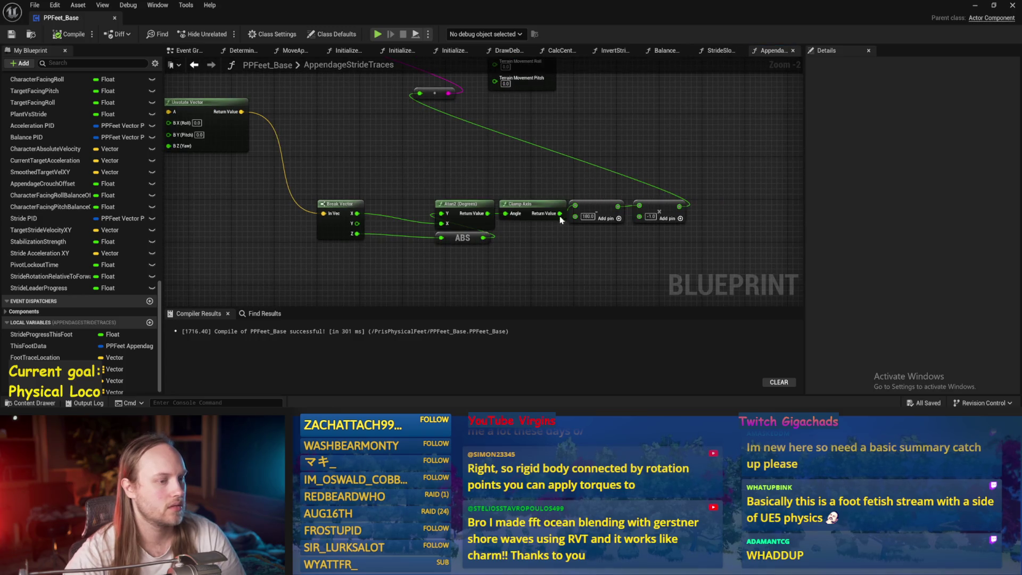
{"action": "left_click_drag", "start_coordinate": [560, 214], "coordinate": [639, 207]}
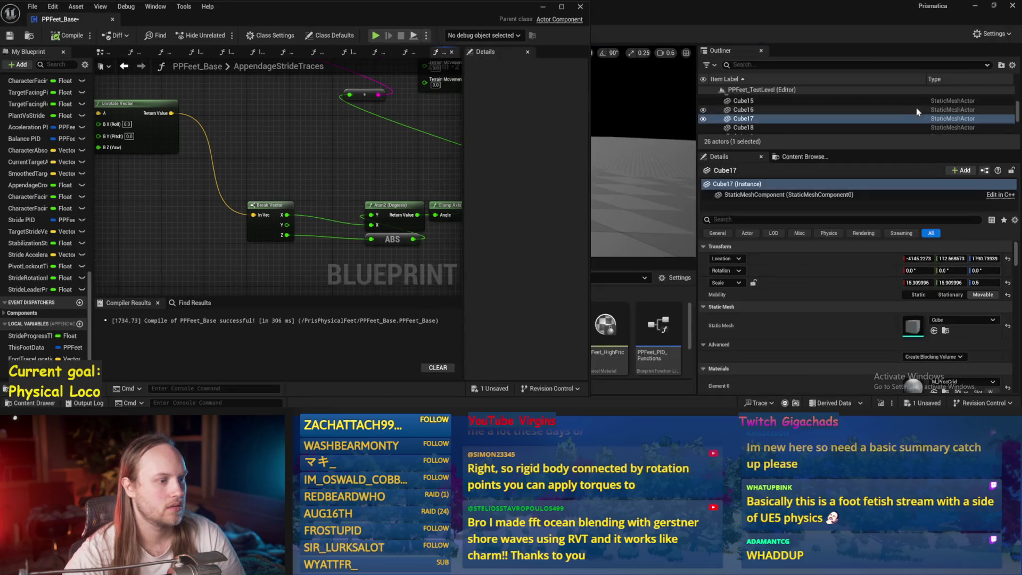
Stop the running play session in the level editor.
{"action": "left_click", "coordinate": [564, 7]}
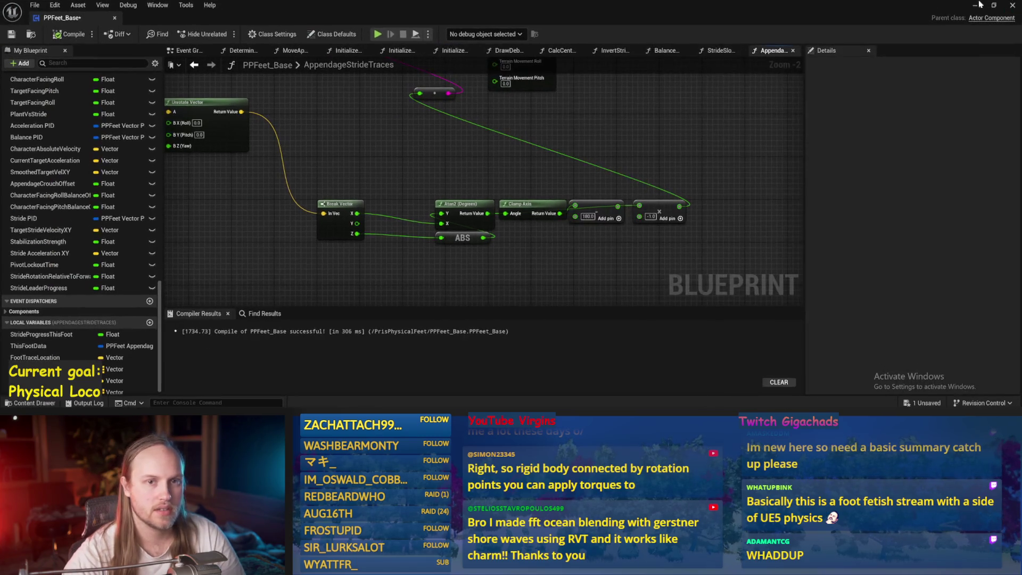
{"action": "left_click", "coordinate": [975, 10]}
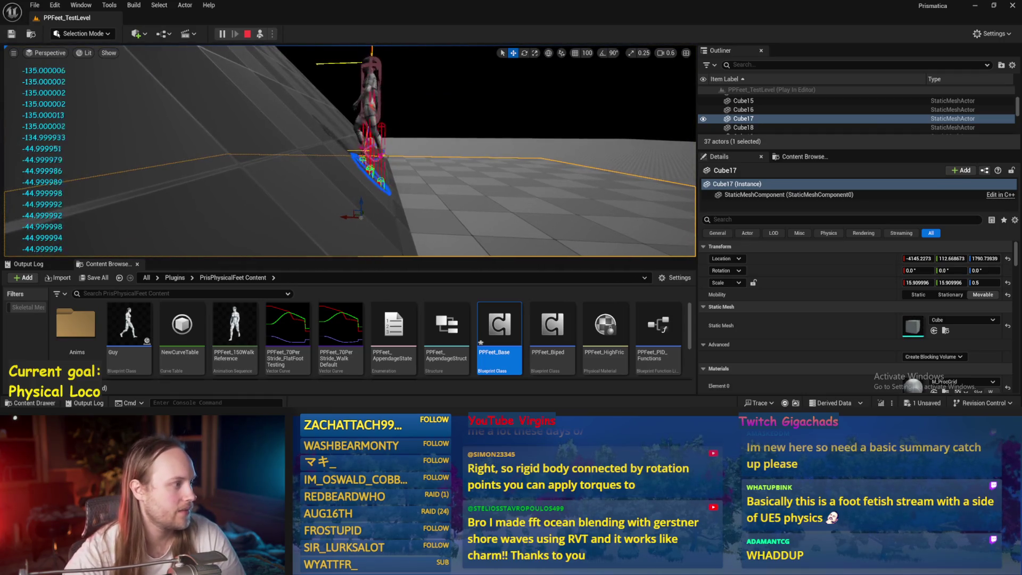
{"action": "key", "text": "Escape"}
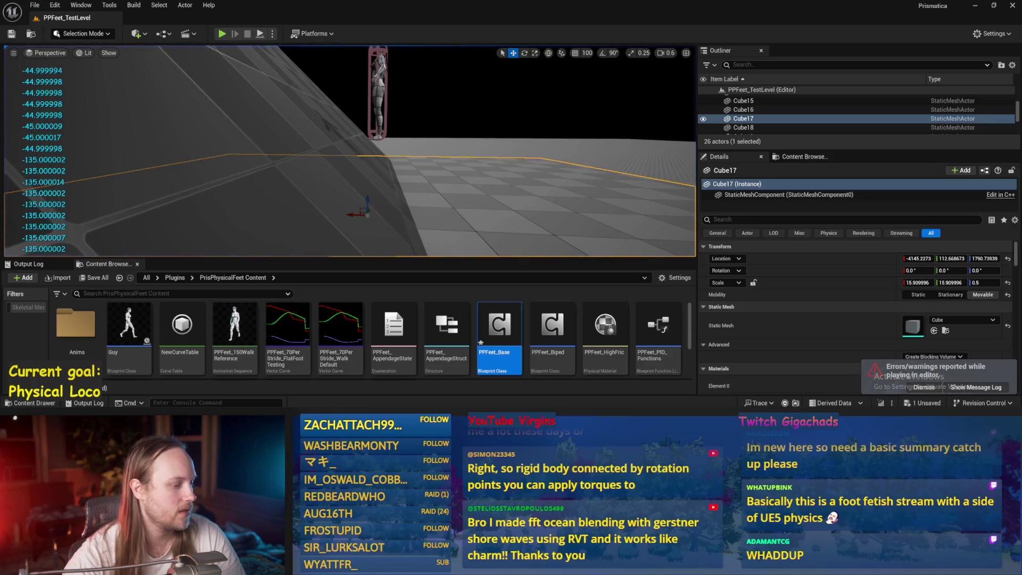
Wire Break Vector Z straight into Atan2 Y, recompile, and start a new play test.
{"action": "left_click", "coordinate": [420, 400]}
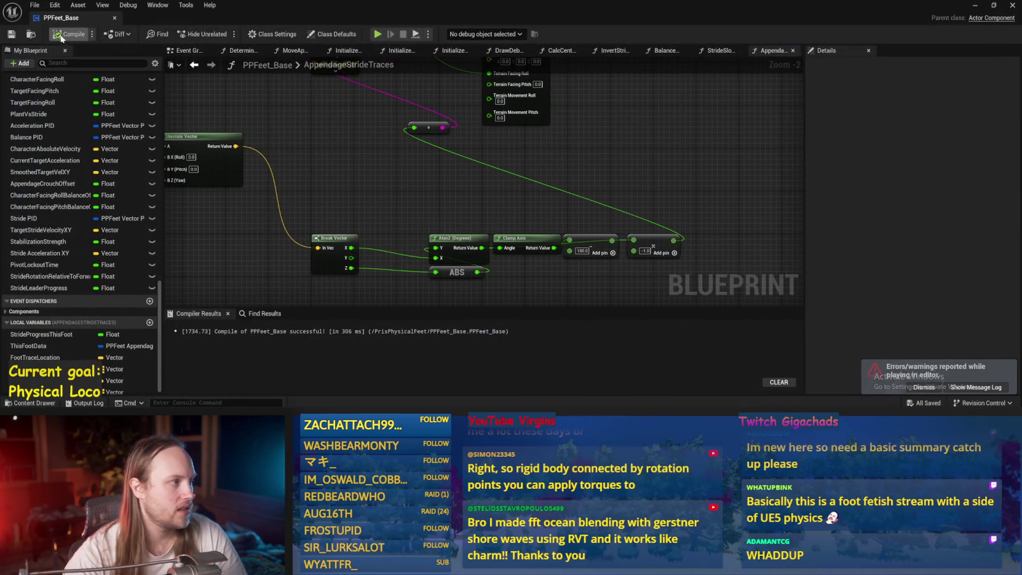
{"action": "mouse_move", "coordinate": [355, 220]}
{"action": "left_mouse_down"}
{"action": "mouse_move", "coordinate": [458, 222]}
{"action": "mouse_move", "coordinate": [439, 201]}
{"action": "left_mouse_up"}
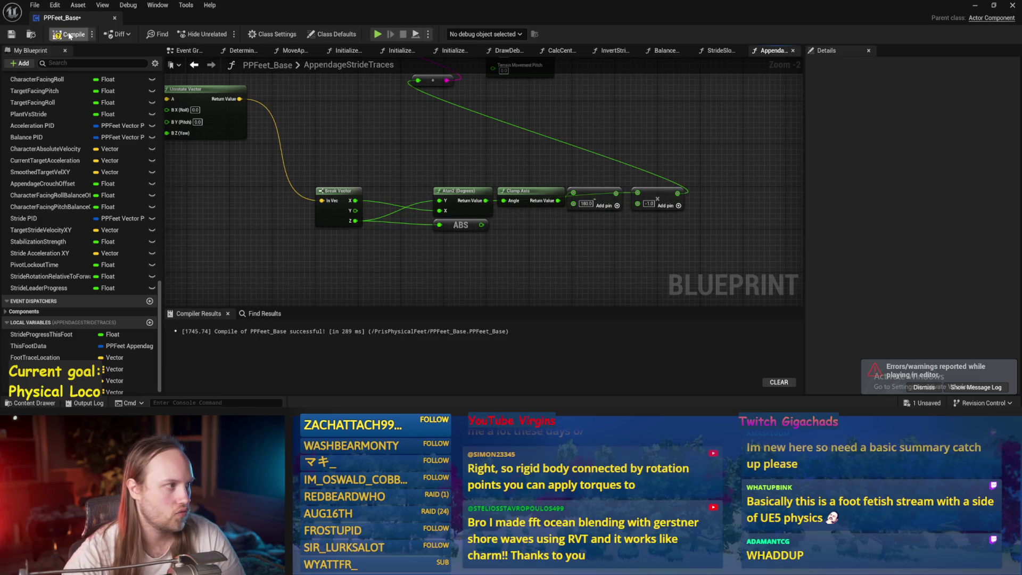
{"action": "key", "text": "ctrl+s"}
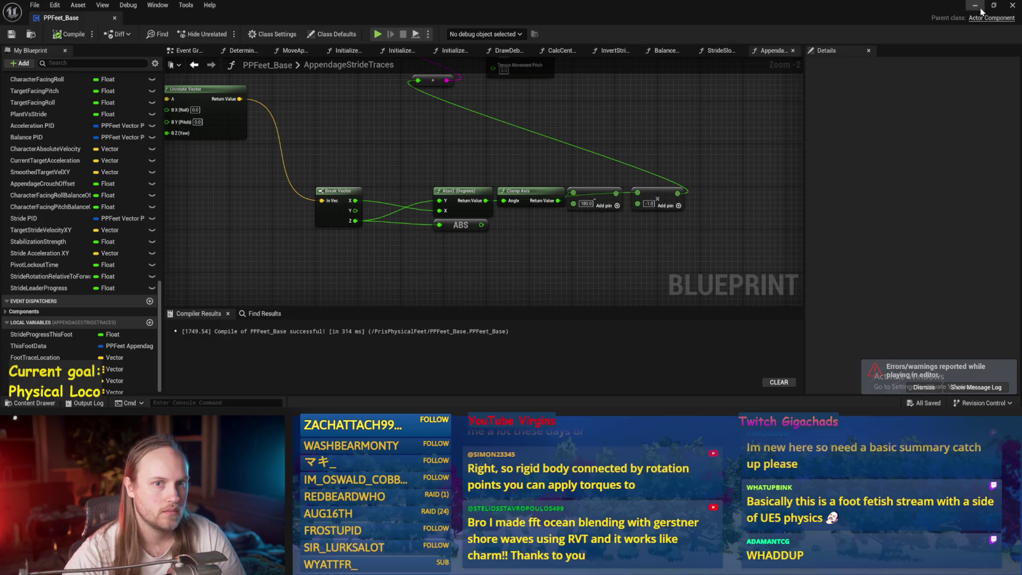
{"action": "left_click", "coordinate": [979, 6]}
{"action": "left_click", "coordinate": [259, 34]}
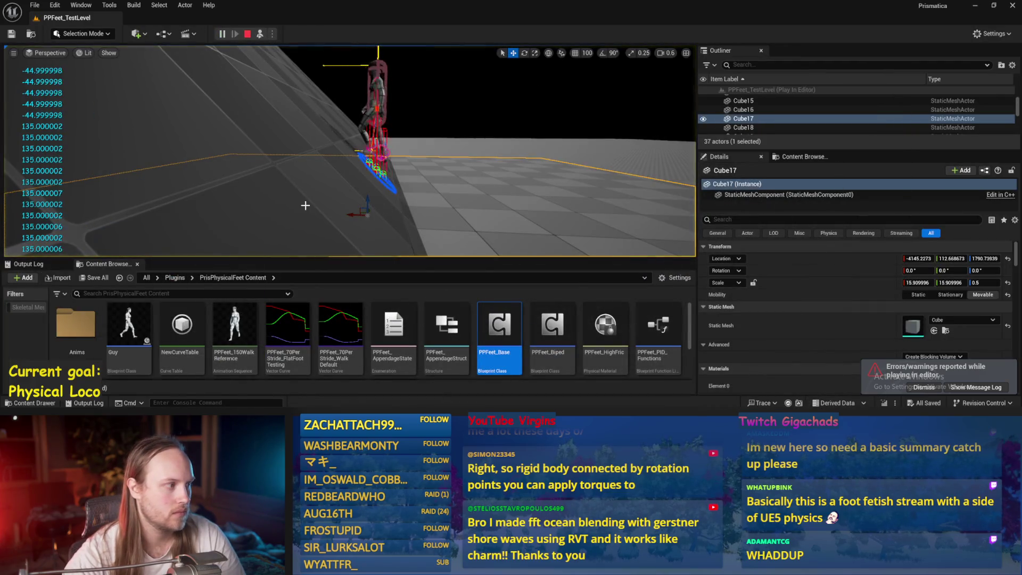
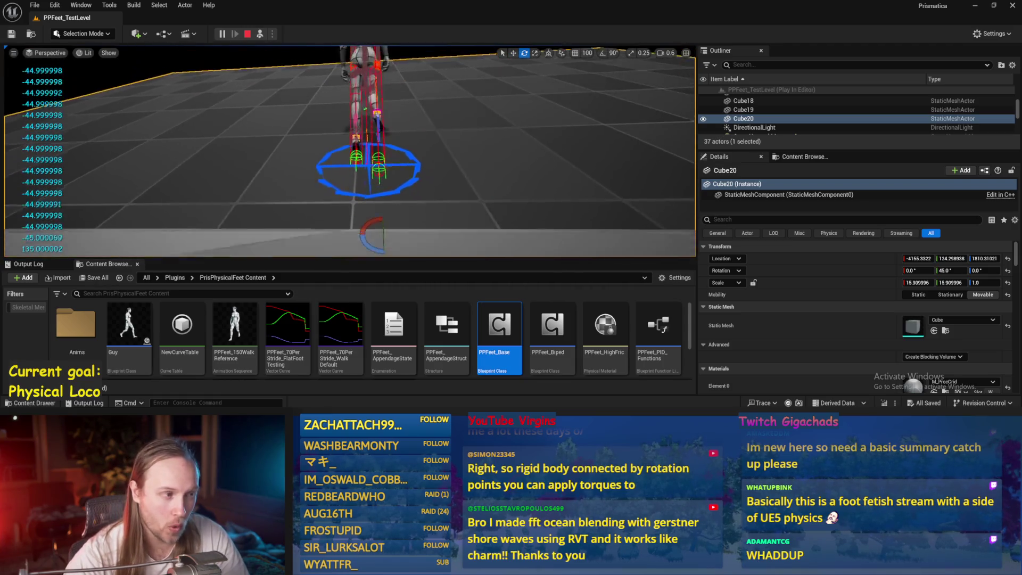
Tilt Cube20 to about 39° and then 30°, check the feet on the slope, and stop play.
{"action": "mouse_move", "coordinate": [357, 227]}
{"action": "left_mouse_down"}
{"action": "mouse_move", "coordinate": [383, 220]}
{"action": "mouse_move", "coordinate": [356, 219]}
{"action": "left_mouse_up"}
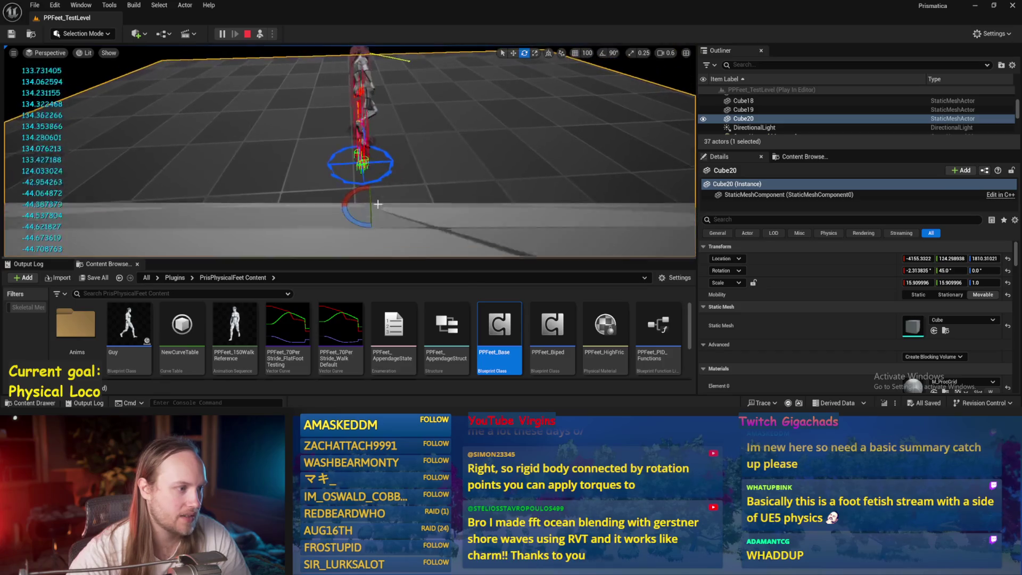
{"action": "left_click_drag", "start_coordinate": [355, 197], "coordinate": [373, 191]}
{"action": "left_click_drag", "start_coordinate": [299, 185], "coordinate": [299, 185]}
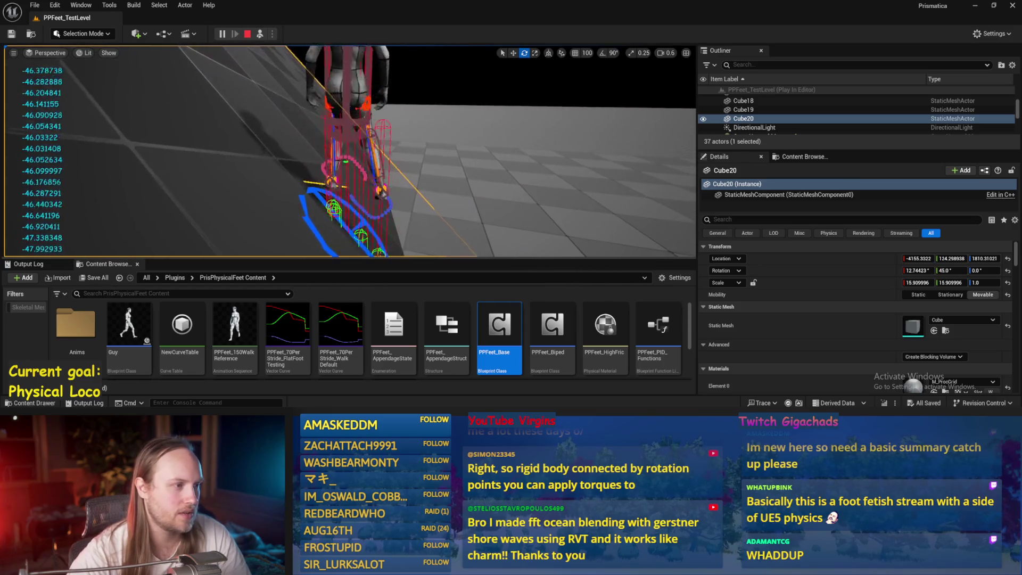
{"action": "key", "text": "Escape"}
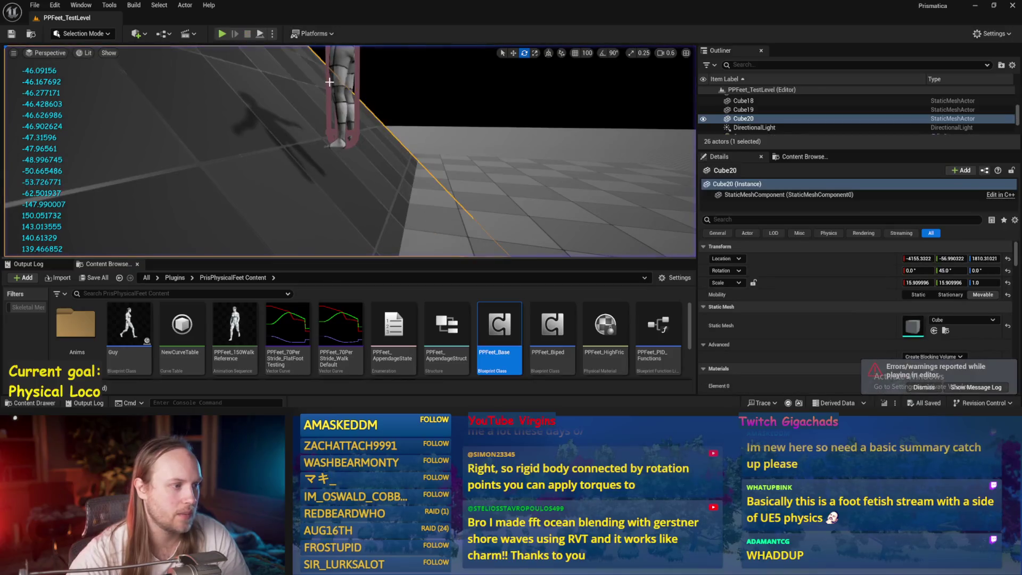
Open PPFeet_Base, save the modified packages, and bring the foot trace lookups into view.
{"action": "double_click", "coordinate": [499, 330]}
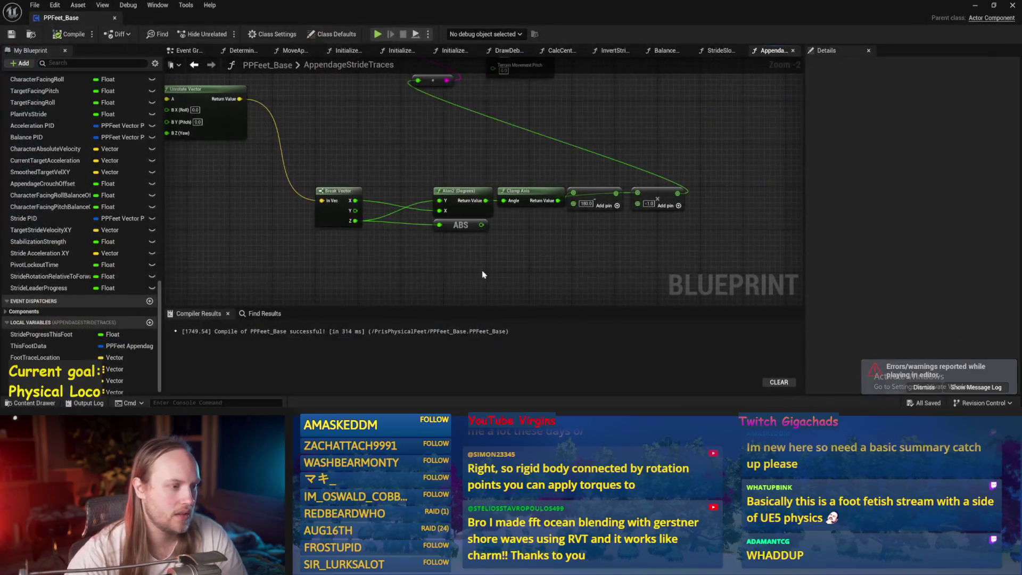
{"action": "key", "text": "ctrl+s"}
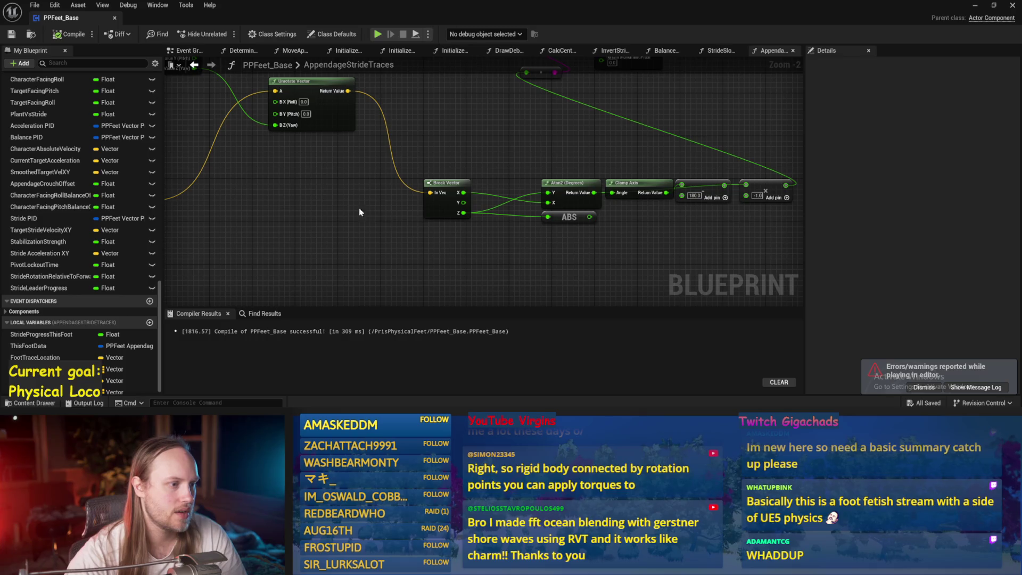
{"action": "scroll", "coordinate": [431, 241], "scroll_direction": "down", "scroll_amount": 1}
{"action": "left_click_drag", "start_coordinate": [417, 256], "coordinate": [542, 169]}
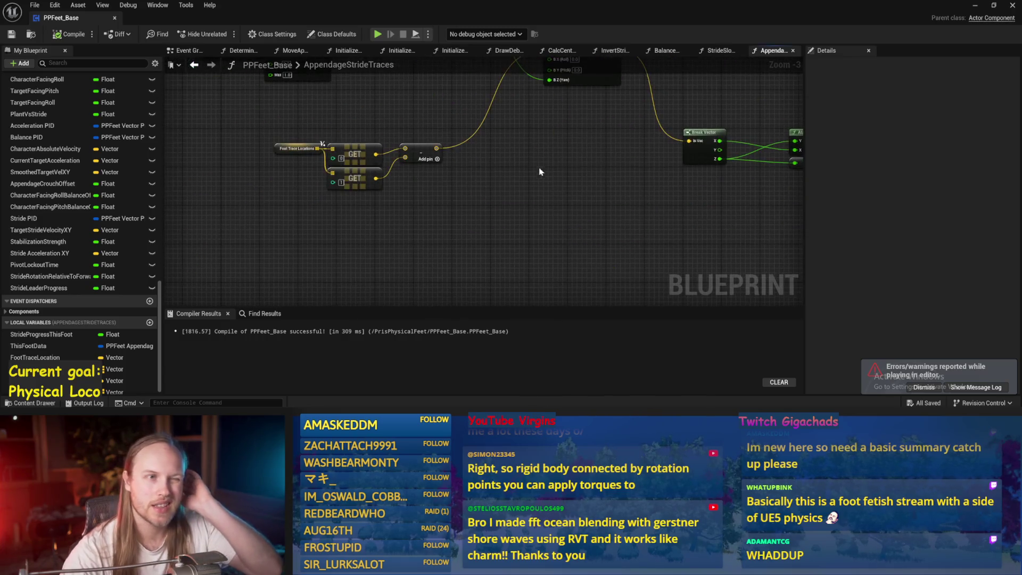
{"action": "left_click_drag", "start_coordinate": [379, 128], "coordinate": [376, 197]}
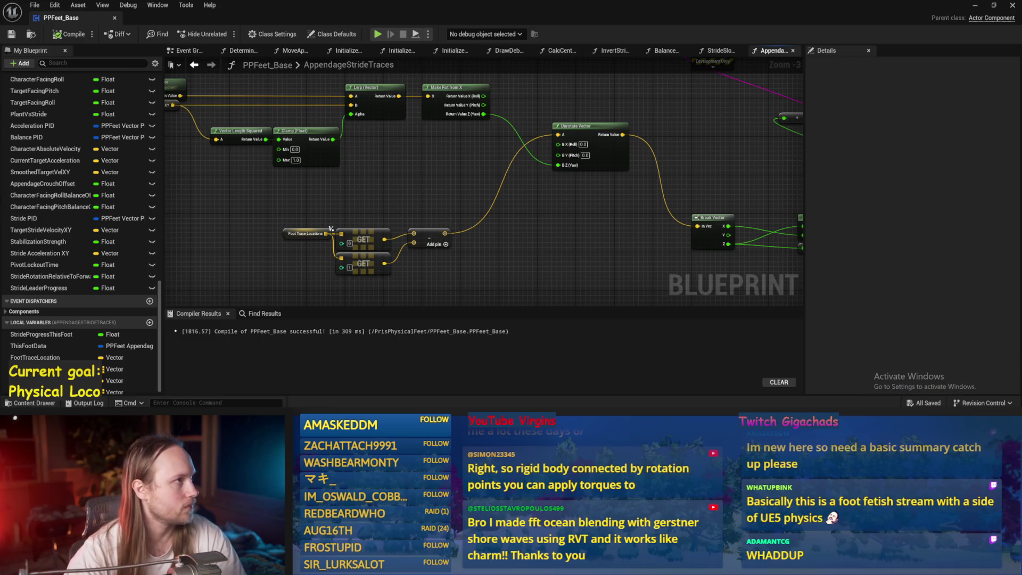
Place the Hip Trace Locations group and its GET nodes just below the foot traces.
{"action": "left_click_drag", "start_coordinate": [366, 303], "coordinate": [288, 253]}
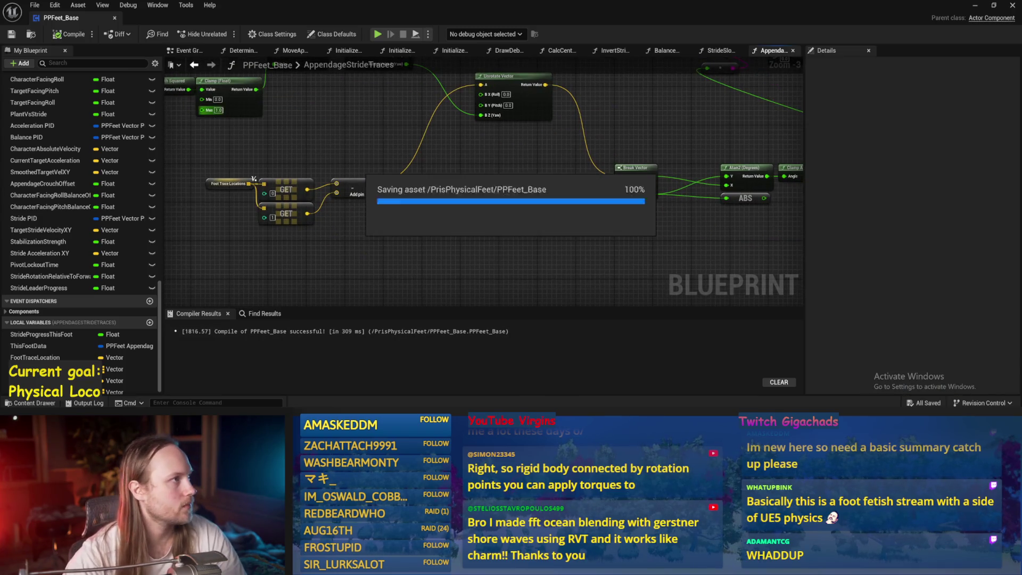
{"action": "left_click_drag", "start_coordinate": [483, 173], "coordinate": [419, 217]}
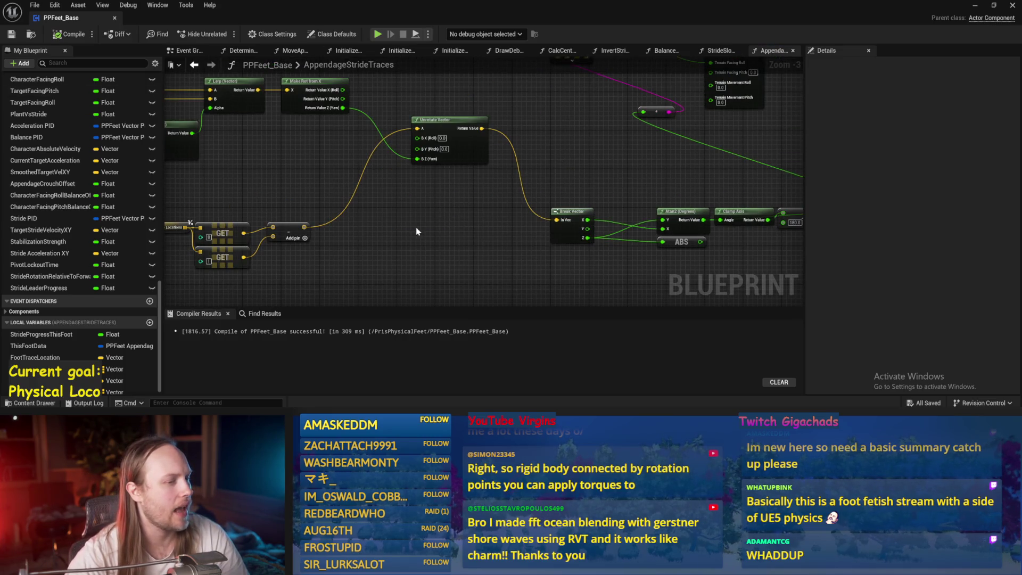
{"action": "left_click_drag", "start_coordinate": [404, 252], "coordinate": [510, 159]}
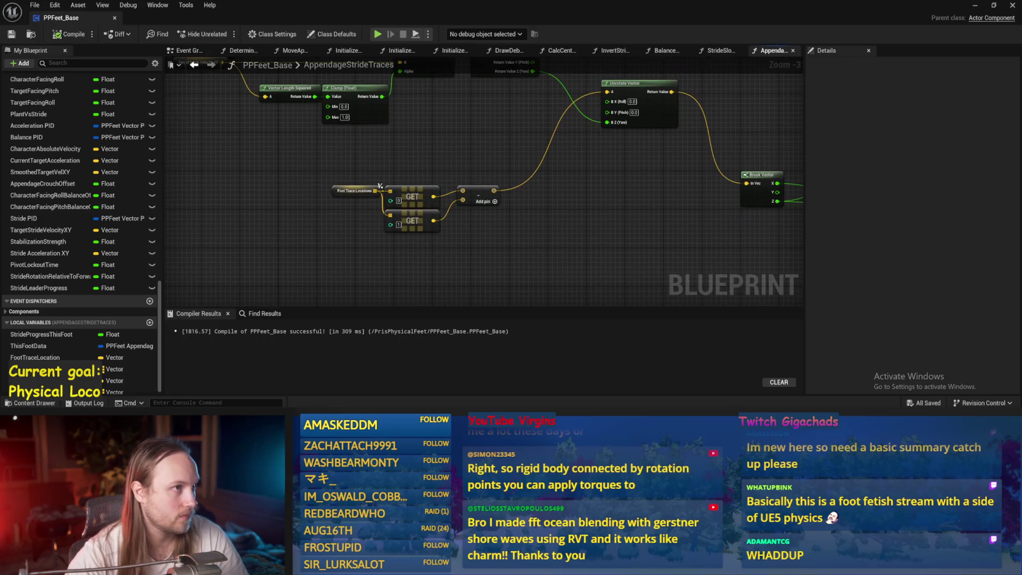
{"action": "left_click_drag", "start_coordinate": [446, 128], "coordinate": [403, 155]}
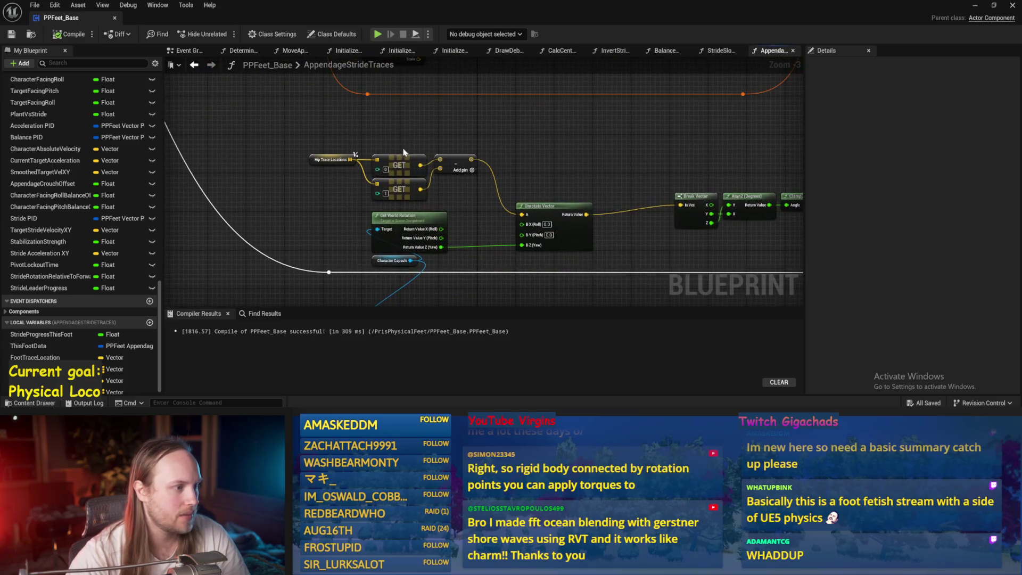
{"action": "scroll", "coordinate": [336, 193], "scroll_direction": "up", "scroll_amount": 3}
{"action": "mouse_move", "coordinate": [353, 205]}
{"action": "left_mouse_down"}
{"action": "mouse_move", "coordinate": [464, 279]}
{"action": "mouse_move", "coordinate": [377, 208]}
{"action": "mouse_move", "coordinate": [389, 234]}
{"action": "left_mouse_up"}
Split both hip GET output pins into X, Y, Z, discarding a stray Break Vector node.
{"action": "type", "text": "break"}
{"action": "key", "text": "Return"}
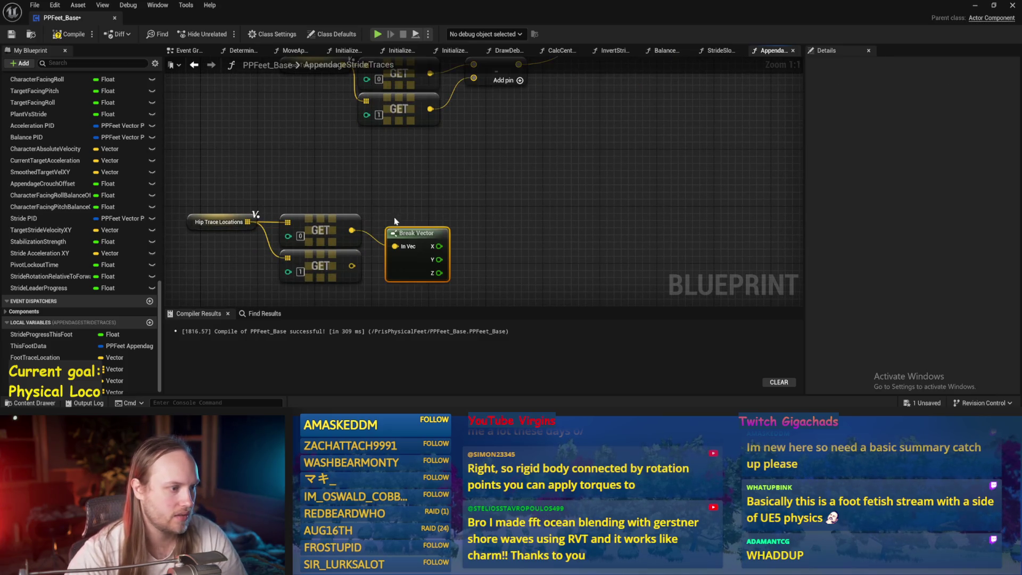
{"action": "key", "text": "Delete"}
{"action": "right_click", "coordinate": [351, 230]}
{"action": "left_click", "coordinate": [372, 277]}
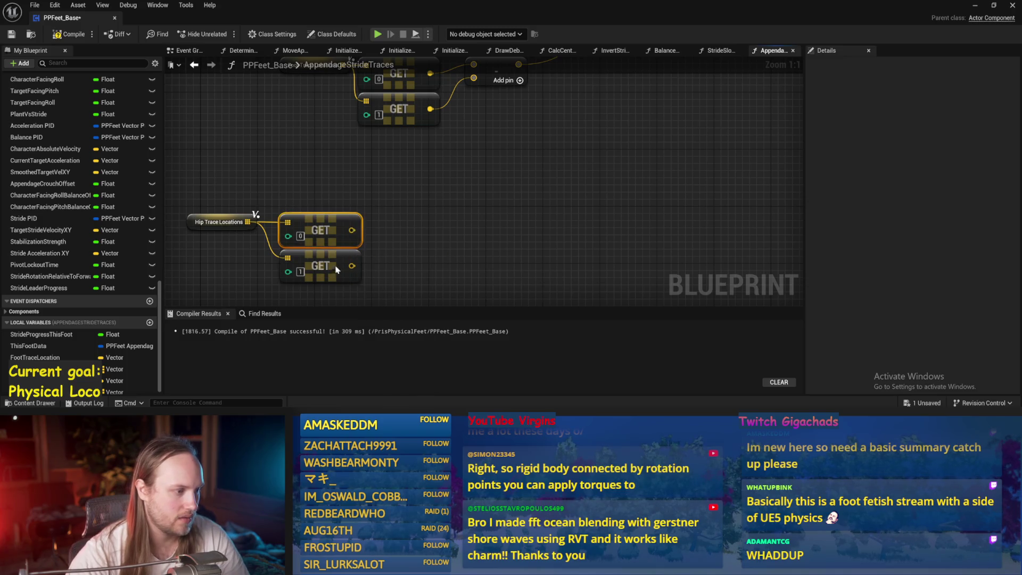
{"action": "left_click", "coordinate": [340, 277]}
{"action": "right_click", "coordinate": [353, 289]}
{"action": "left_click", "coordinate": [374, 335]}
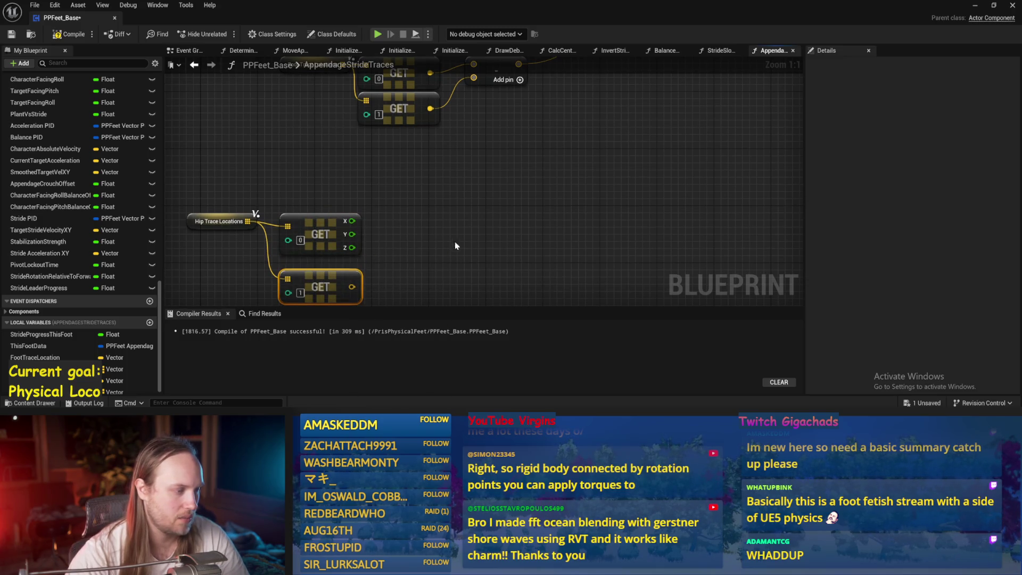
Move the foot-trace difference node to the right to make room.
{"action": "left_click_drag", "start_coordinate": [443, 211], "coordinate": [390, 242]}
{"action": "scroll", "coordinate": [379, 231], "scroll_direction": "down", "scroll_amount": 2}
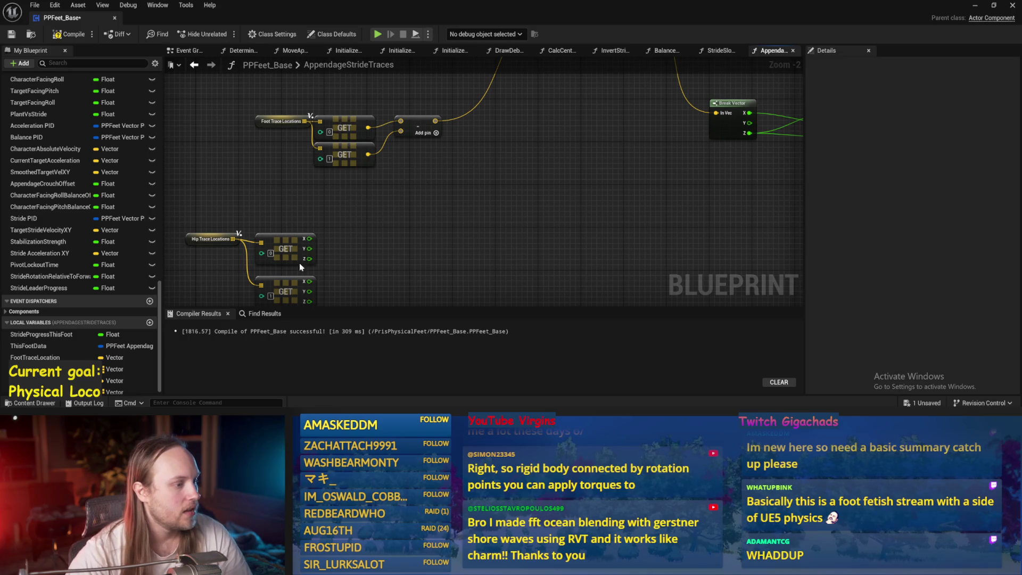
{"action": "left_click_drag", "start_coordinate": [405, 211], "coordinate": [351, 256]}
{"action": "left_click", "coordinate": [427, 174]}
{"action": "left_click_drag", "start_coordinate": [428, 174], "coordinate": [475, 180]}
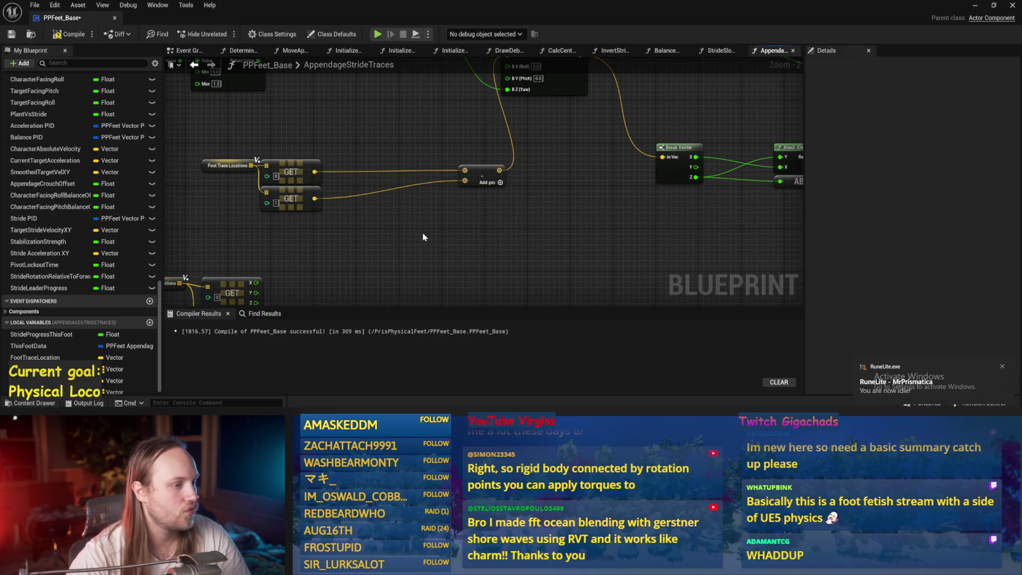
{"action": "left_click_drag", "start_coordinate": [424, 237], "coordinate": [503, 199]}
{"action": "scroll", "coordinate": [502, 199], "scroll_direction": "up", "scroll_amount": 1}
{"action": "left_click_drag", "start_coordinate": [449, 218], "coordinate": [479, 183]}
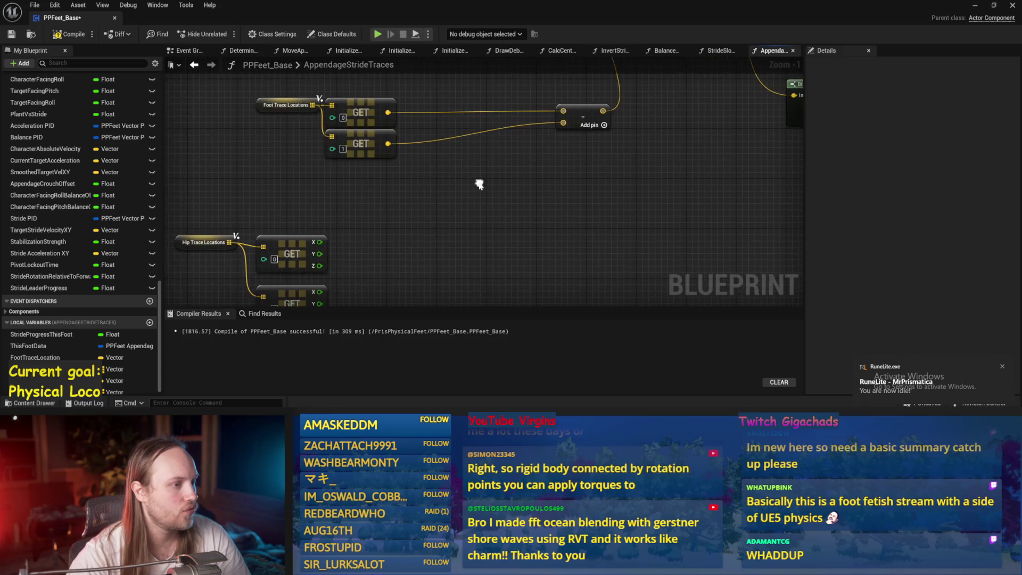
Add subtract nodes off both foot GETs, split their inputs, and wire in the hip Z values.
{"action": "left_click_drag", "start_coordinate": [388, 112], "coordinate": [469, 180]}
{"action": "type", "text": "-"}
{"action": "key", "text": "Return"}
{"action": "left_click_drag", "start_coordinate": [388, 144], "coordinate": [475, 194]}
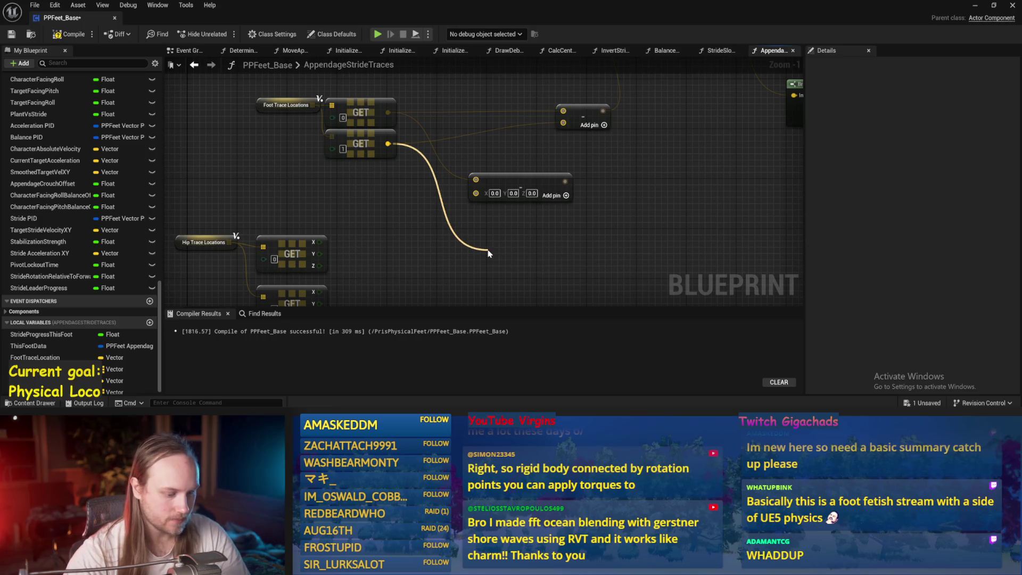
{"action": "right_click", "coordinate": [476, 194]}
{"action": "left_click", "coordinate": [509, 237]}
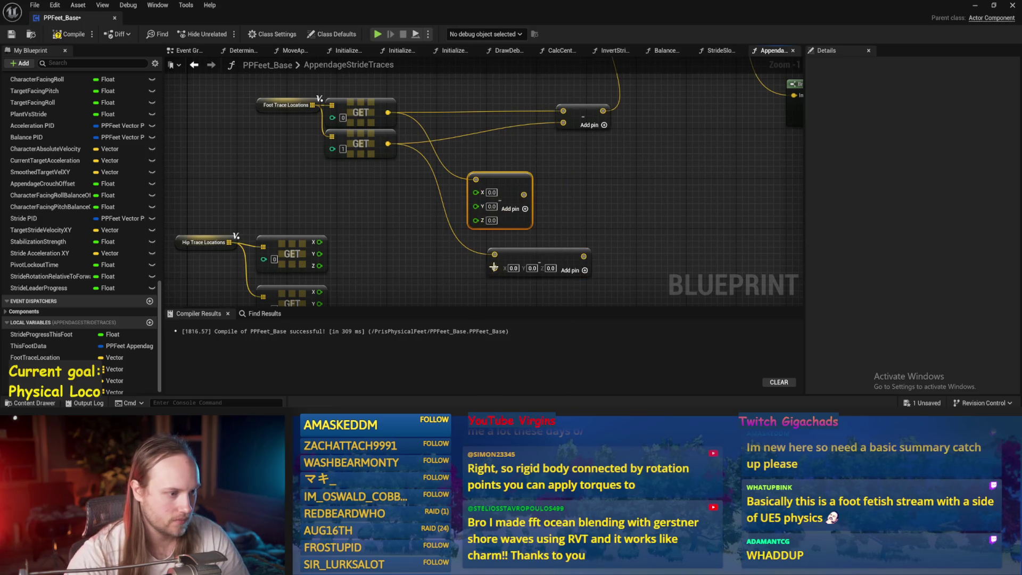
{"action": "right_click", "coordinate": [494, 268]}
{"action": "left_click", "coordinate": [514, 107]}
{"action": "mouse_move", "coordinate": [308, 177]}
{"action": "left_mouse_down"}
{"action": "mouse_move", "coordinate": [354, 198]}
{"action": "mouse_move", "coordinate": [497, 143]}
{"action": "mouse_move", "coordinate": [465, 132]}
{"action": "left_mouse_up"}
{"action": "mouse_move", "coordinate": [309, 228]}
{"action": "left_mouse_down"}
{"action": "mouse_move", "coordinate": [336, 237]}
{"action": "mouse_move", "coordinate": [483, 210]}
{"action": "left_mouse_up"}
{"action": "left_click_drag", "start_coordinate": [471, 255], "coordinate": [452, 233]}
Wire both subtract nodes' outputs into the difference node's inputs.
{"action": "mouse_move", "coordinate": [466, 183]}
{"action": "left_mouse_down"}
{"action": "mouse_move", "coordinate": [508, 115]}
{"action": "mouse_move", "coordinate": [580, 212]}
{"action": "mouse_move", "coordinate": [488, 173]}
{"action": "mouse_move", "coordinate": [447, 95]}
{"action": "left_mouse_up"}
{"action": "scroll", "coordinate": [418, 226], "scroll_direction": "down", "scroll_amount": 2}
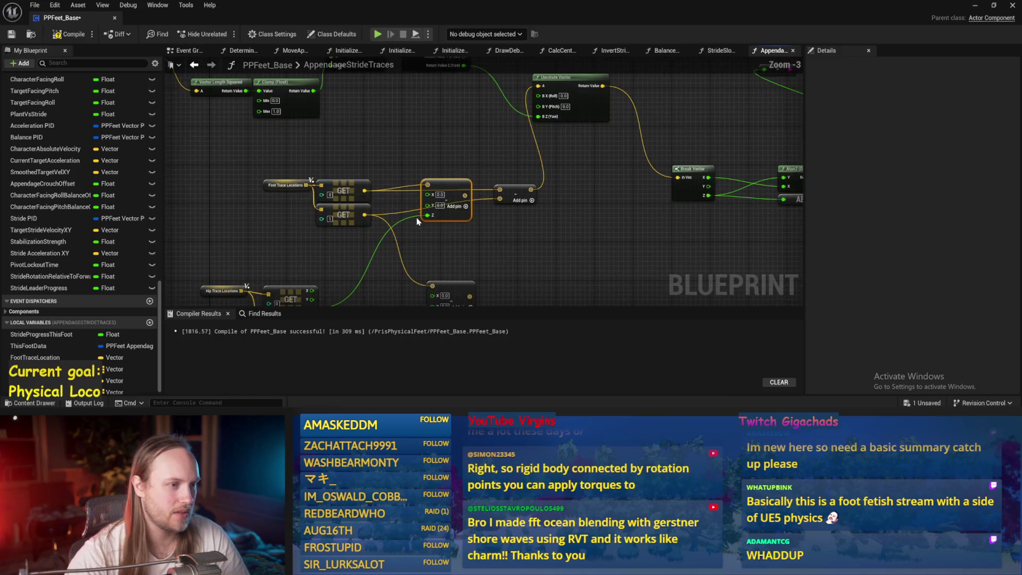
{"action": "key", "text": "ctrl+z"}
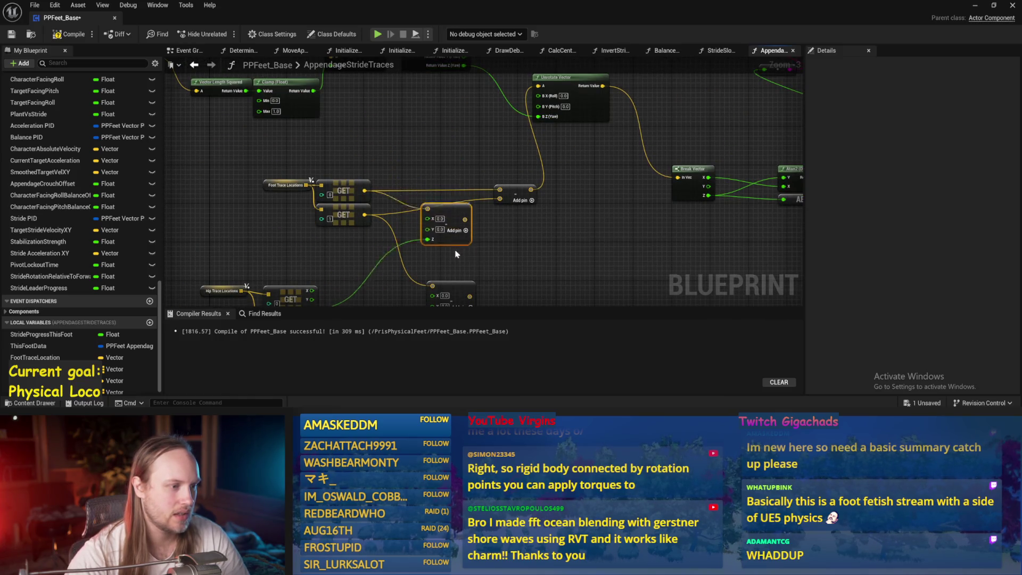
{"action": "scroll", "coordinate": [548, 202], "scroll_direction": "up", "scroll_amount": 1}
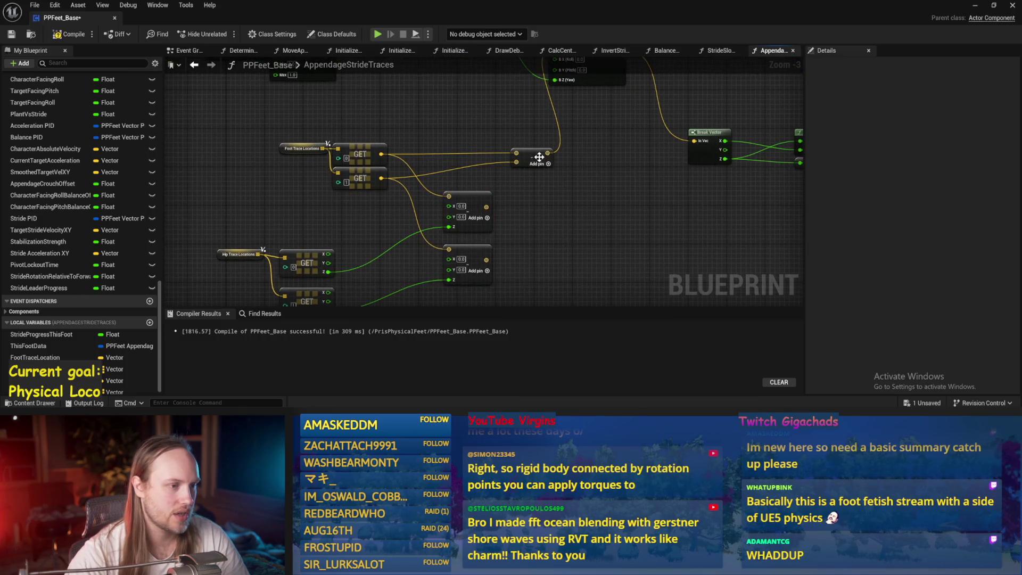
{"action": "left_click", "coordinate": [517, 214]}
{"action": "mouse_move", "coordinate": [482, 206]}
{"action": "left_mouse_down"}
{"action": "mouse_move", "coordinate": [524, 160]}
{"action": "mouse_move", "coordinate": [517, 156]}
{"action": "left_mouse_up"}
{"action": "left_click_drag", "start_coordinate": [482, 266], "coordinate": [517, 146]}
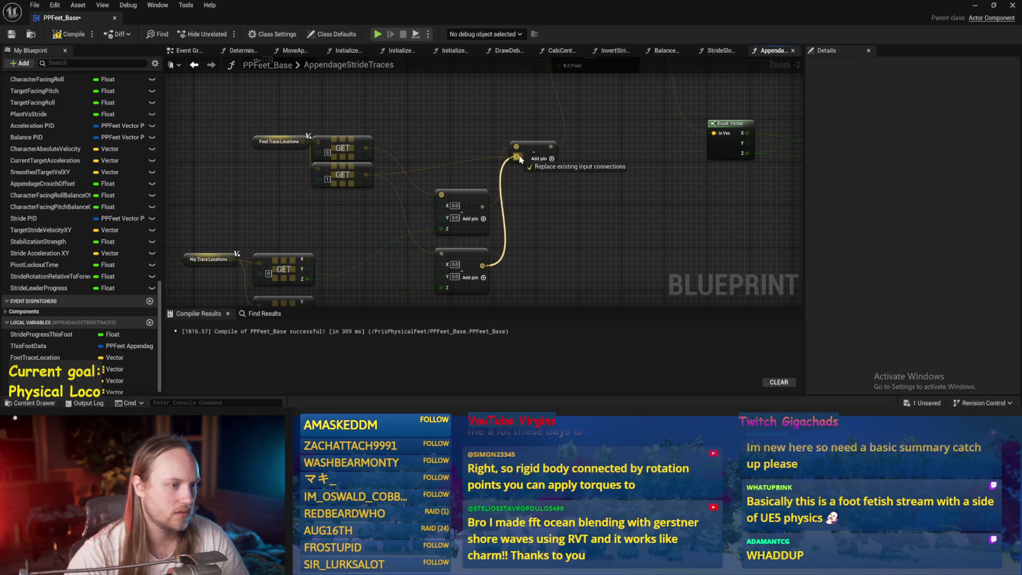
Save and compile PPFeet_Base, then start a play test in the level.
{"action": "left_click", "coordinate": [11, 34]}
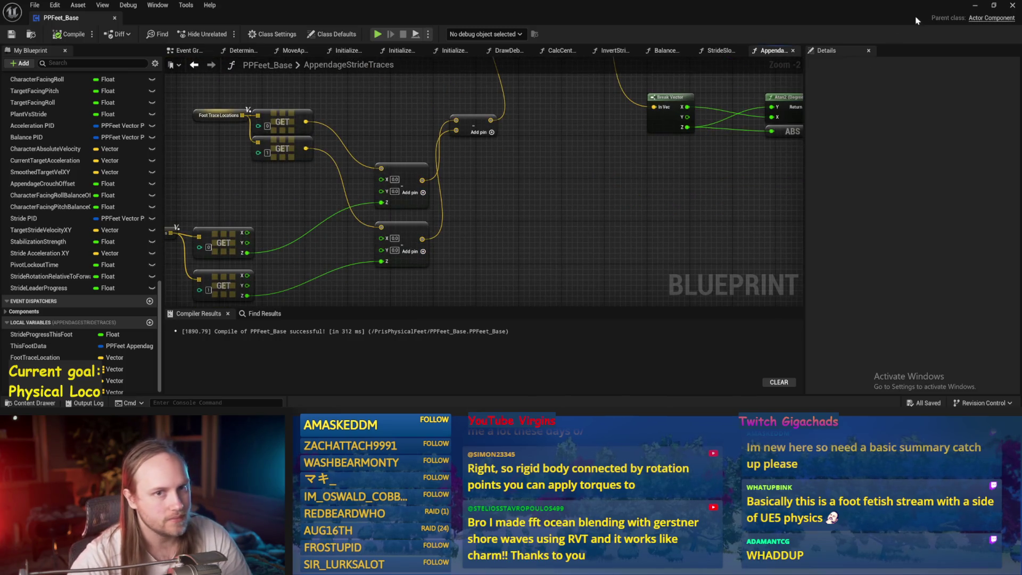
{"action": "key", "text": "alt+Tab"}
{"action": "key", "text": "alt+p"}
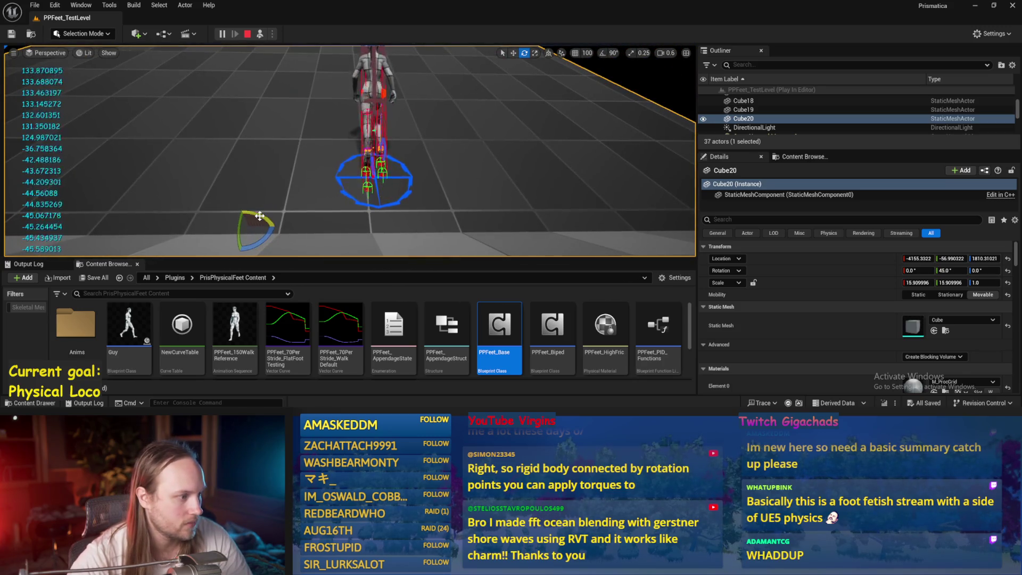
Tilt Cube20 to about 8°, then from 21° to −26°, watching the feet, and stop play.
{"action": "mouse_move", "coordinate": [259, 215]}
{"action": "left_mouse_down"}
{"action": "mouse_move", "coordinate": [250, 224]}
{"action": "mouse_move", "coordinate": [367, 197]}
{"action": "mouse_move", "coordinate": [372, 180]}
{"action": "left_mouse_up"}
{"action": "key", "text": "w"}
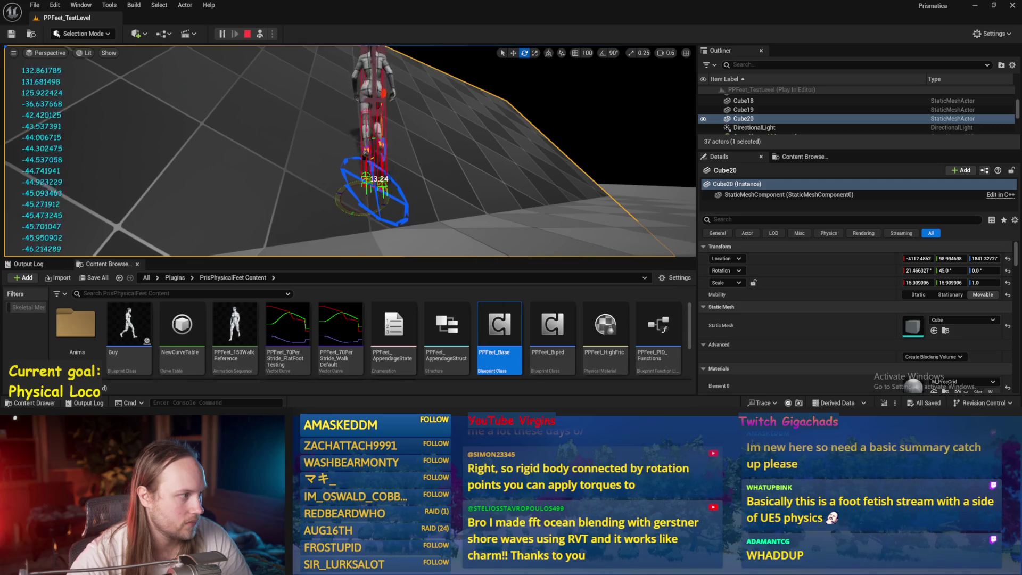
{"action": "left_click_drag", "start_coordinate": [373, 181], "coordinate": [346, 181]}
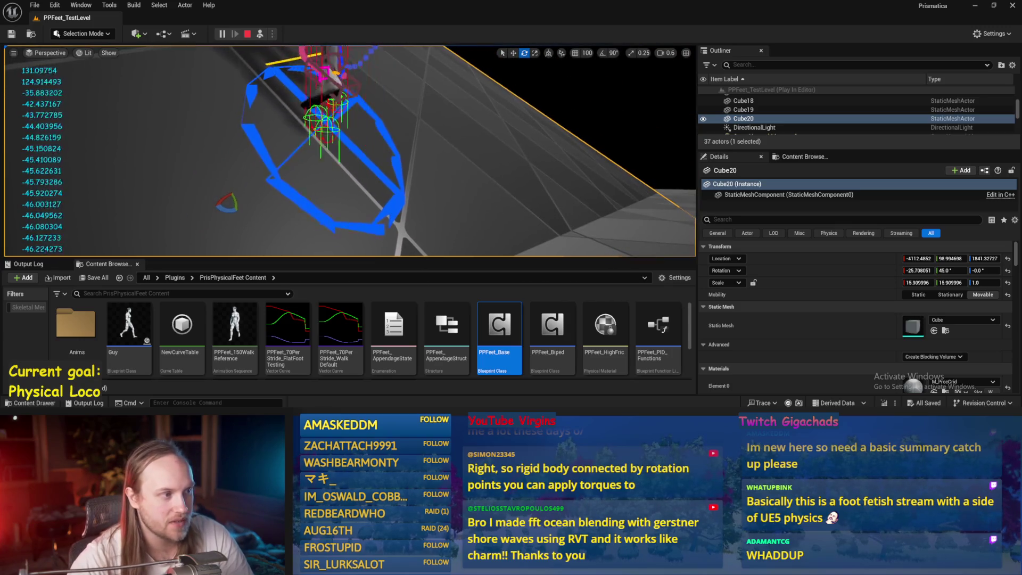
{"action": "scroll", "coordinate": [276, 172], "scroll_direction": "up", "scroll_amount": 3}
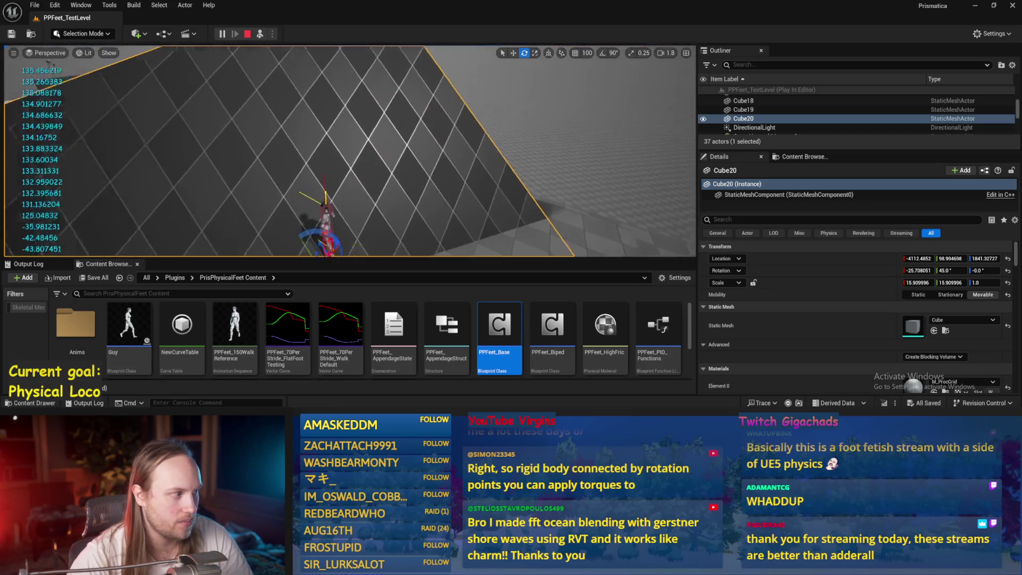
{"action": "key", "text": "Escape"}
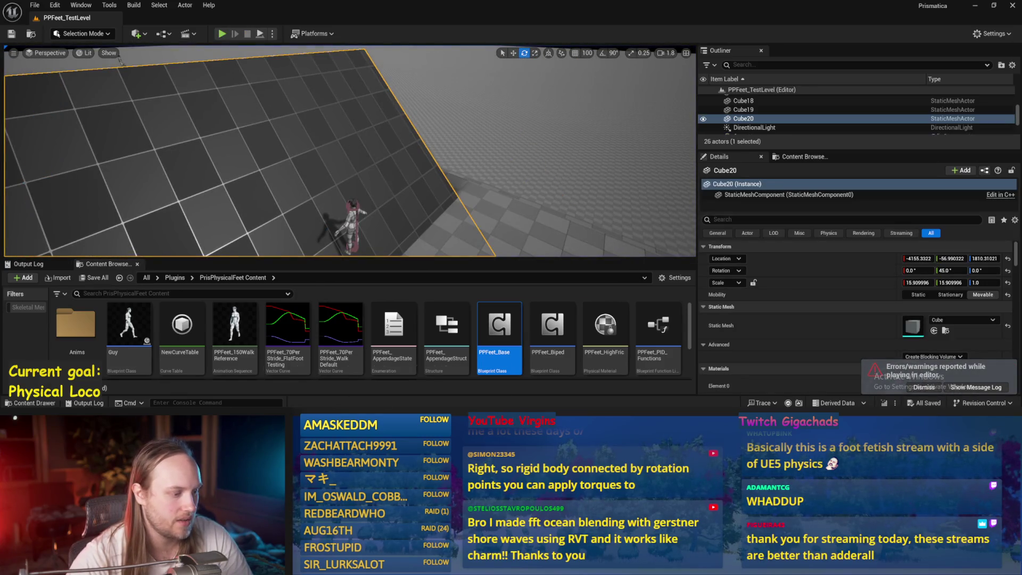
Reopen the stride traces graph and stack the two new vector nodes neatly.
{"action": "double_click", "coordinate": [498, 356]}
{"action": "left_click_drag", "start_coordinate": [414, 219], "coordinate": [613, 222]}
{"action": "left_click_drag", "start_coordinate": [514, 198], "coordinate": [503, 140]}
{"action": "left_click_drag", "start_coordinate": [510, 260], "coordinate": [500, 190]}
{"action": "left_click", "coordinate": [380, 248]}
Reposition the Foot and Hip Trace Locations nodes and their GETs side by side.
{"action": "left_click_drag", "start_coordinate": [399, 228], "coordinate": [226, 306]}
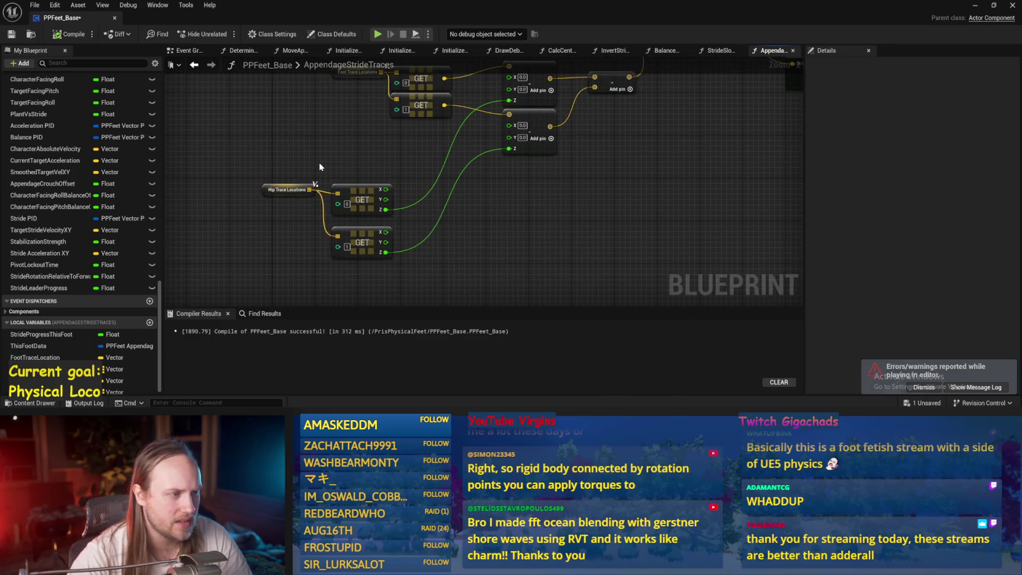
{"action": "left_click_drag", "start_coordinate": [422, 206], "coordinate": [297, 150]}
{"action": "mouse_move", "coordinate": [392, 171]}
{"action": "left_mouse_down"}
{"action": "mouse_move", "coordinate": [436, 154]}
{"action": "mouse_move", "coordinate": [422, 161]}
{"action": "left_mouse_up"}
{"action": "left_click_drag", "start_coordinate": [326, 222], "coordinate": [325, 130]}
{"action": "left_click_drag", "start_coordinate": [323, 195], "coordinate": [413, 131]}
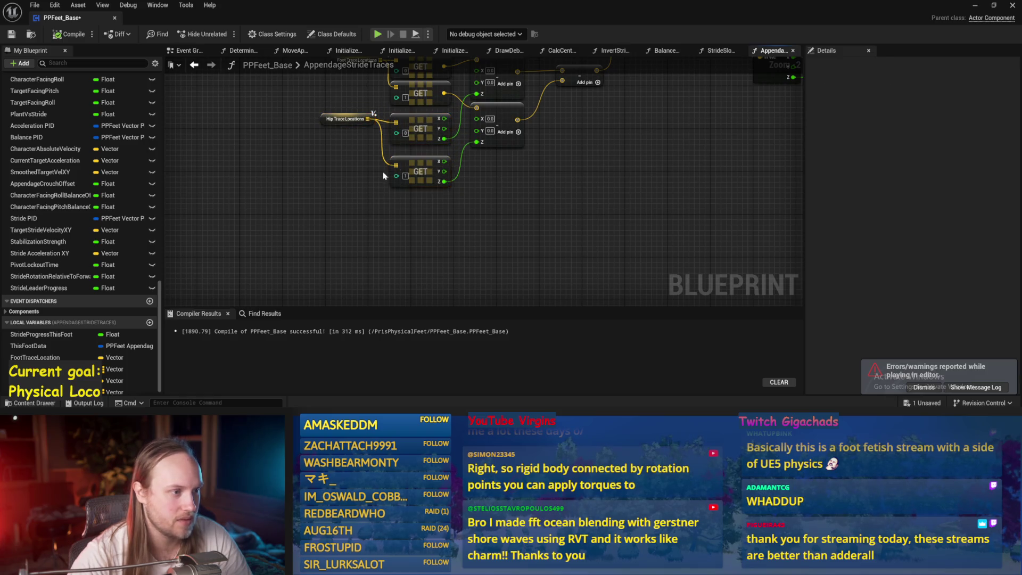
{"action": "left_click_drag", "start_coordinate": [420, 172], "coordinate": [421, 161]}
{"action": "left_click", "coordinate": [564, 186]}
Wrap both Make Vector nodes in a comment titled 'This accounts for facing roll' and save.
{"action": "left_click_drag", "start_coordinate": [565, 186], "coordinate": [554, 273]}
{"action": "key", "text": "ctrl+s"}
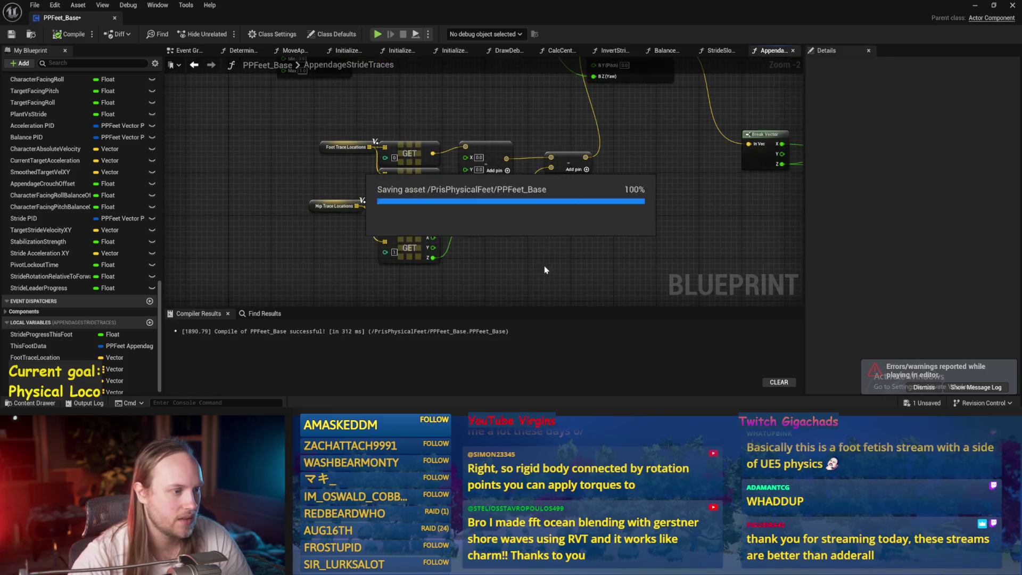
{"action": "left_click_drag", "start_coordinate": [522, 135], "coordinate": [491, 206]}
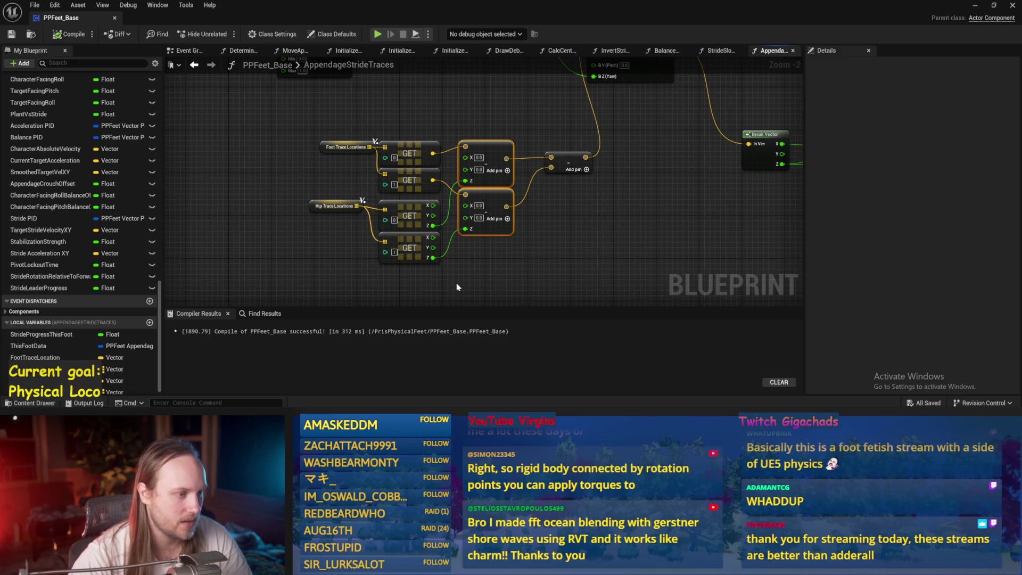
{"action": "type", "text": "cThis accounys"}
{"action": "key", "text": "BackSpace"}
{"action": "key", "text": "BackSpace"}
{"action": "type", "text": "ts for"}
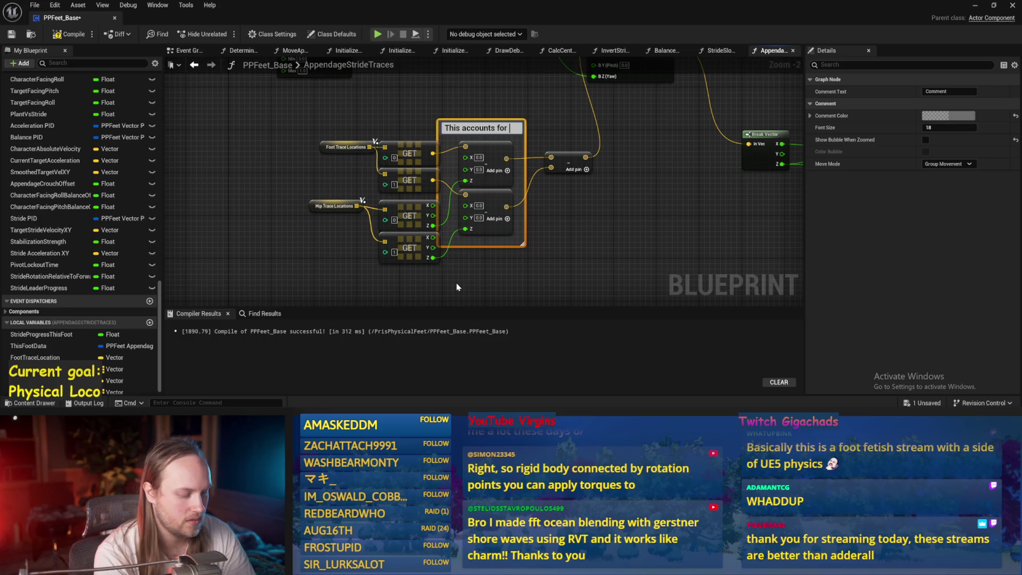
{"action": "type", "text": "fa"}
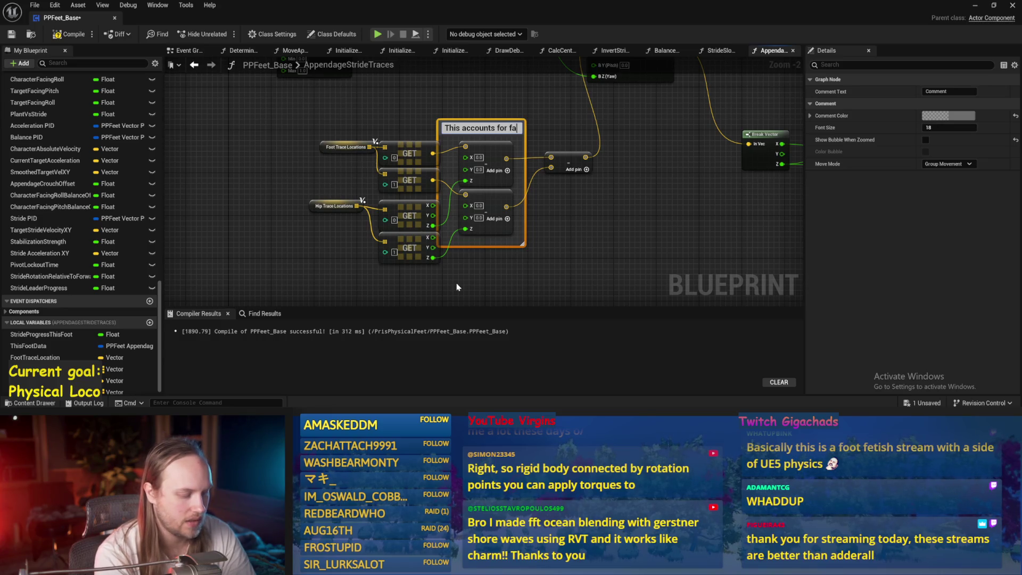
{"action": "type", "text": "cing roll"}
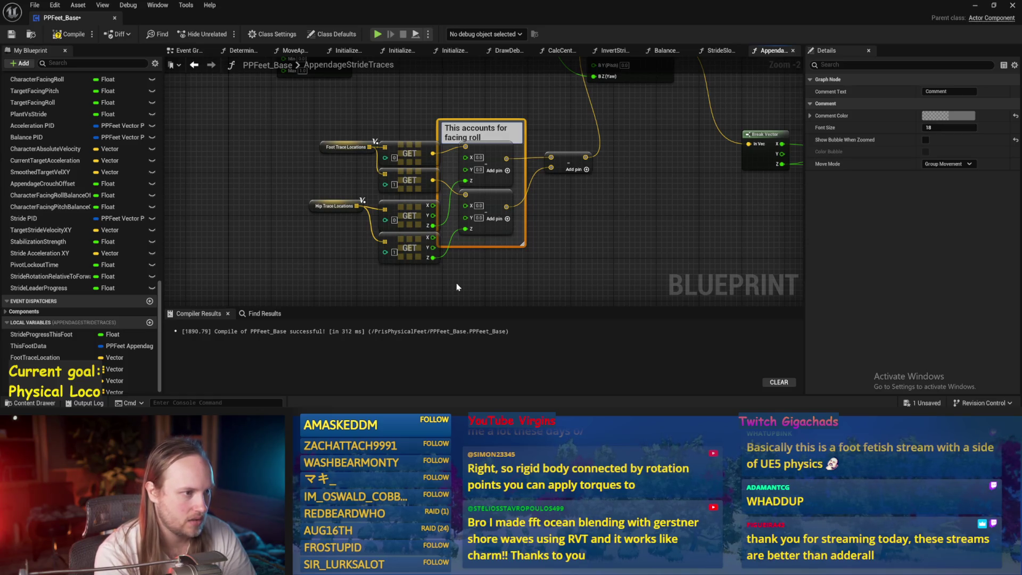
{"action": "left_click", "coordinate": [567, 230]}
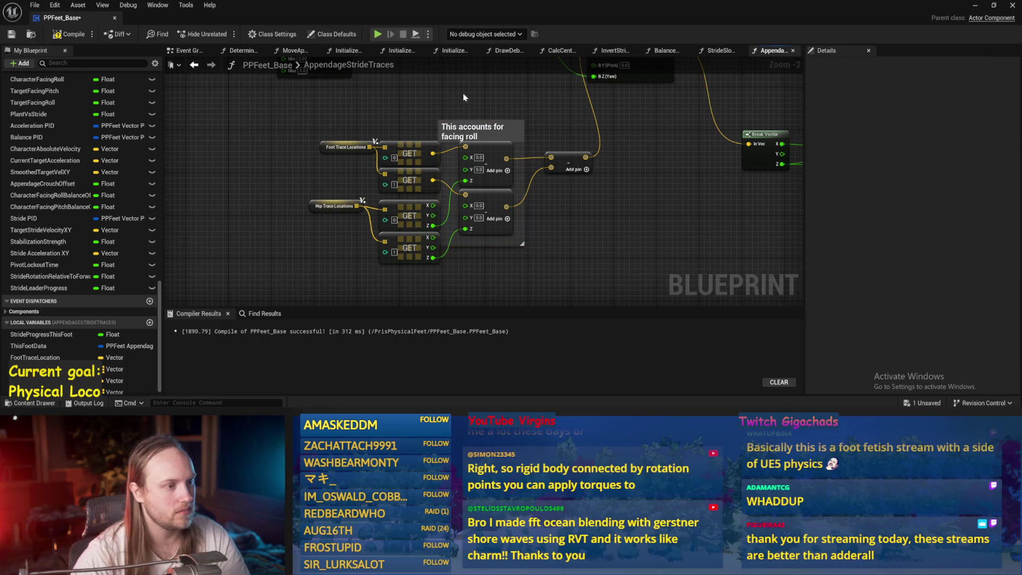
{"action": "mouse_move", "coordinate": [482, 122]}
{"action": "left_mouse_down"}
{"action": "mouse_move", "coordinate": [477, 111]}
{"action": "mouse_move", "coordinate": [446, 126]}
{"action": "left_mouse_up"}
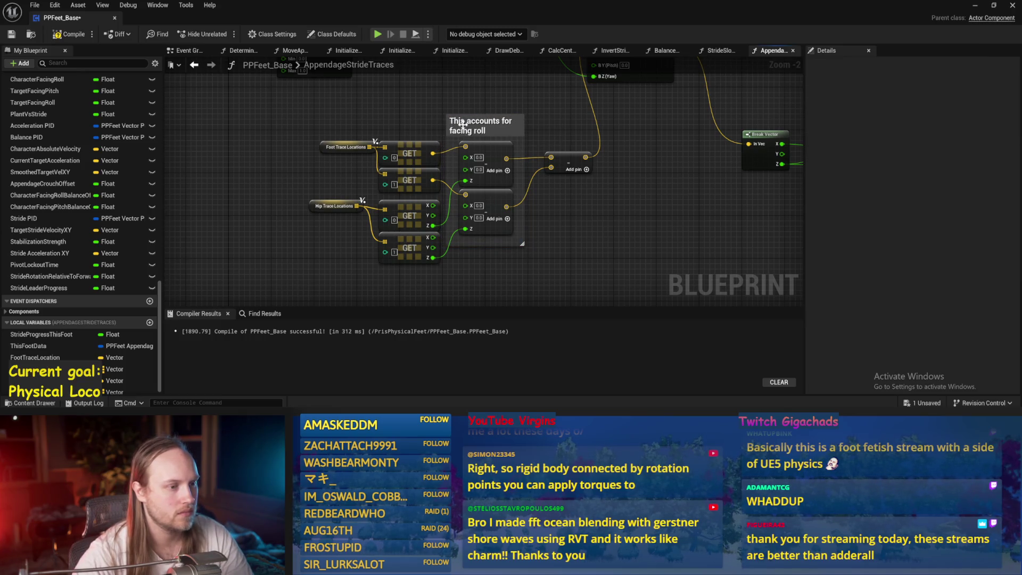
{"action": "key", "text": "ctrl+s"}
{"action": "mouse_move", "coordinate": [580, 122]}
{"action": "left_mouse_down"}
{"action": "mouse_move", "coordinate": [505, 181]}
{"action": "mouse_move", "coordinate": [429, 186]}
{"action": "left_mouse_up"}
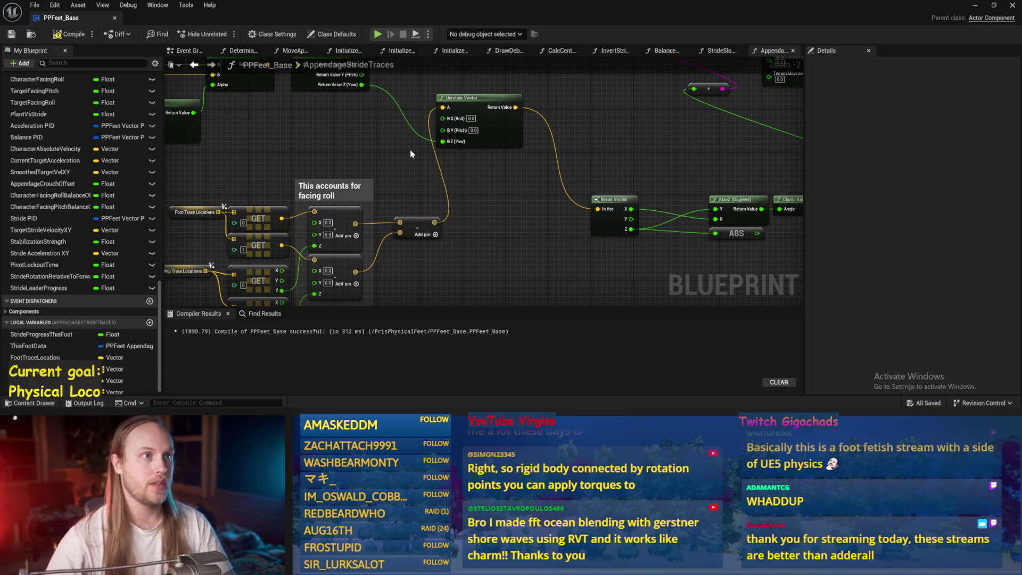
Delete the ABS node and move the Atan2 and Clamp Axis nodes left.
{"action": "scroll", "coordinate": [416, 178], "scroll_direction": "down", "scroll_amount": 1}
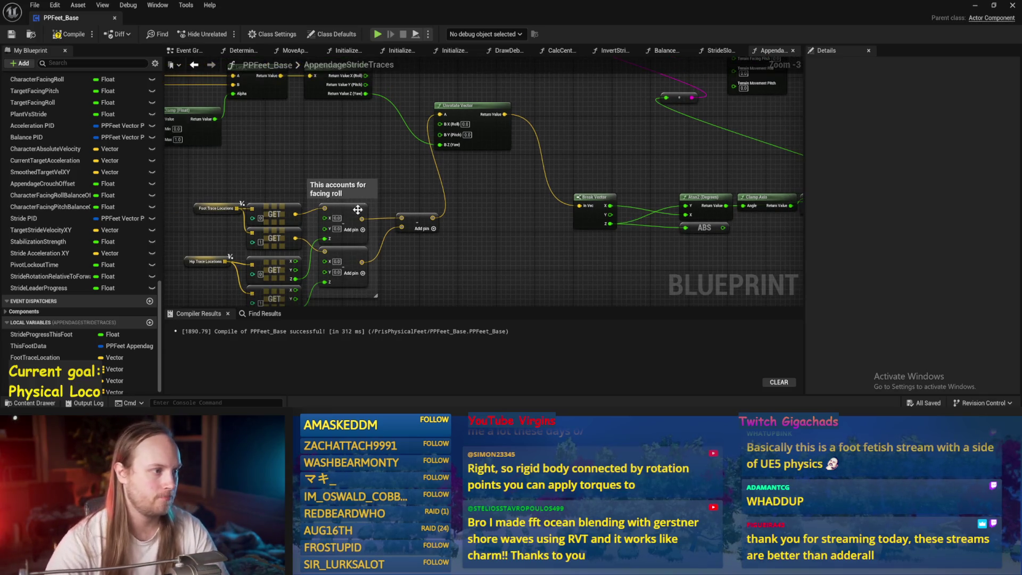
{"action": "left_click_drag", "start_coordinate": [355, 210], "coordinate": [466, 252]}
{"action": "mouse_move", "coordinate": [503, 221]}
{"action": "left_mouse_down"}
{"action": "mouse_move", "coordinate": [594, 223]}
{"action": "mouse_move", "coordinate": [594, 202]}
{"action": "mouse_move", "coordinate": [412, 217]}
{"action": "left_mouse_up"}
{"action": "mouse_move", "coordinate": [430, 162]}
{"action": "left_mouse_down"}
{"action": "mouse_move", "coordinate": [469, 227]}
{"action": "mouse_move", "coordinate": [338, 207]}
{"action": "left_mouse_up"}
{"action": "key", "text": "Delete"}
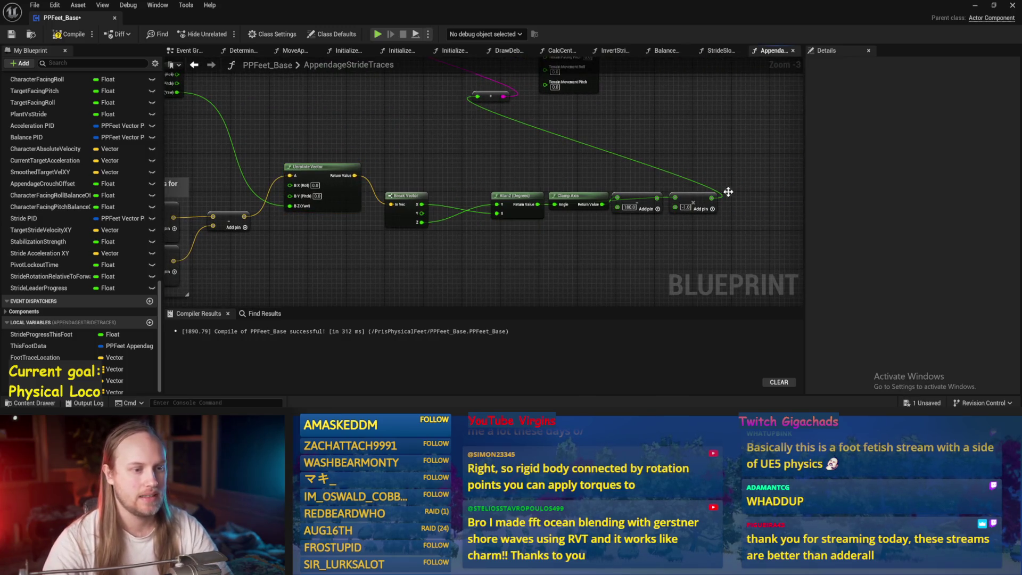
{"action": "left_click_drag", "start_coordinate": [729, 171], "coordinate": [448, 231]}
{"action": "left_click_drag", "start_coordinate": [528, 213], "coordinate": [499, 213]}
Shift the Break Vector-to-math node chain up and left and save the blueprint.
{"action": "left_click_drag", "start_coordinate": [513, 136], "coordinate": [607, 103]}
{"action": "key", "text": "ctrl+s"}
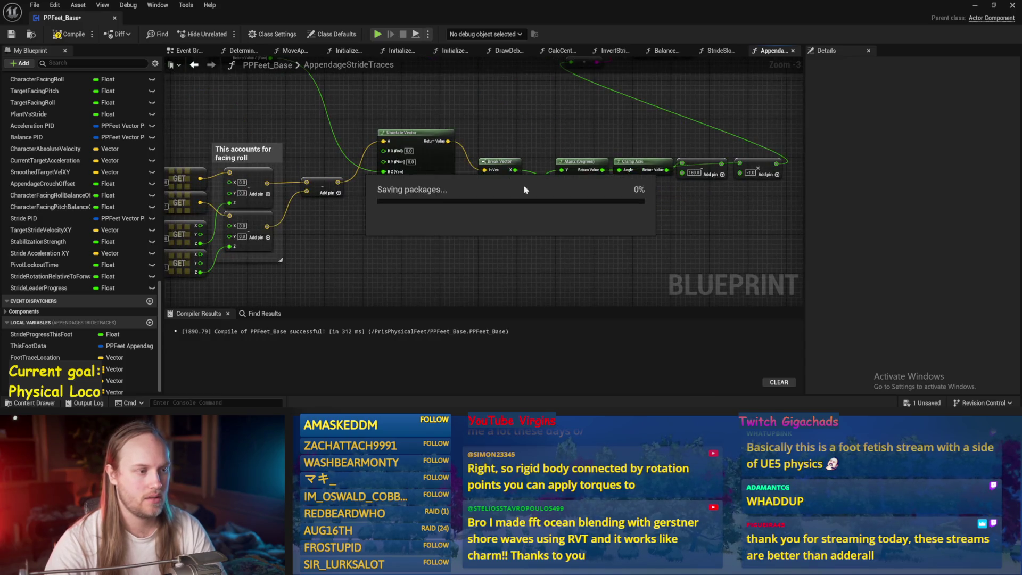
{"action": "mouse_move", "coordinate": [778, 127]}
{"action": "left_mouse_down"}
{"action": "mouse_move", "coordinate": [506, 203]}
{"action": "mouse_move", "coordinate": [496, 154]}
{"action": "left_mouse_up"}
{"action": "left_click_drag", "start_coordinate": [456, 205], "coordinate": [346, 243]}
{"action": "key", "text": "ctrl+s"}
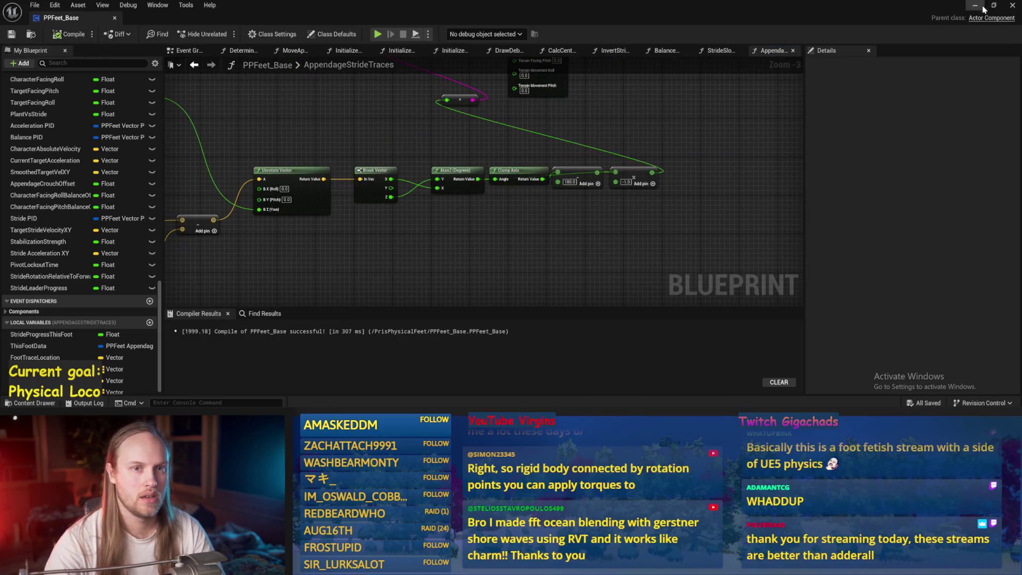
Play-test the level, stop, and reopen PPFeet_Base.
{"action": "left_click", "coordinate": [982, 8]}
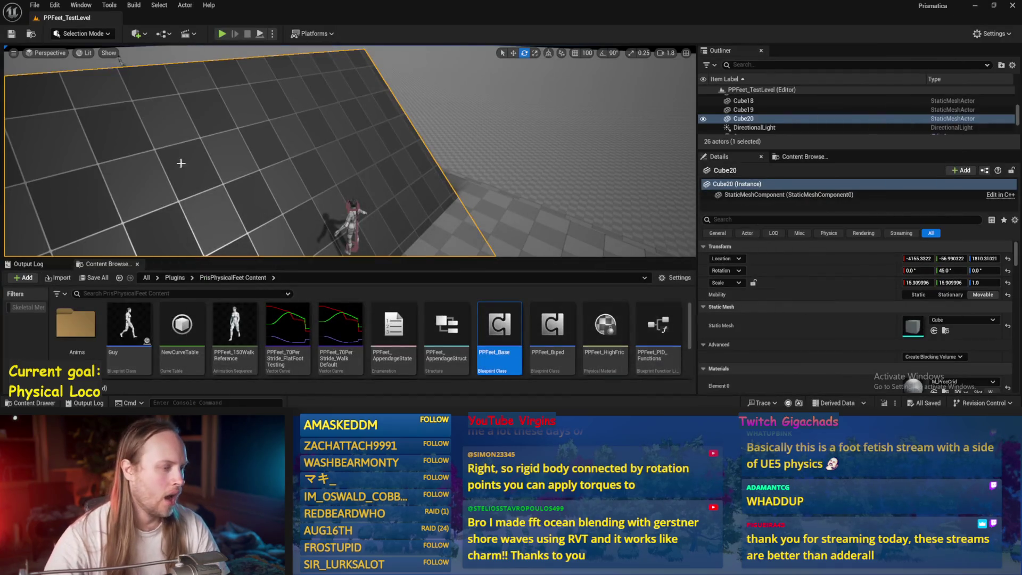
{"action": "key", "text": "alt+p"}
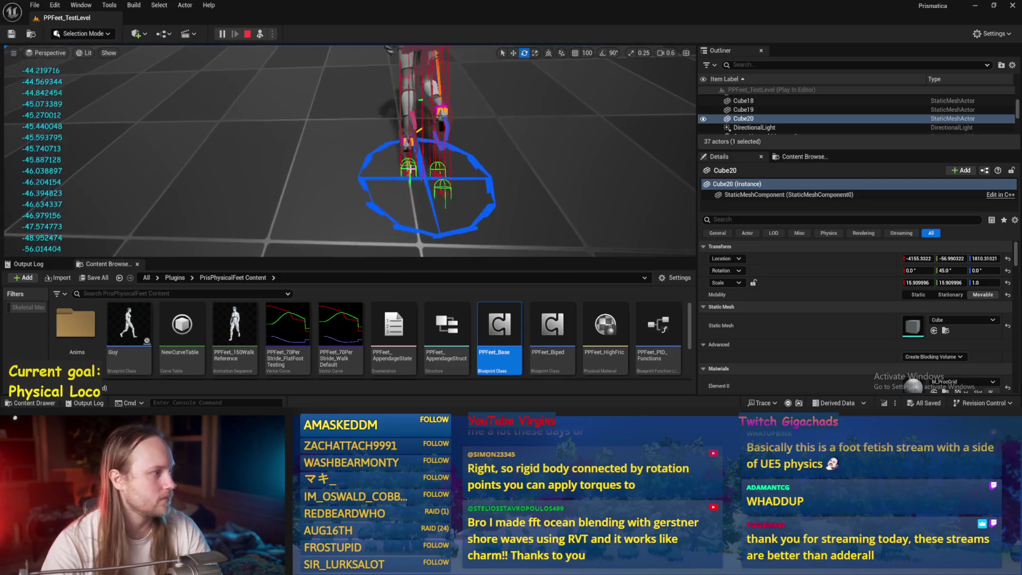
{"action": "key", "text": "Escape"}
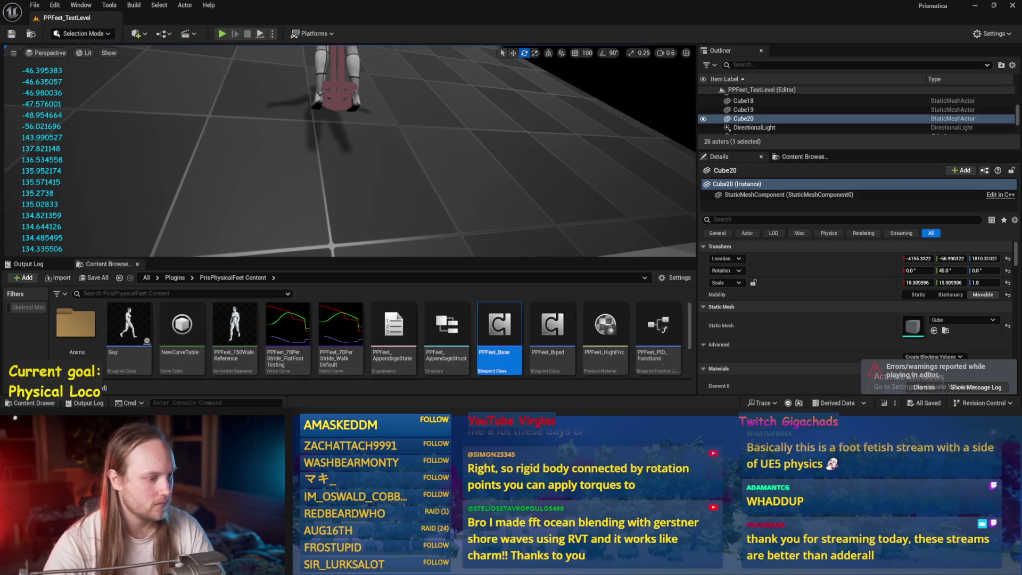
{"action": "double_click", "coordinate": [499, 326]}
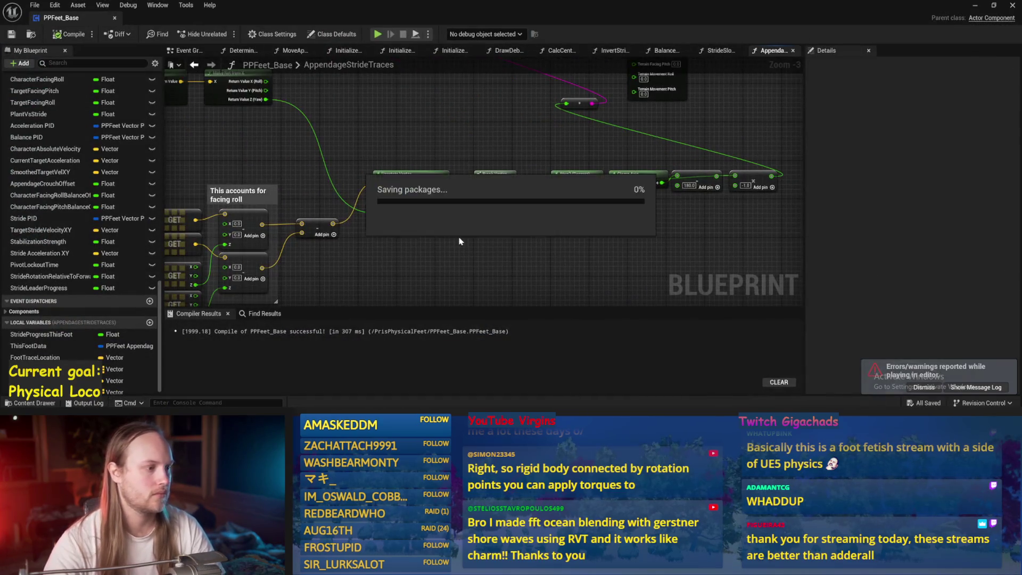
Centre the Unrotate Vector to Clamp Axis chain and compile the blueprint.
{"action": "left_click_drag", "start_coordinate": [374, 157], "coordinate": [510, 180]}
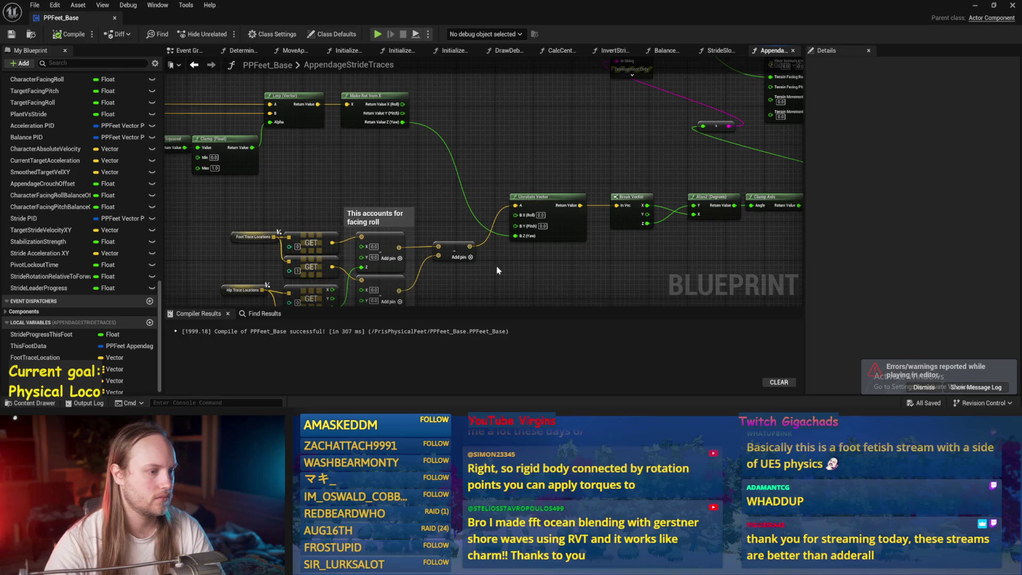
{"action": "left_click_drag", "start_coordinate": [497, 270], "coordinate": [423, 250]}
{"action": "left_click_drag", "start_coordinate": [610, 145], "coordinate": [412, 126]}
{"action": "left_click", "coordinate": [11, 35]}
{"action": "scroll", "coordinate": [442, 247], "scroll_direction": "up", "scroll_amount": 3}
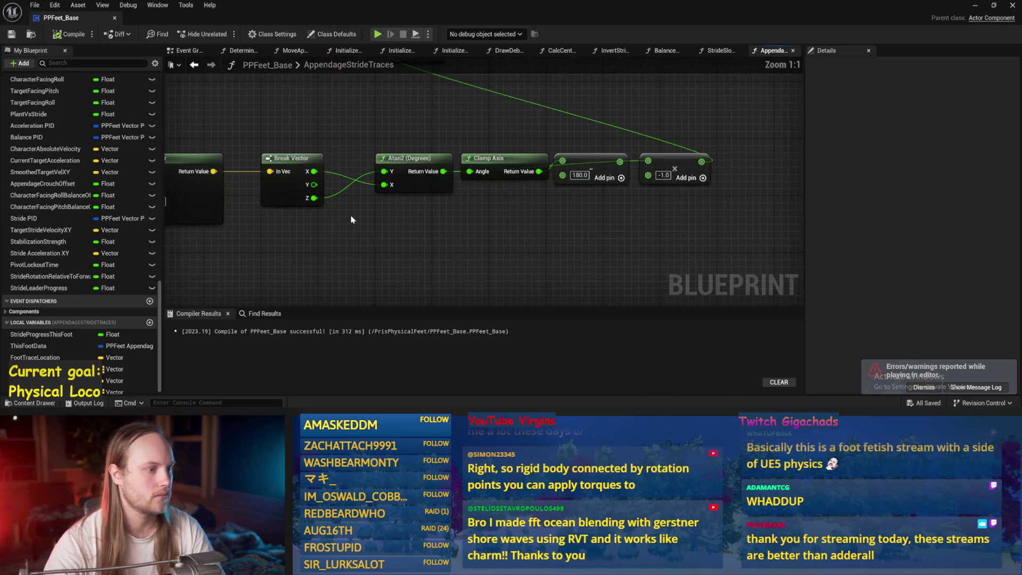
{"action": "scroll", "coordinate": [353, 219], "scroll_direction": "down", "scroll_amount": 1}
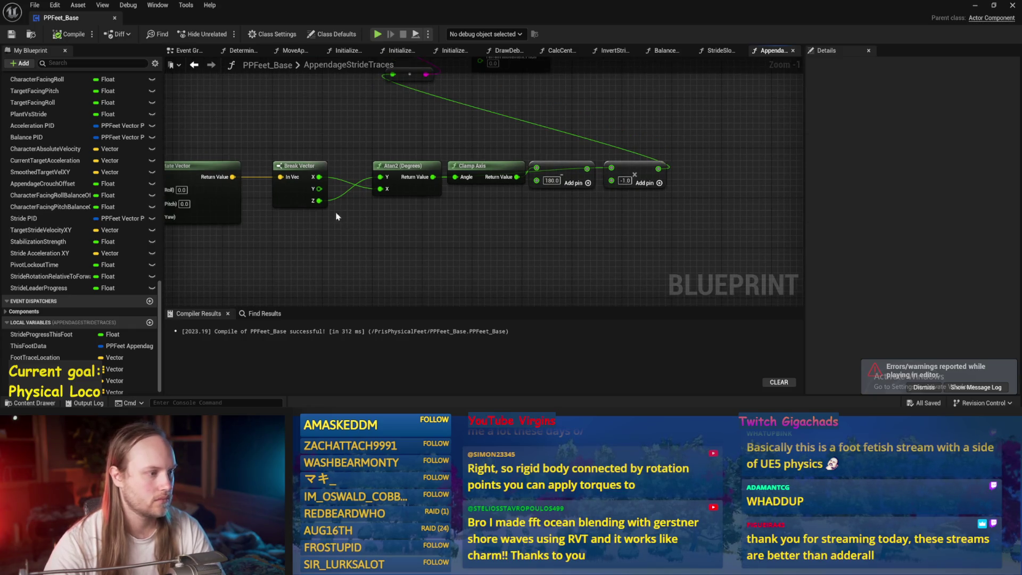
Add an ABS node fed by Break Vector X, save, and run a quick play test.
{"action": "mouse_move", "coordinate": [319, 177]}
{"action": "left_mouse_down"}
{"action": "mouse_move", "coordinate": [374, 235]}
{"action": "mouse_move", "coordinate": [409, 203]}
{"action": "mouse_move", "coordinate": [380, 189]}
{"action": "left_mouse_up"}
{"action": "type", "text": "abs"}
{"action": "key", "text": "Return"}
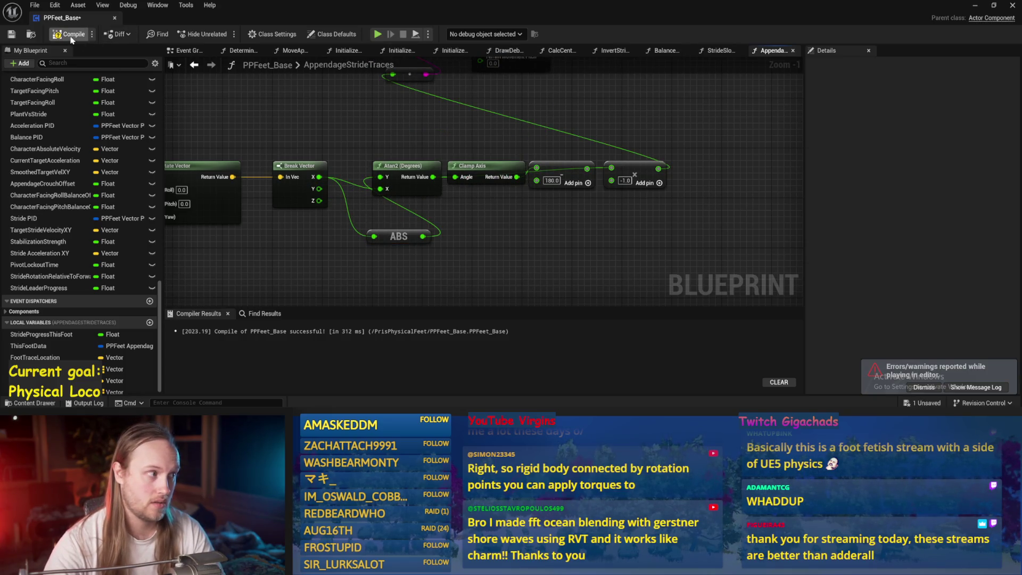
{"action": "left_click", "coordinate": [10, 33]}
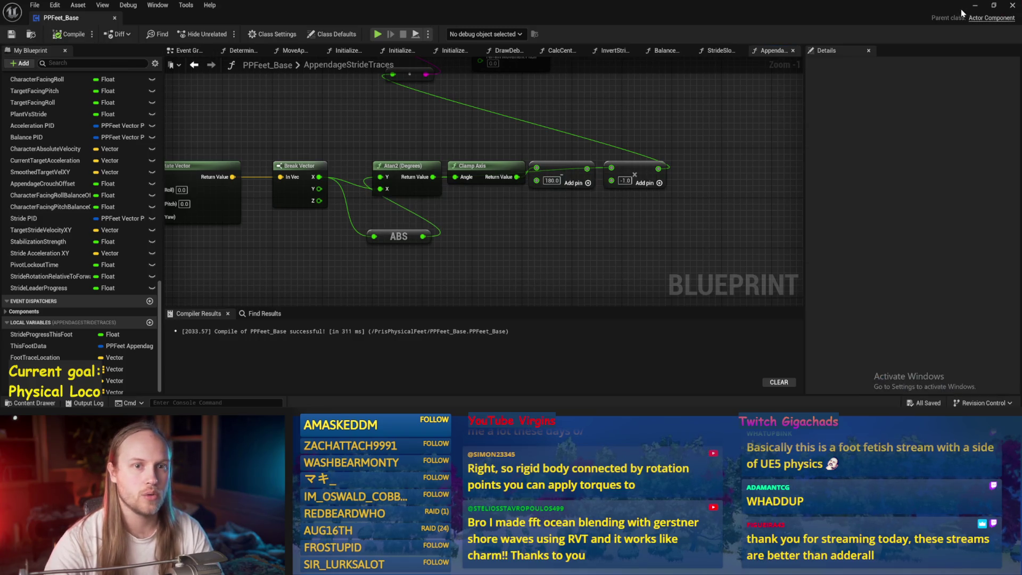
{"action": "left_click", "coordinate": [975, 5]}
{"action": "key", "text": "alt+p"}
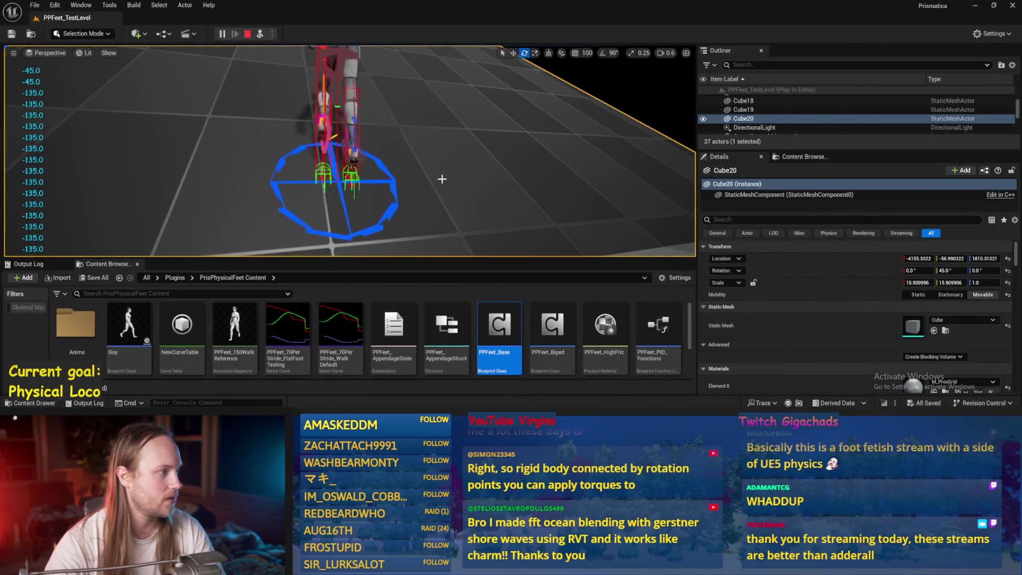
{"action": "key", "text": "Escape"}
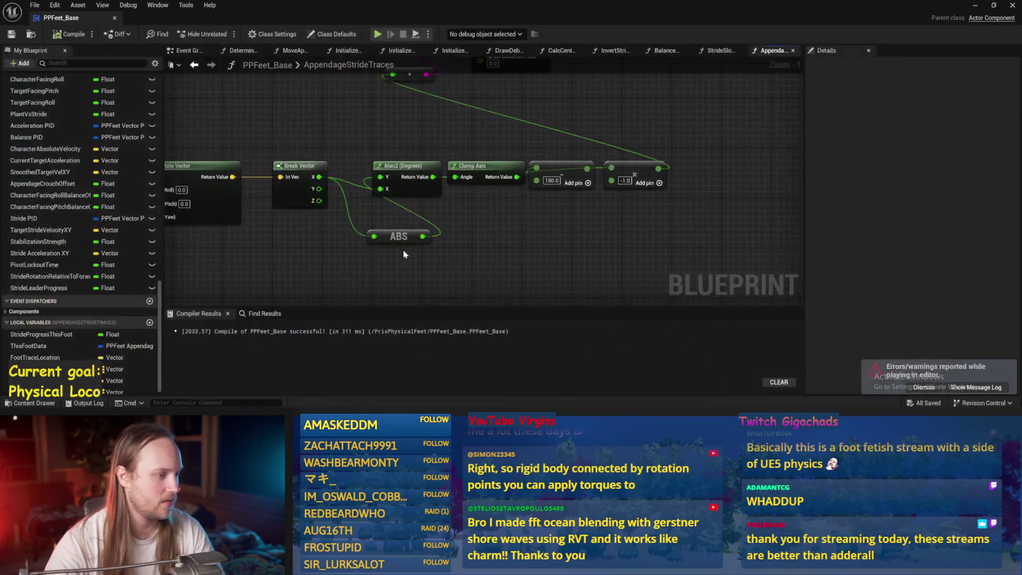
Add a second ABS node between Break Vector Z and Atan2, then play the level again.
{"action": "mouse_move", "coordinate": [405, 237]}
{"action": "left_mouse_down"}
{"action": "mouse_move", "coordinate": [341, 239]}
{"action": "mouse_move", "coordinate": [360, 256]}
{"action": "left_mouse_up"}
{"action": "key", "text": "ctrl+w"}
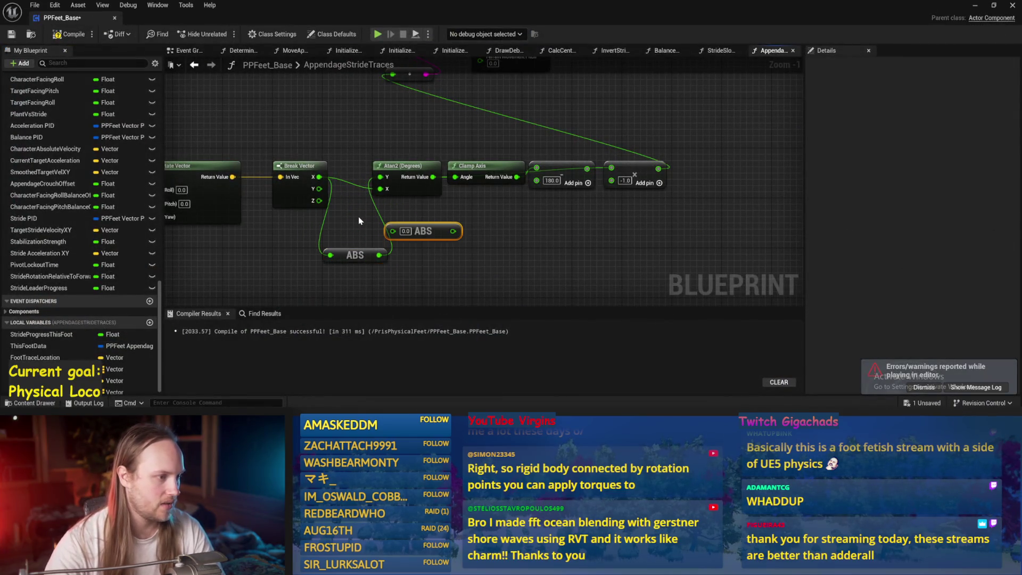
{"action": "mouse_move", "coordinate": [319, 201]}
{"action": "left_mouse_down"}
{"action": "mouse_move", "coordinate": [371, 228]}
{"action": "mouse_move", "coordinate": [370, 196]}
{"action": "mouse_move", "coordinate": [384, 191]}
{"action": "left_mouse_up"}
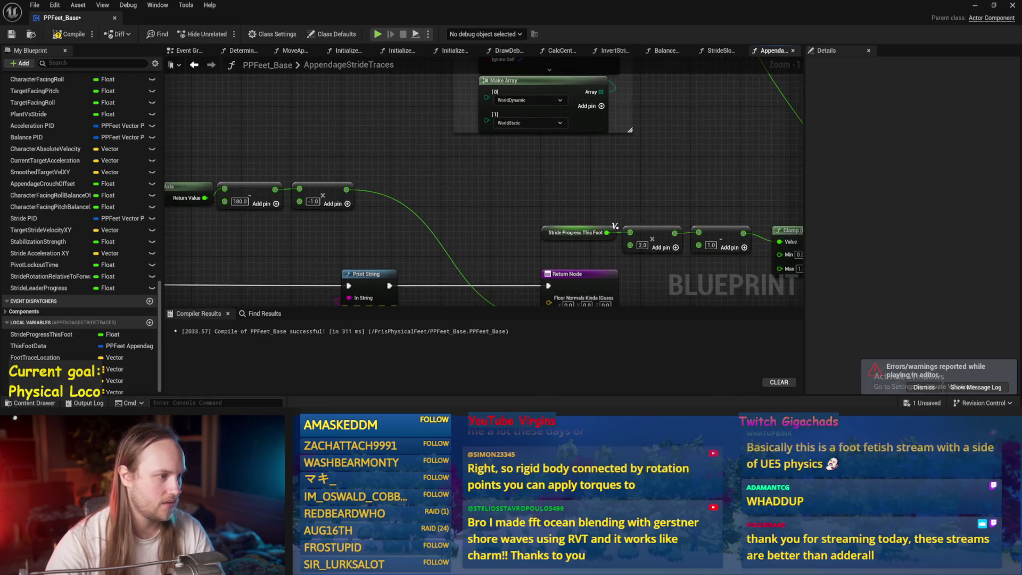
{"action": "mouse_move", "coordinate": [510, 171]}
{"action": "left_mouse_down"}
{"action": "mouse_move", "coordinate": [727, 168]}
{"action": "mouse_move", "coordinate": [452, 181]}
{"action": "mouse_move", "coordinate": [439, 187]}
{"action": "mouse_move", "coordinate": [452, 242]}
{"action": "mouse_move", "coordinate": [427, 239]}
{"action": "mouse_move", "coordinate": [467, 245]}
{"action": "mouse_move", "coordinate": [436, 236]}
{"action": "mouse_move", "coordinate": [476, 213]}
{"action": "mouse_move", "coordinate": [492, 176]}
{"action": "left_mouse_up"}
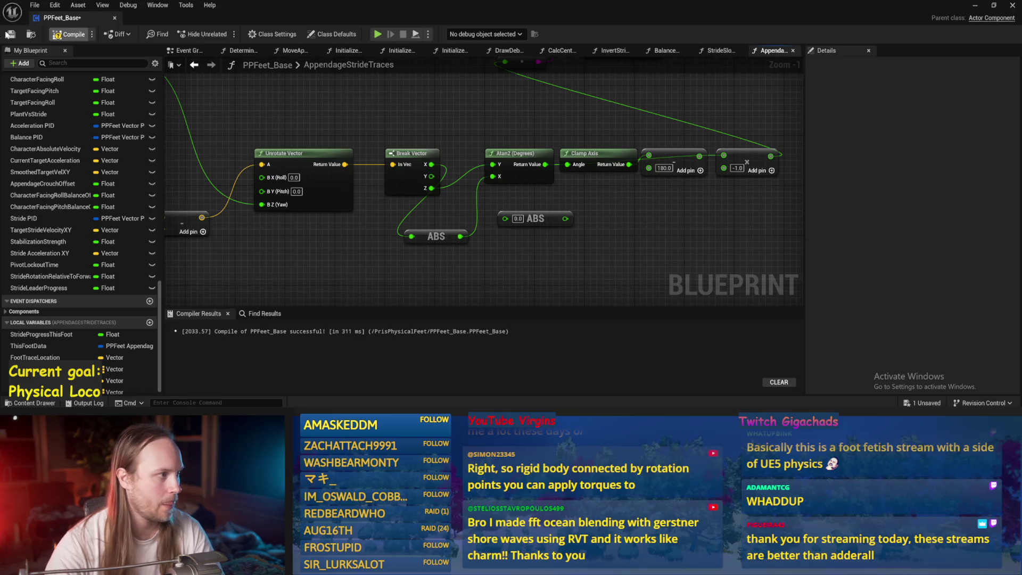
{"action": "left_click", "coordinate": [10, 34]}
{"action": "key", "text": "alt+p"}
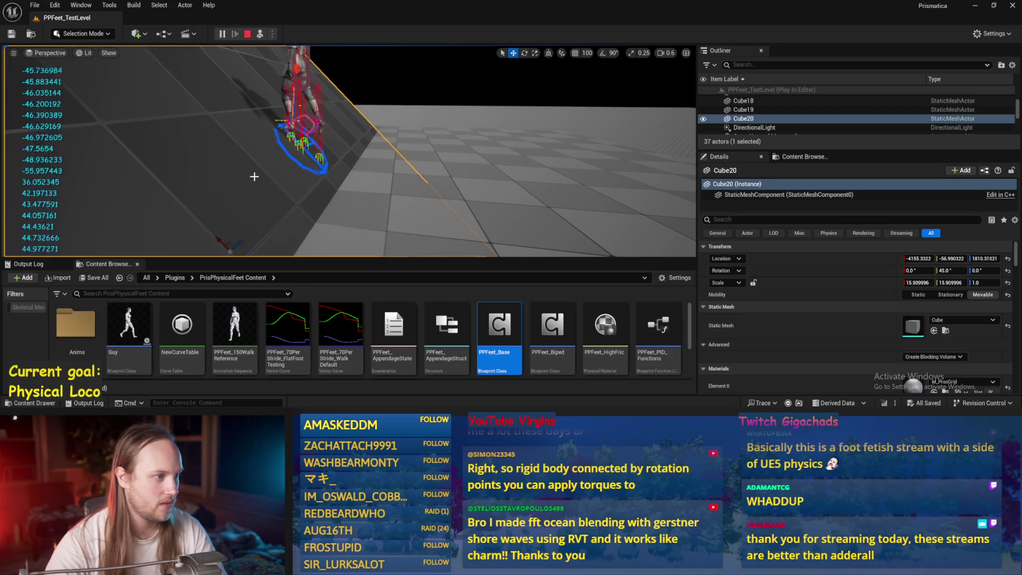
Rotate Cube20 to about −32° and then 38° while playing, then stop the session.
{"action": "key", "text": "e"}
{"action": "left_click_drag", "start_coordinate": [254, 176], "coordinate": [245, 182]}
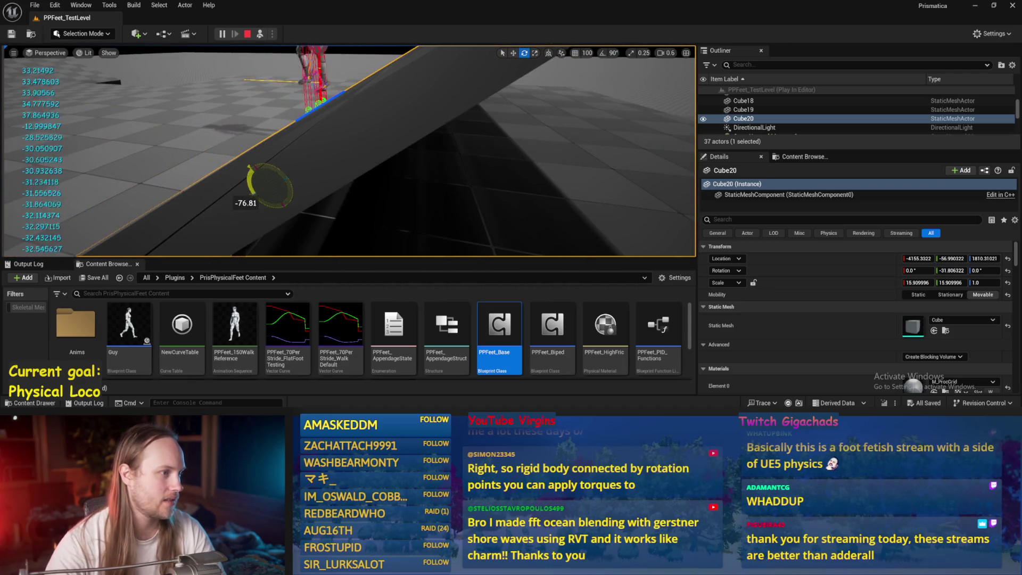
{"action": "left_click_drag", "start_coordinate": [245, 182], "coordinate": [245, 183]}
{"action": "scroll", "coordinate": [315, 139], "scroll_direction": "up", "scroll_amount": 3}
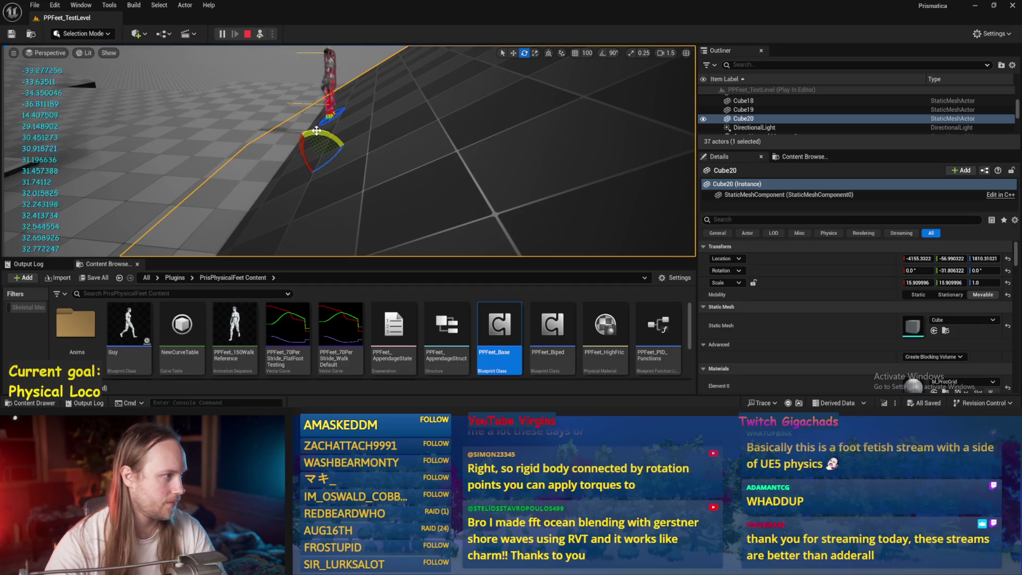
{"action": "left_click_drag", "start_coordinate": [316, 130], "coordinate": [331, 131]}
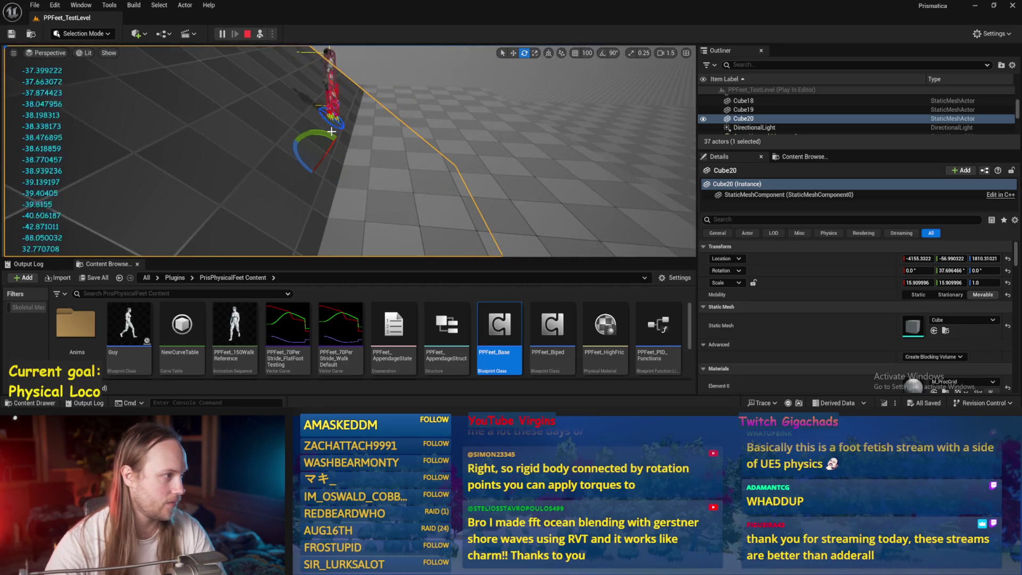
{"action": "key", "text": "Escape"}
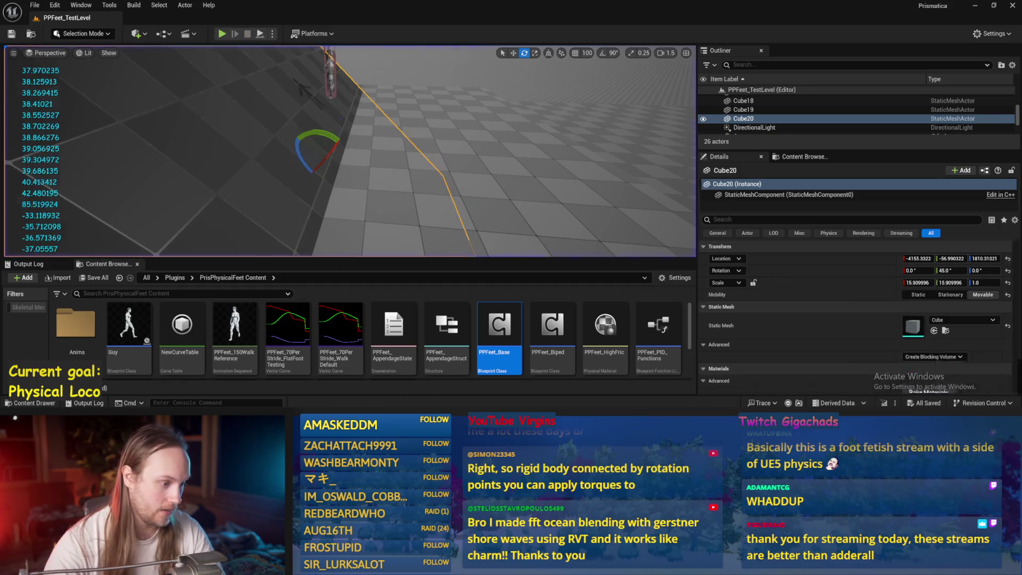
Open PPFeet_Base, recompile it, and bring the Atan2 angle chain into view.
{"action": "double_click", "coordinate": [499, 326]}
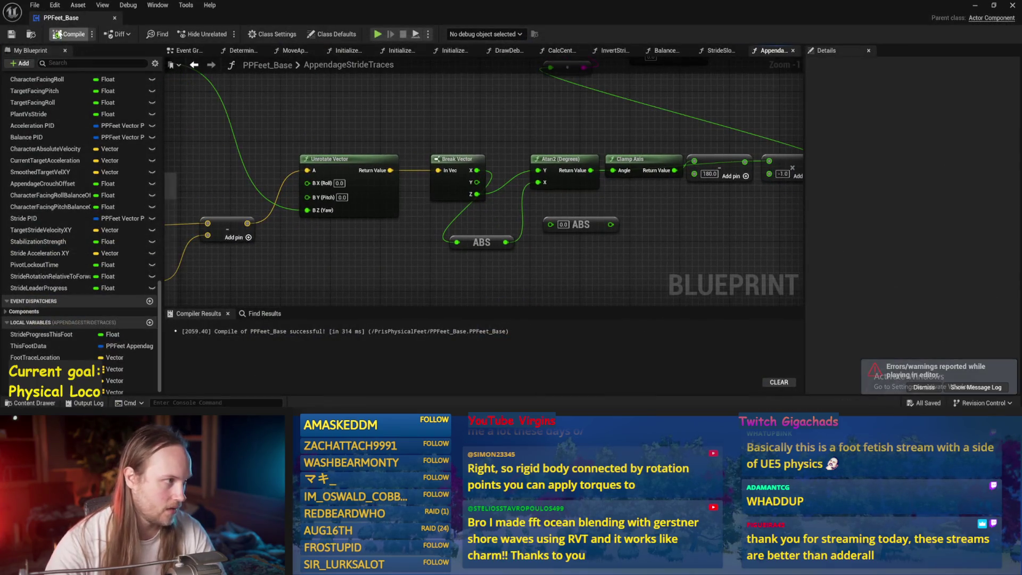
{"action": "left_click", "coordinate": [10, 34]}
{"action": "scroll", "coordinate": [438, 243], "scroll_direction": "down", "scroll_amount": 1}
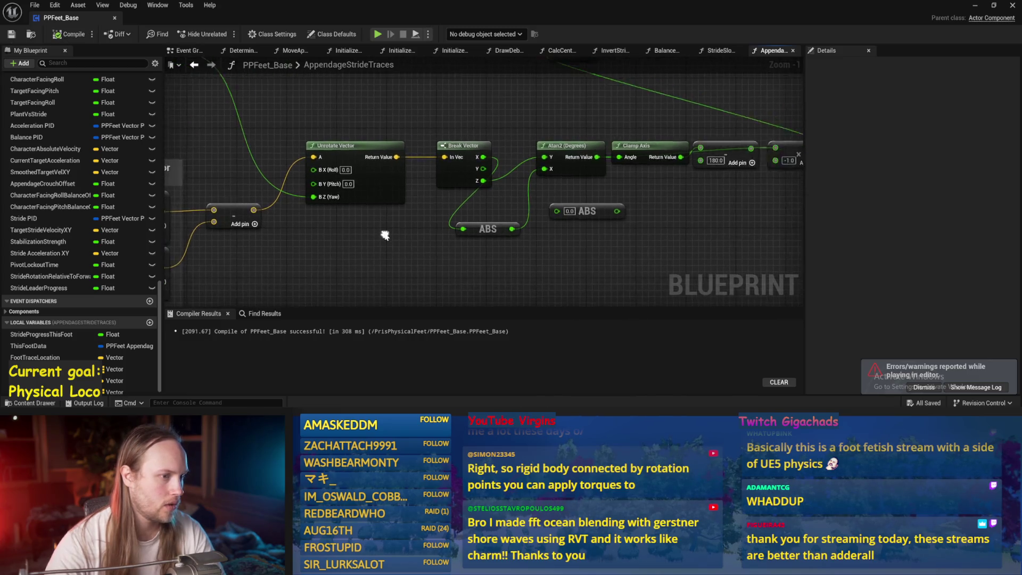
{"action": "left_click_drag", "start_coordinate": [570, 256], "coordinate": [492, 260]}
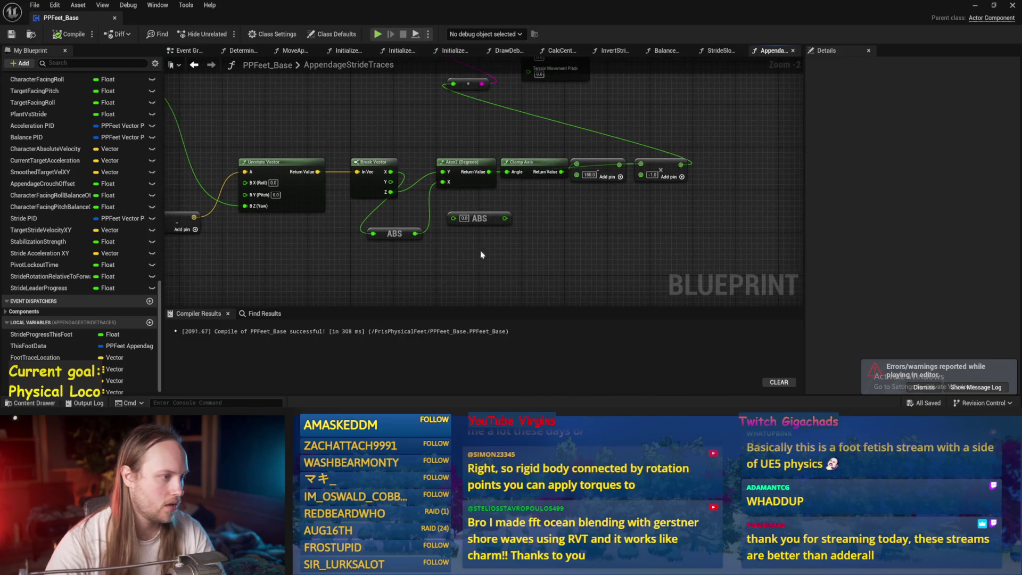
Add a Sign (Float) node fed by Break Vector's Z and connect it to the reroute node.
{"action": "left_click_drag", "start_coordinate": [353, 188], "coordinate": [355, 187]}
{"action": "left_click_drag", "start_coordinate": [393, 229], "coordinate": [414, 262]}
{"action": "mouse_move", "coordinate": [379, 192]}
{"action": "left_mouse_down"}
{"action": "mouse_move", "coordinate": [442, 232]}
{"action": "mouse_move", "coordinate": [424, 230]}
{"action": "mouse_move", "coordinate": [537, 200]}
{"action": "mouse_move", "coordinate": [447, 175]}
{"action": "mouse_move", "coordinate": [430, 114]}
{"action": "left_mouse_up"}
{"action": "type", "text": "sign"}
{"action": "key", "text": "Return"}
{"action": "left_click_drag", "start_coordinate": [600, 172], "coordinate": [600, 213]}
{"action": "left_click_drag", "start_coordinate": [444, 159], "coordinate": [437, 124]}
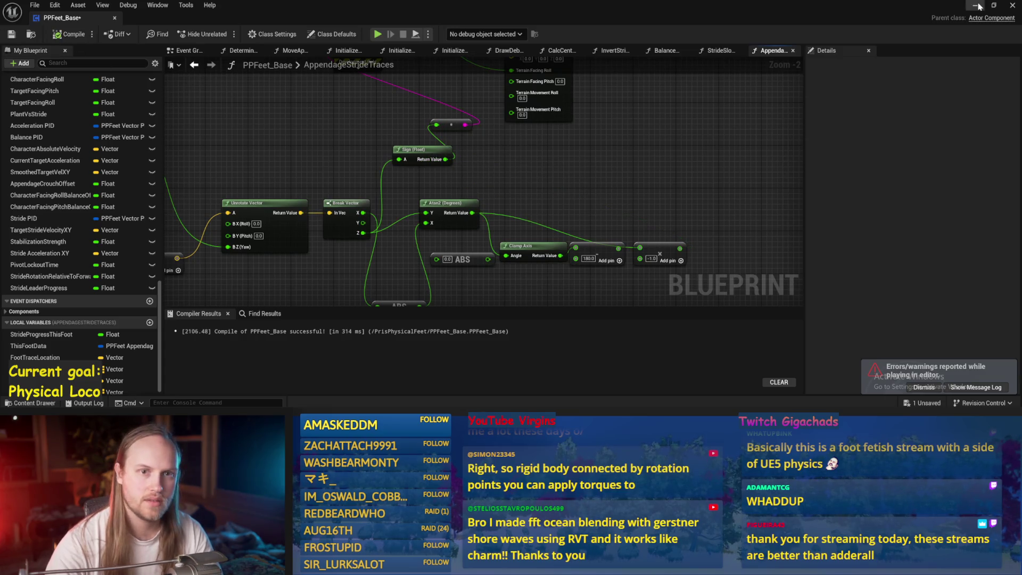
Stop play, place ABS and the -1.0 multiply beside Atan2, wire Sign into the multiply, and recompile.
{"action": "key", "text": "alt+Tab"}
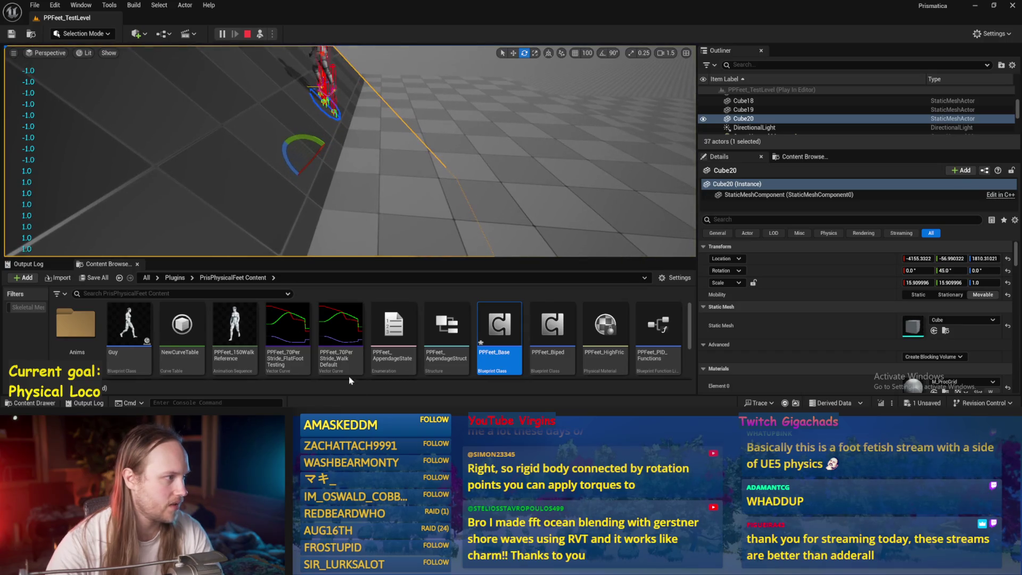
{"action": "key", "text": "Escape"}
{"action": "key", "text": "alt+Tab"}
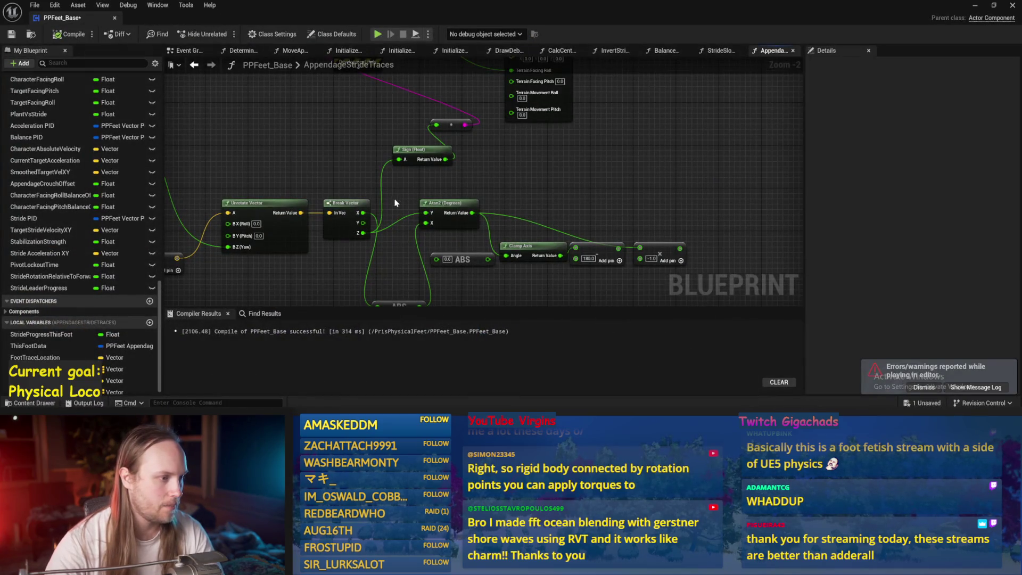
{"action": "left_click_drag", "start_coordinate": [396, 203], "coordinate": [394, 163]}
{"action": "mouse_move", "coordinate": [400, 270]}
{"action": "left_mouse_down"}
{"action": "mouse_move", "coordinate": [346, 245]}
{"action": "mouse_move", "coordinate": [416, 207]}
{"action": "mouse_move", "coordinate": [396, 208]}
{"action": "mouse_move", "coordinate": [410, 211]}
{"action": "left_mouse_up"}
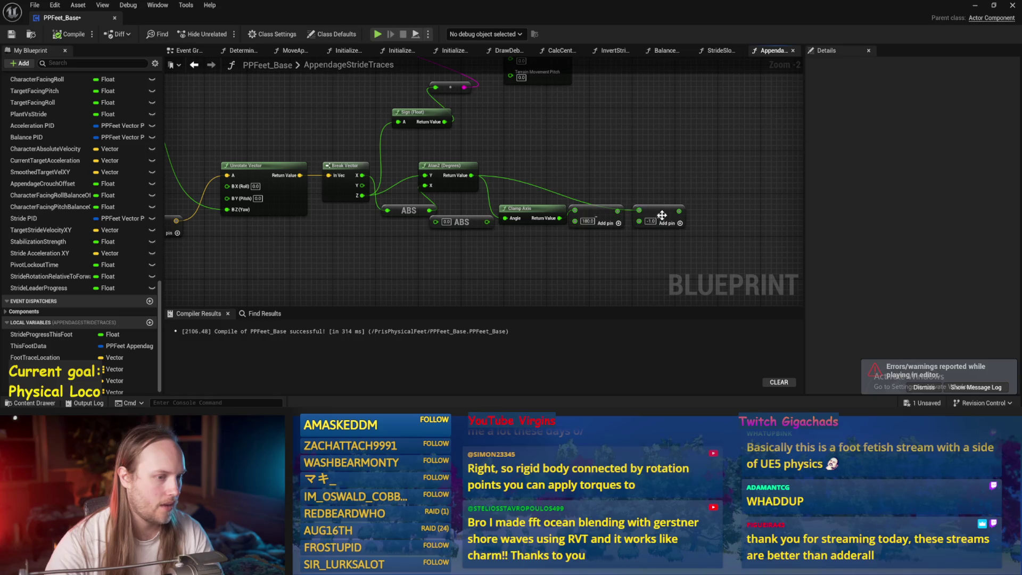
{"action": "left_click_drag", "start_coordinate": [656, 210], "coordinate": [650, 167]}
{"action": "mouse_move", "coordinate": [444, 122]}
{"action": "left_mouse_down"}
{"action": "mouse_move", "coordinate": [660, 181]}
{"action": "mouse_move", "coordinate": [634, 178]}
{"action": "left_mouse_up"}
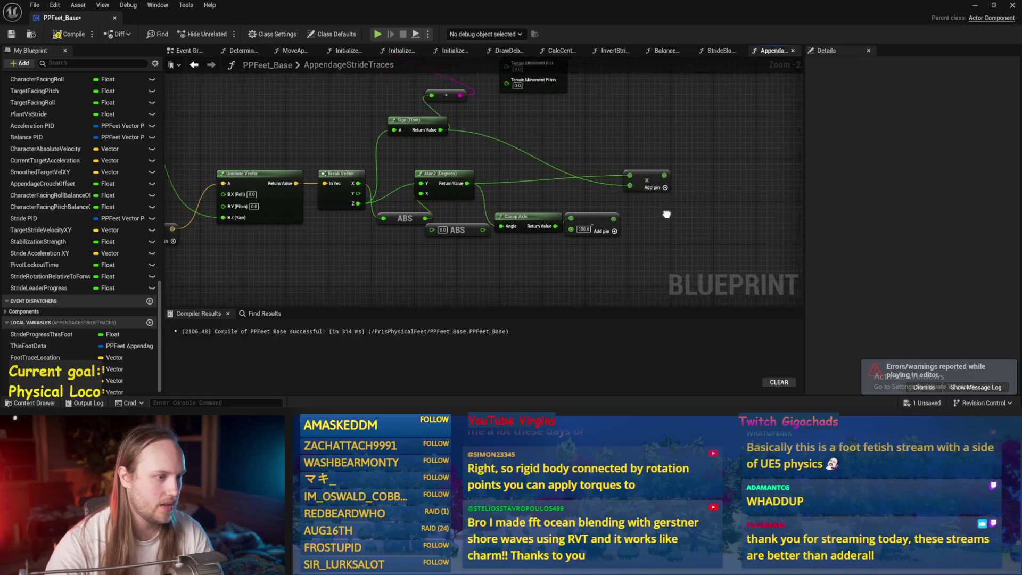
{"action": "left_click_drag", "start_coordinate": [441, 142], "coordinate": [415, 129]}
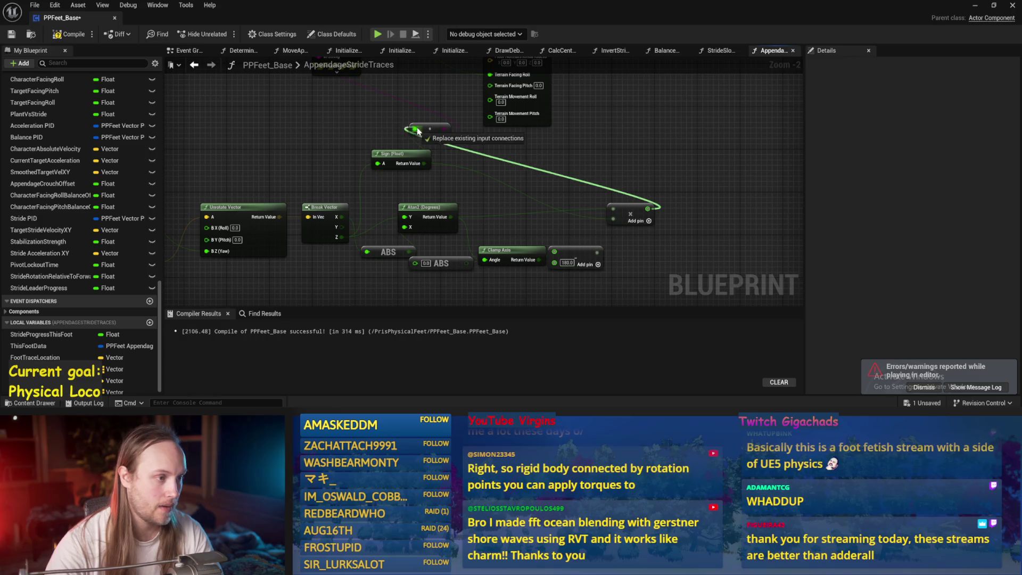
{"action": "key", "text": "F7"}
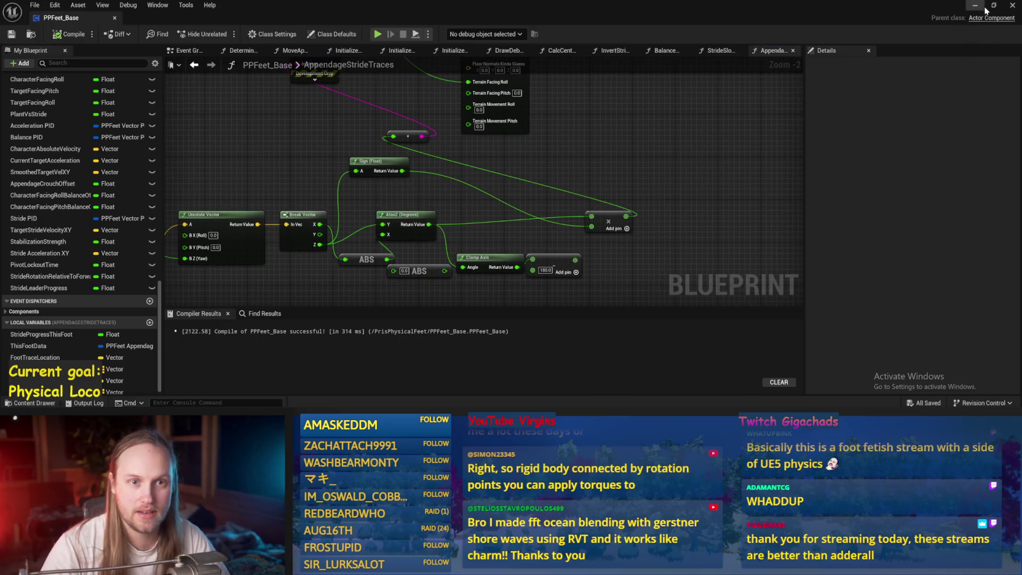
{"action": "left_click", "coordinate": [1012, 5]}
{"action": "key", "text": "alt+p"}
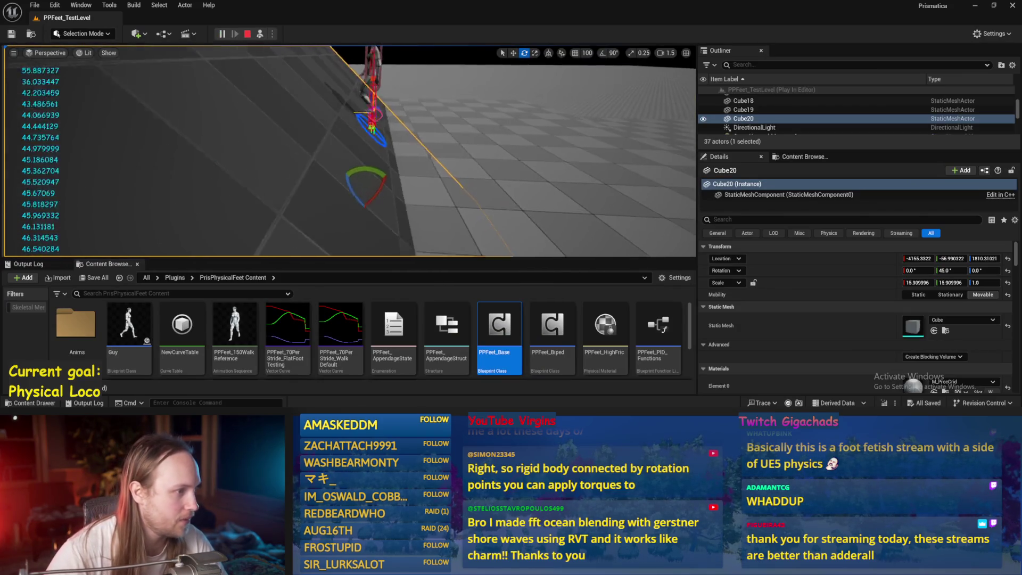
{"action": "mouse_move", "coordinate": [372, 169]}
{"action": "left_mouse_down"}
{"action": "mouse_move", "coordinate": [358, 167]}
{"action": "mouse_move", "coordinate": [373, 213]}
{"action": "mouse_move", "coordinate": [354, 239]}
{"action": "mouse_move", "coordinate": [357, 212]}
{"action": "mouse_move", "coordinate": [397, 157]}
{"action": "left_mouse_up"}
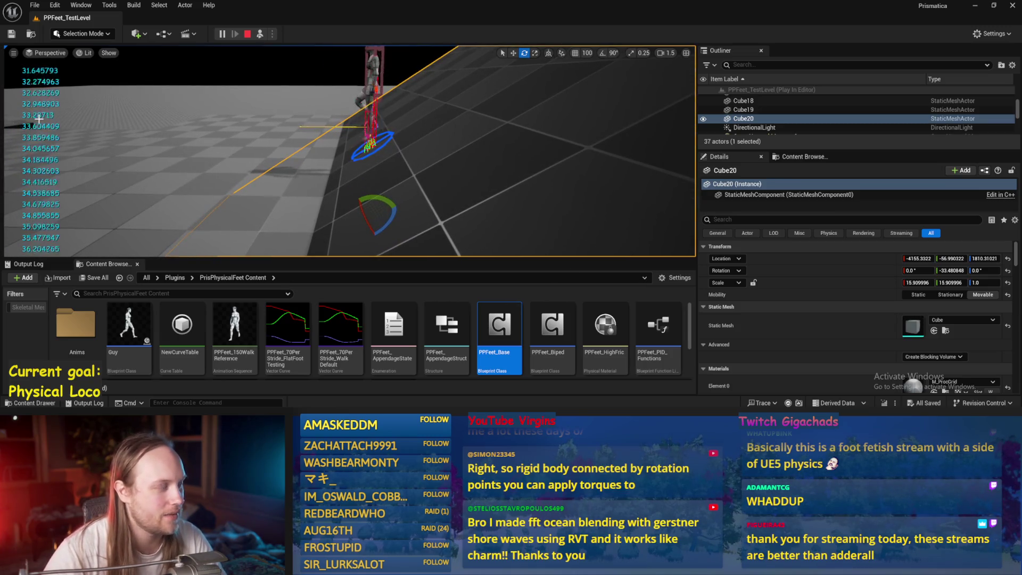
{"action": "mouse_move", "coordinate": [375, 196]}
{"action": "left_mouse_down"}
{"action": "mouse_move", "coordinate": [339, 218]}
{"action": "mouse_move", "coordinate": [338, 209]}
{"action": "mouse_move", "coordinate": [350, 244]}
{"action": "mouse_move", "coordinate": [346, 197]}
{"action": "left_mouse_up"}
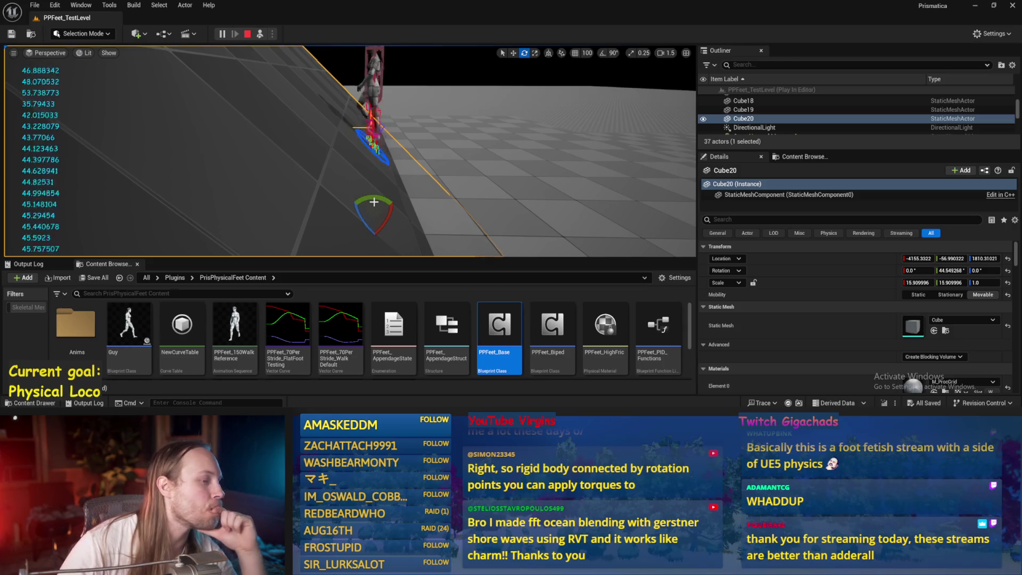
{"action": "mouse_move", "coordinate": [372, 195]}
{"action": "left_mouse_down"}
{"action": "mouse_move", "coordinate": [346, 198]}
{"action": "mouse_move", "coordinate": [337, 224]}
{"action": "mouse_move", "coordinate": [349, 234]}
{"action": "left_mouse_up"}
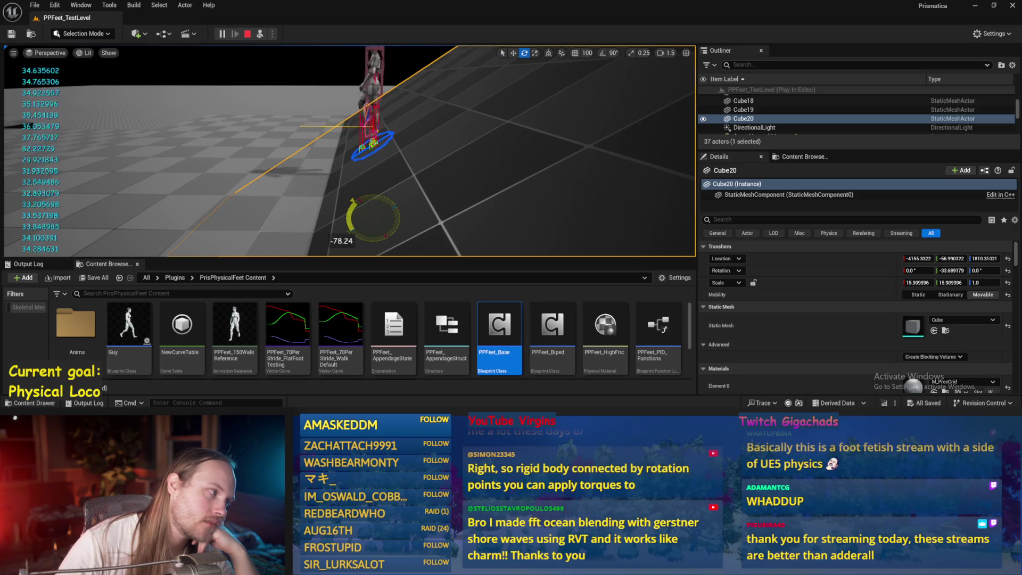
{"action": "mouse_move", "coordinate": [348, 234]}
{"action": "left_mouse_down"}
{"action": "mouse_move", "coordinate": [346, 202]}
{"action": "mouse_move", "coordinate": [349, 233]}
{"action": "left_mouse_up"}
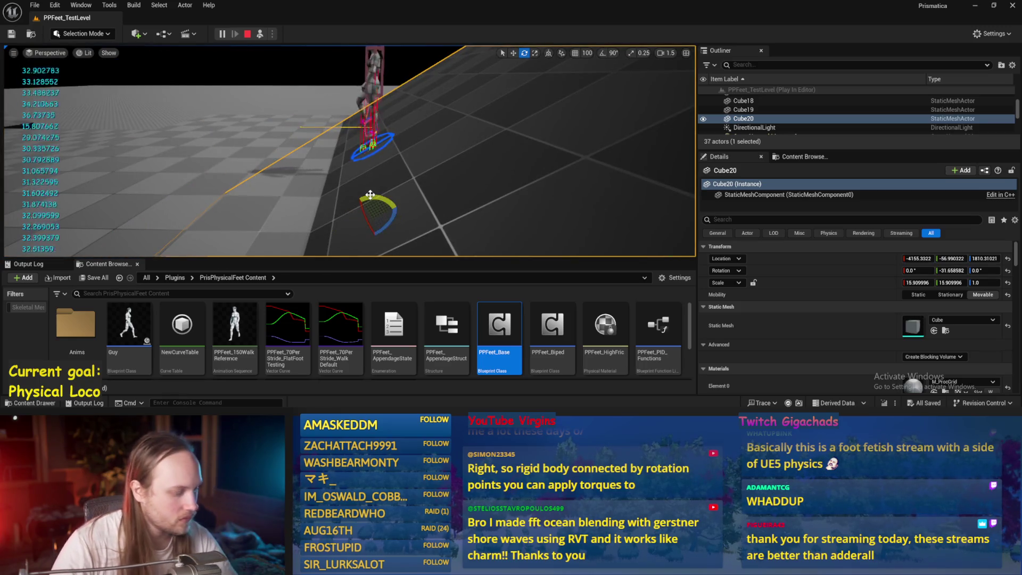
{"action": "key", "text": "Escape"}
{"action": "left_click", "coordinate": [442, 384]}
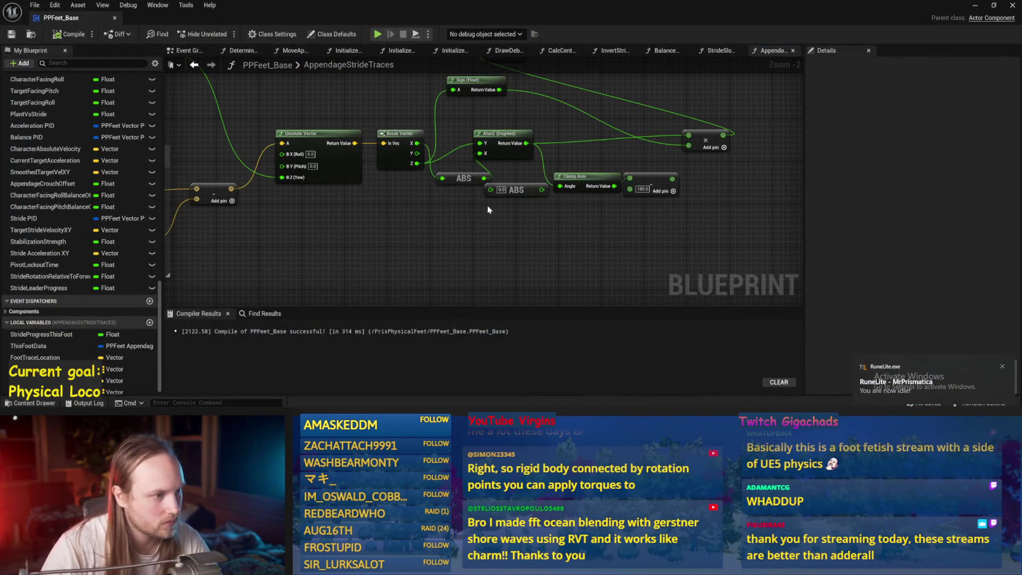
Add a Multiply fed by Break Vector's Z and wire its result into Atan2's Y.
{"action": "left_click_drag", "start_coordinate": [487, 205], "coordinate": [410, 201]}
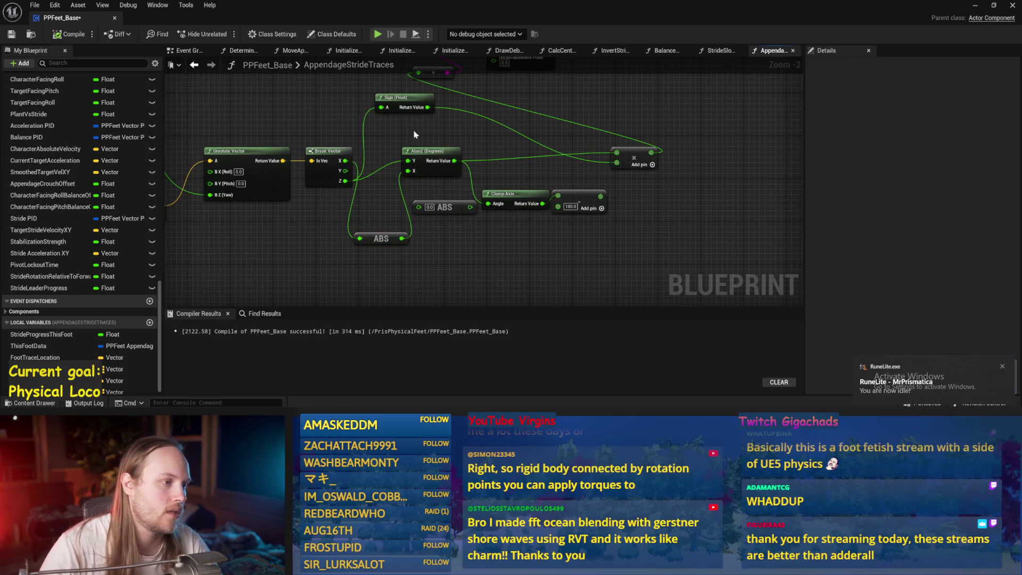
{"action": "left_click_drag", "start_coordinate": [403, 100], "coordinate": [381, 95]}
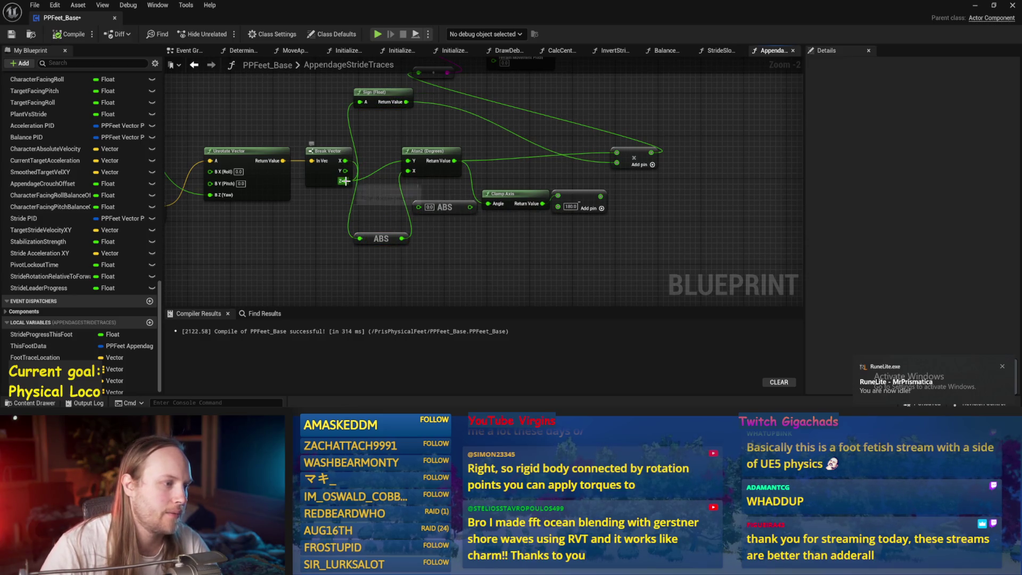
{"action": "left_click_drag", "start_coordinate": [343, 183], "coordinate": [343, 185]}
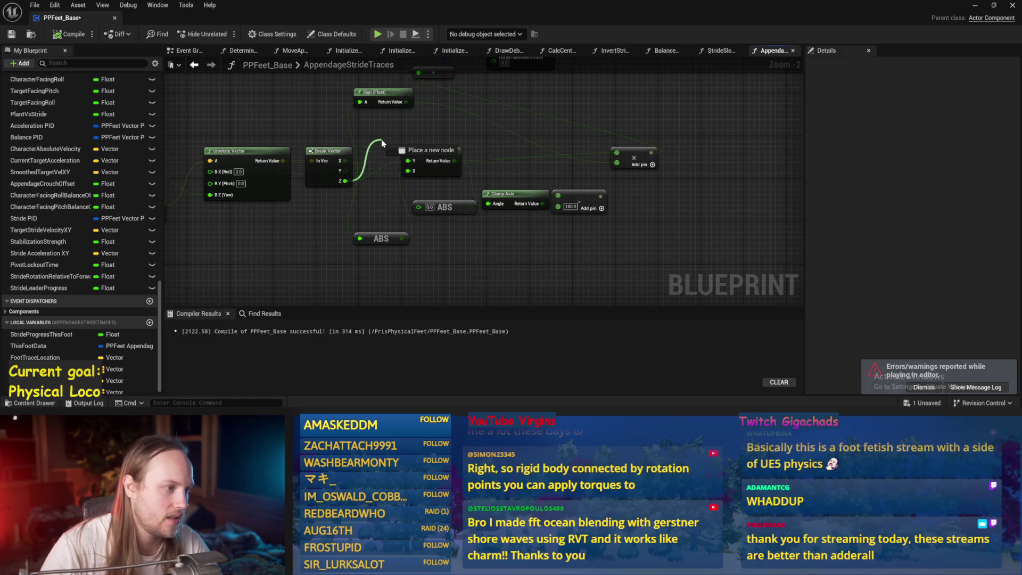
{"action": "left_click_drag", "start_coordinate": [378, 139], "coordinate": [377, 138]}
{"action": "type", "text": "*"}
{"action": "key", "text": "Return"}
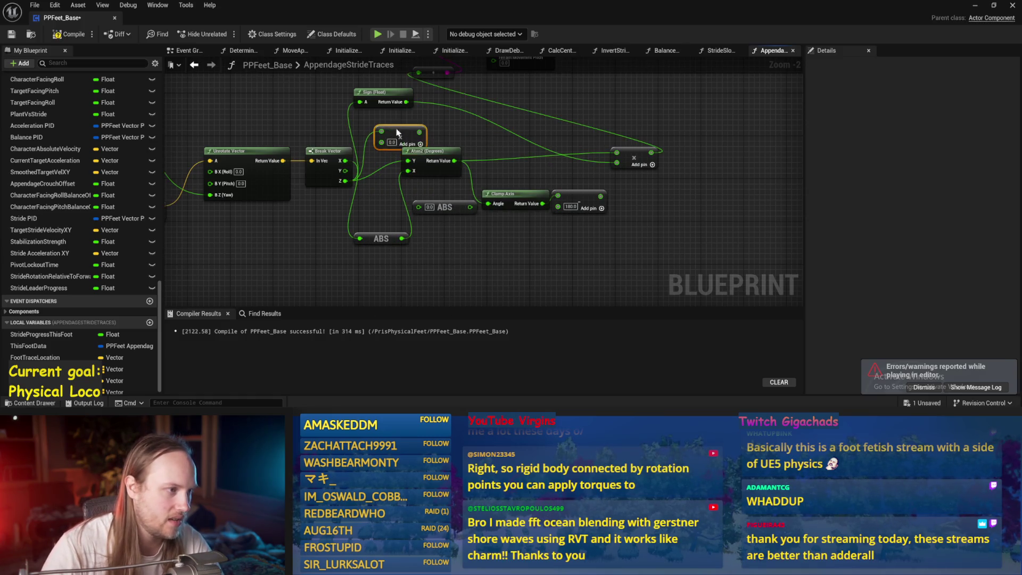
{"action": "mouse_move", "coordinate": [407, 101]}
{"action": "left_mouse_down"}
{"action": "mouse_move", "coordinate": [381, 136]}
{"action": "mouse_move", "coordinate": [408, 160]}
{"action": "left_mouse_up"}
{"action": "mouse_move", "coordinate": [616, 155]}
{"action": "left_mouse_down"}
{"action": "mouse_move", "coordinate": [532, 159]}
{"action": "mouse_move", "coordinate": [411, 137]}
{"action": "mouse_move", "coordinate": [426, 106]}
{"action": "mouse_move", "coordinate": [419, 124]}
{"action": "left_mouse_up"}
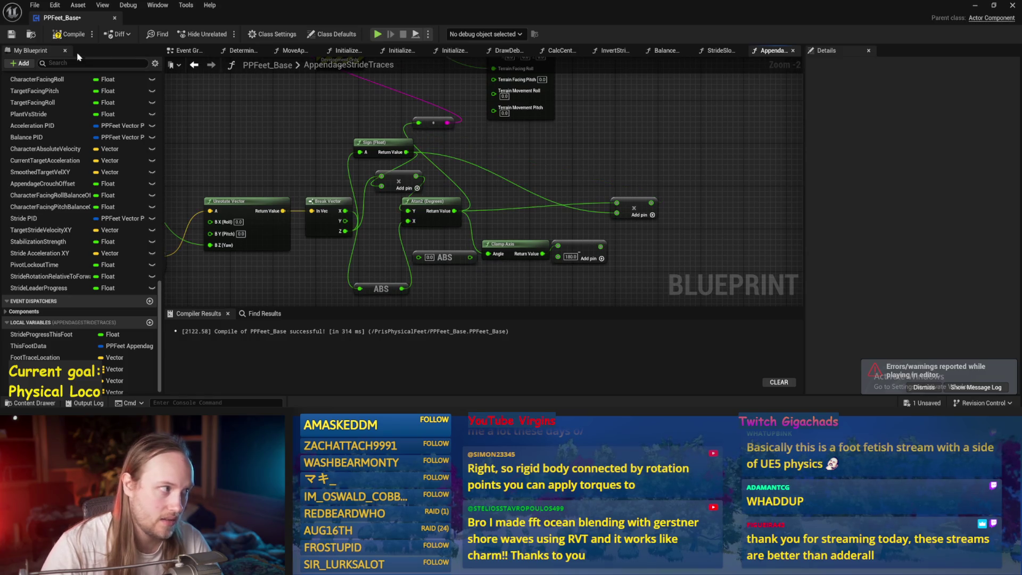
Tilt the ramp the other way during the test, stop play, and return to PPFeet_Base.
{"action": "left_click", "coordinate": [975, 6]}
{"action": "mouse_move", "coordinate": [340, 202]}
{"action": "left_mouse_down"}
{"action": "mouse_move", "coordinate": [309, 170]}
{"action": "mouse_move", "coordinate": [287, 112]}
{"action": "mouse_move", "coordinate": [250, 144]}
{"action": "mouse_move", "coordinate": [248, 181]}
{"action": "mouse_move", "coordinate": [249, 164]}
{"action": "left_mouse_up"}
{"action": "key", "text": "Escape"}
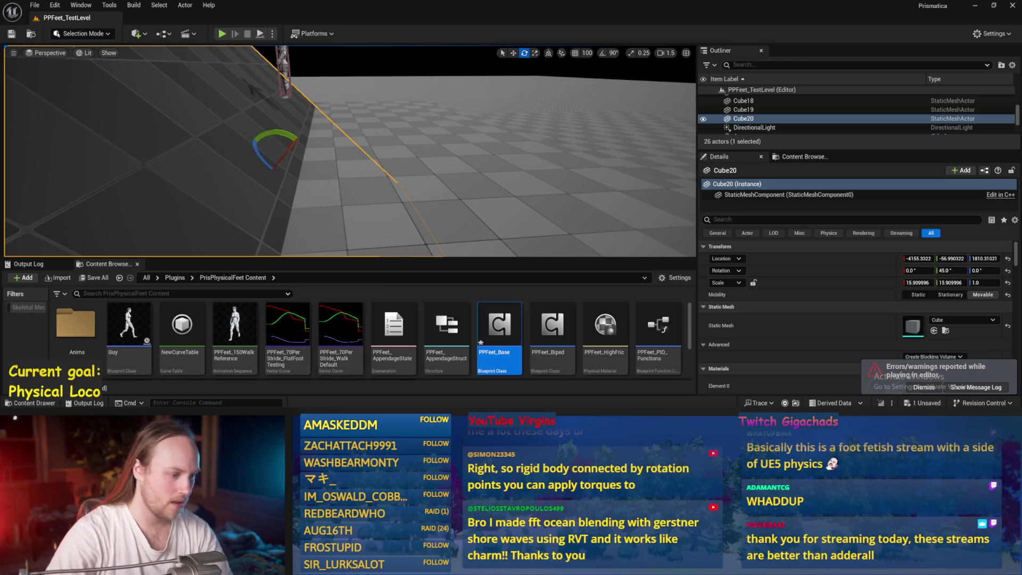
{"action": "key", "text": "alt+Tab"}
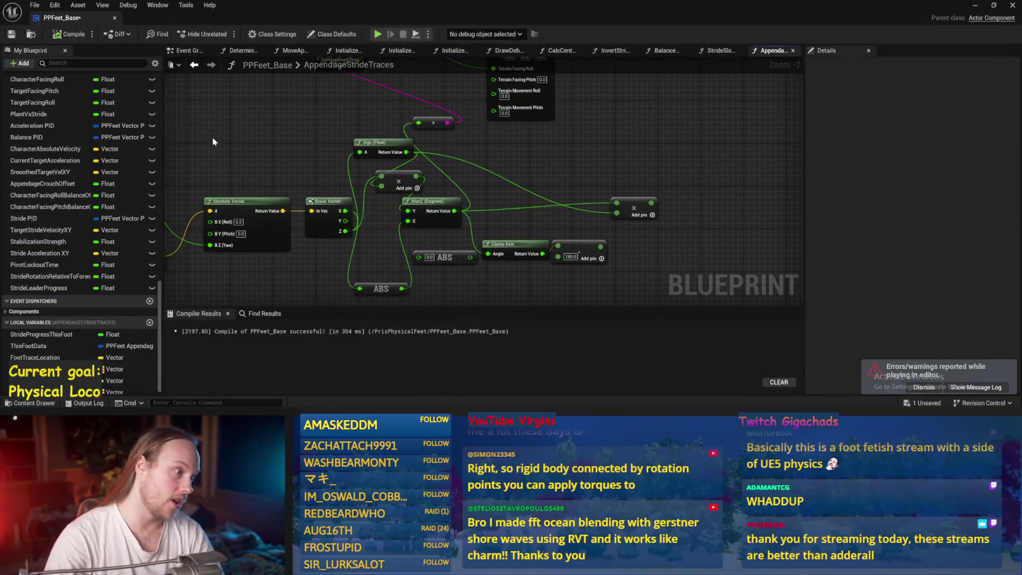
Add a Vector Dot node and connect Unrotate Vector's result to its A input.
{"action": "left_click_drag", "start_coordinate": [211, 137], "coordinate": [372, 152]}
{"action": "right_click", "coordinate": [372, 154]}
{"action": "type", "text": "dot"}
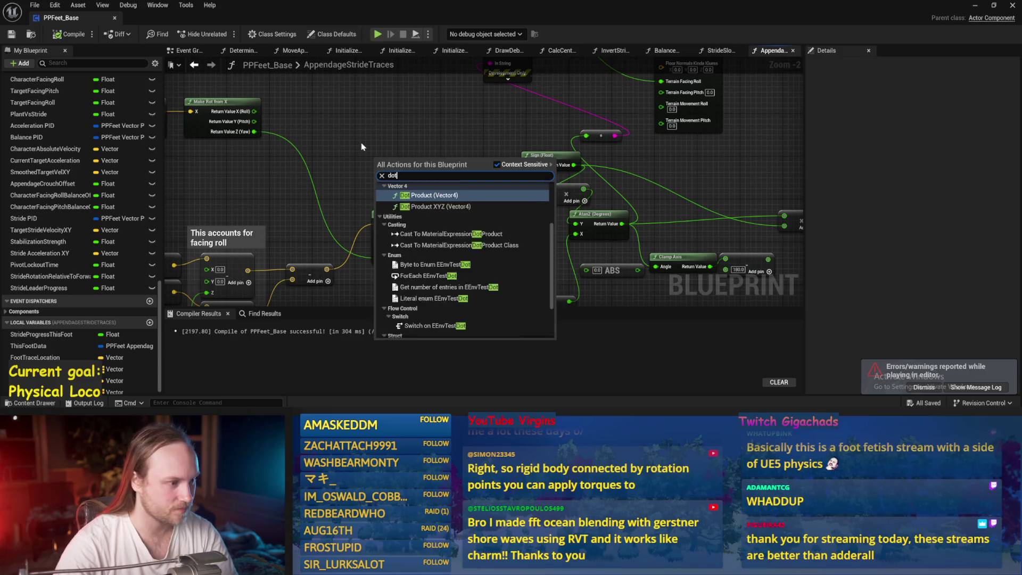
{"action": "key", "text": "Return"}
{"action": "right_click", "coordinate": [359, 161]}
{"action": "type", "text": "dot"}
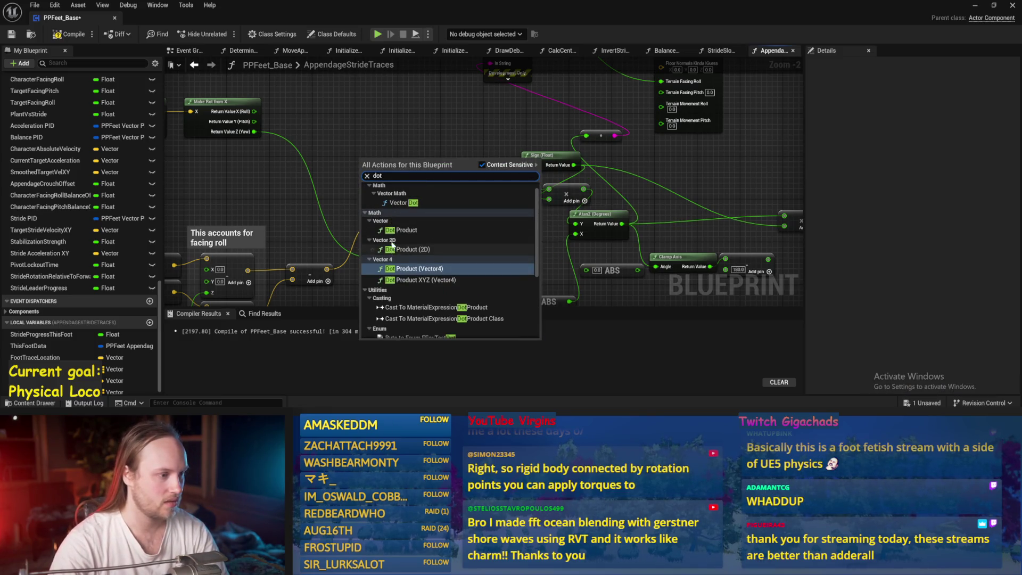
{"action": "left_click", "coordinate": [394, 202]}
{"action": "left_click_drag", "start_coordinate": [333, 223], "coordinate": [386, 166]}
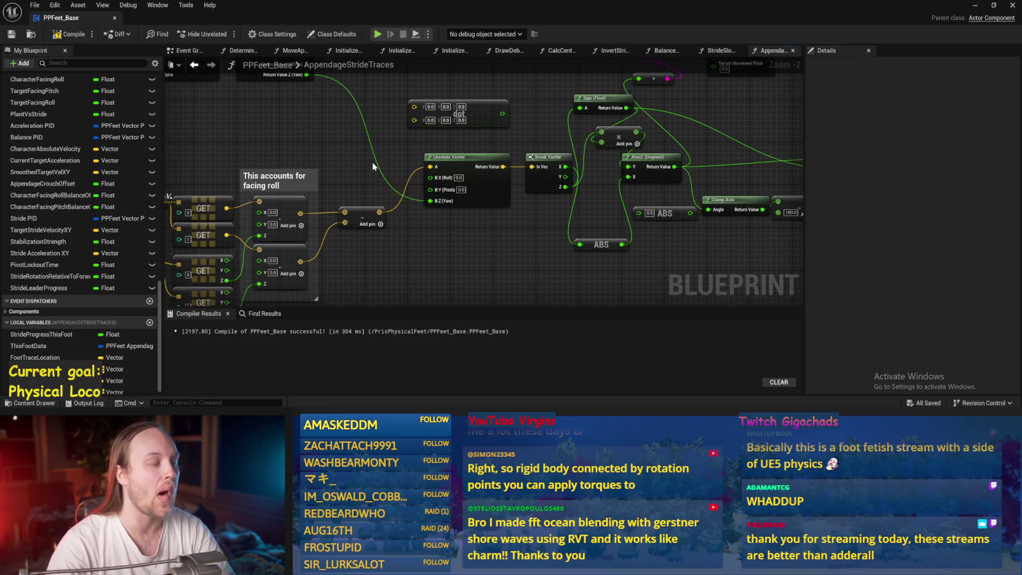
{"action": "left_click_drag", "start_coordinate": [429, 137], "coordinate": [420, 200]}
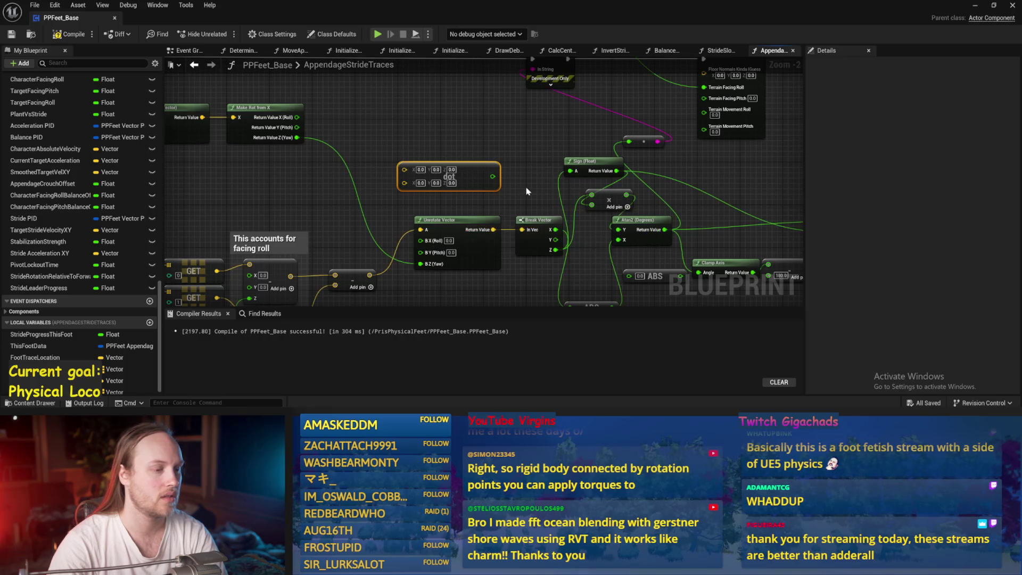
{"action": "mouse_move", "coordinate": [494, 230]}
{"action": "left_mouse_down"}
{"action": "mouse_move", "coordinate": [406, 169]}
{"action": "mouse_move", "coordinate": [479, 121]}
{"action": "left_mouse_up"}
Wire the Lerp result into the Dot node's B input and save the Blueprint.
{"action": "mouse_move", "coordinate": [426, 158]}
{"action": "left_mouse_down"}
{"action": "mouse_move", "coordinate": [530, 128]}
{"action": "mouse_move", "coordinate": [664, 155]}
{"action": "mouse_move", "coordinate": [505, 175]}
{"action": "left_mouse_up"}
{"action": "left_click_drag", "start_coordinate": [405, 128], "coordinate": [405, 182]}
{"action": "mouse_move", "coordinate": [341, 137]}
{"action": "left_mouse_down"}
{"action": "mouse_move", "coordinate": [585, 160]}
{"action": "mouse_move", "coordinate": [580, 145]}
{"action": "left_mouse_up"}
{"action": "left_click_drag", "start_coordinate": [578, 202], "coordinate": [490, 154]}
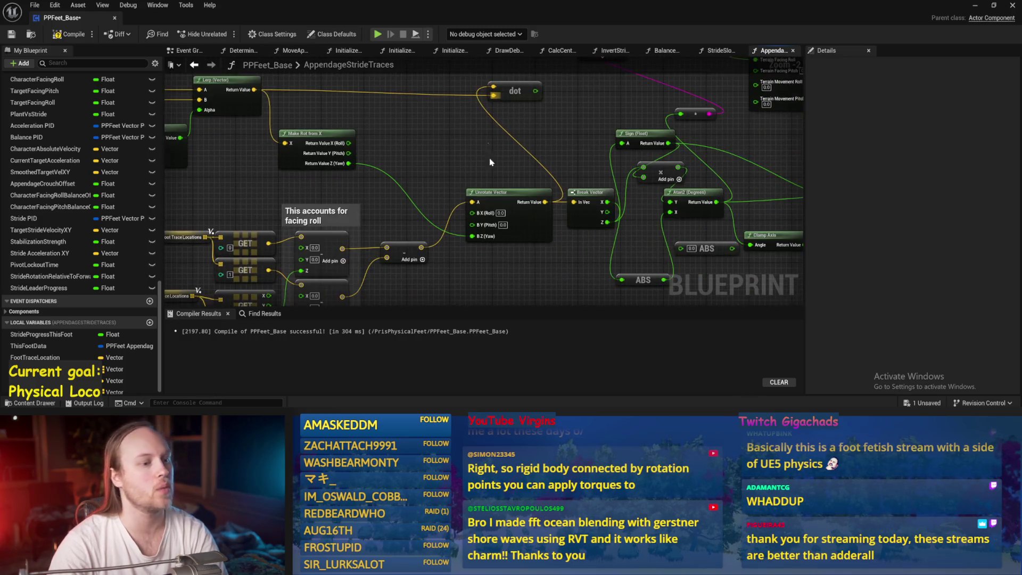
{"action": "scroll", "coordinate": [495, 176], "scroll_direction": "down", "scroll_amount": 1}
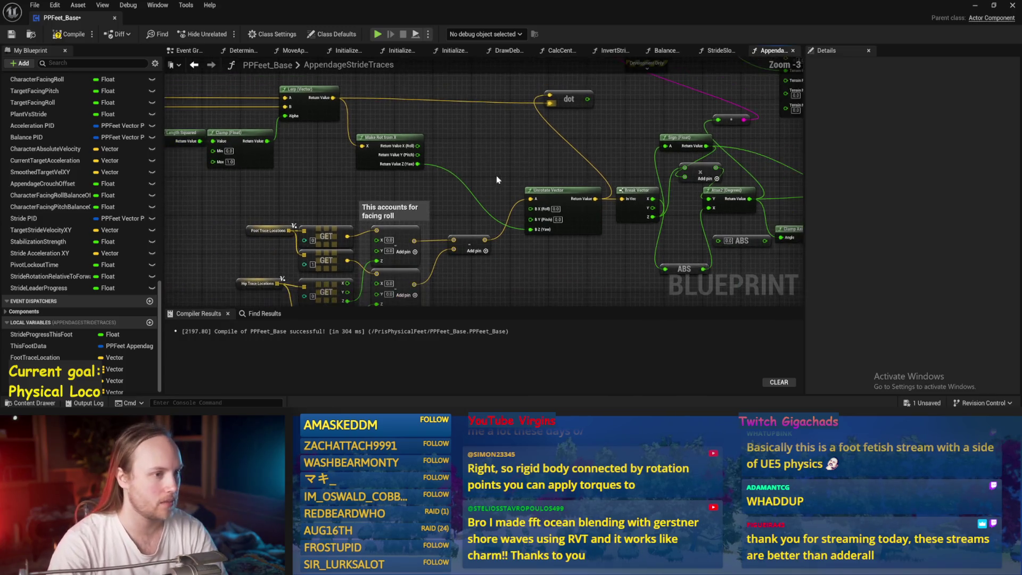
{"action": "key", "text": "ctrl+s"}
Route the dot output to the reroute point and start a play-in-editor test.
{"action": "scroll", "coordinate": [458, 255], "scroll_direction": "up", "scroll_amount": 1}
{"action": "mouse_move", "coordinate": [458, 259]}
{"action": "left_mouse_down"}
{"action": "mouse_move", "coordinate": [513, 120]}
{"action": "mouse_move", "coordinate": [541, 101]}
{"action": "mouse_move", "coordinate": [530, 99]}
{"action": "left_mouse_up"}
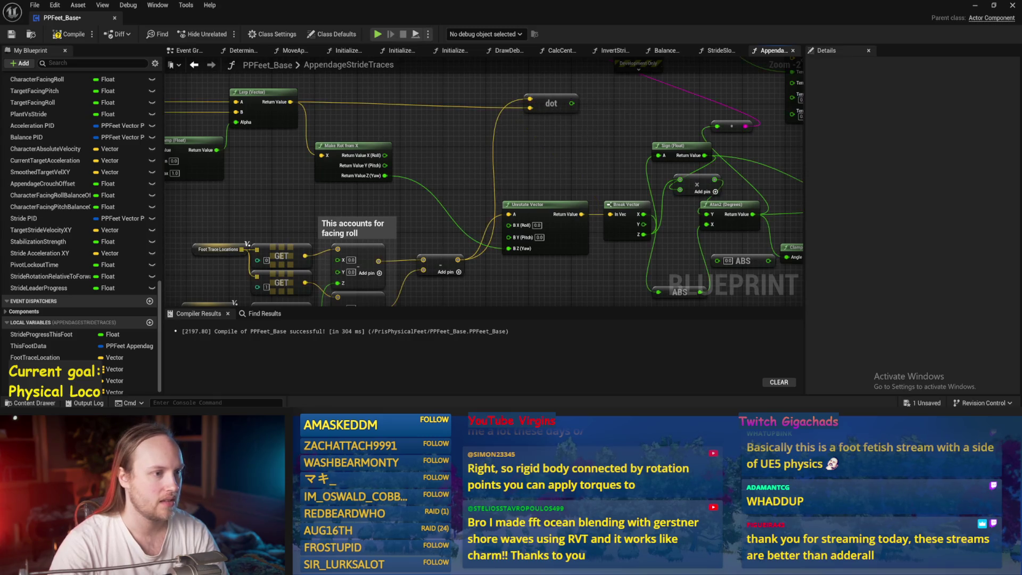
{"action": "left_click_drag", "start_coordinate": [590, 140], "coordinate": [481, 146]}
{"action": "left_click_drag", "start_coordinate": [463, 109], "coordinate": [608, 132]}
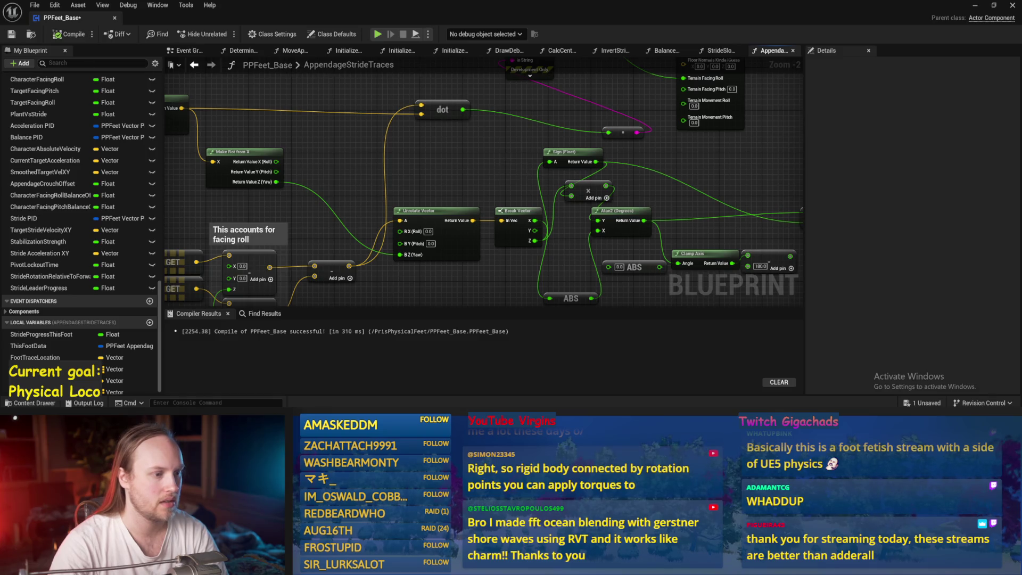
{"action": "key", "text": "alt+p"}
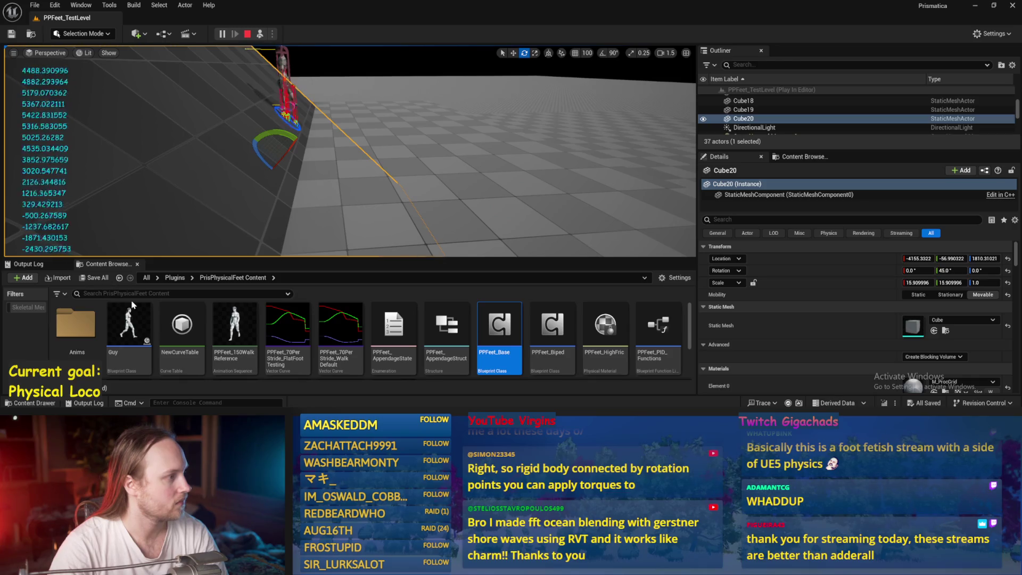
Stop play, add a Sign (Float) node on the dot output, save, and view the level.
{"action": "key", "text": "Escape"}
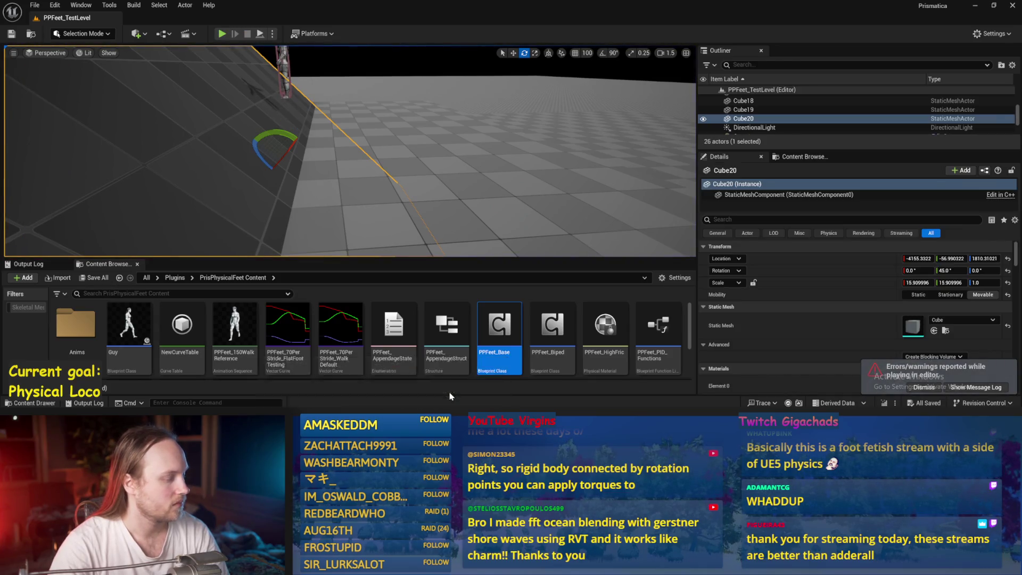
{"action": "double_click", "coordinate": [499, 325]}
{"action": "left_click_drag", "start_coordinate": [398, 170], "coordinate": [544, 193]}
{"action": "type", "text": "sign"}
{"action": "key", "text": "Return"}
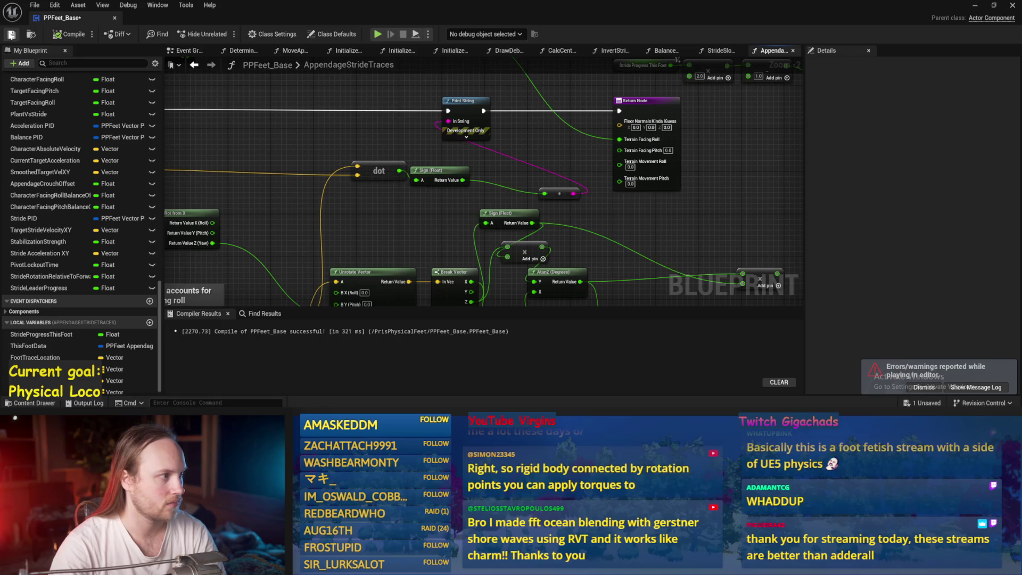
{"action": "left_click", "coordinate": [11, 35]}
{"action": "left_click", "coordinate": [970, 6]}
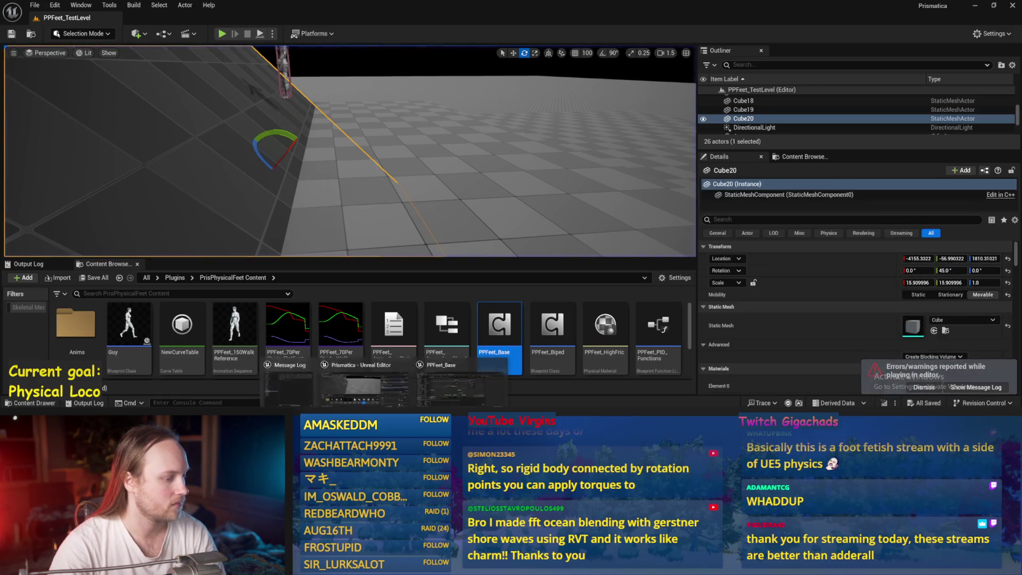
Rearrange the Add, Sign and Atan2 nodes in the graph, then return to the running test.
{"action": "double_click", "coordinate": [499, 325]}
{"action": "left_click_drag", "start_coordinate": [690, 225], "coordinate": [626, 205]}
{"action": "mouse_move", "coordinate": [426, 158]}
{"action": "left_mouse_down"}
{"action": "mouse_move", "coordinate": [325, 154]}
{"action": "mouse_move", "coordinate": [373, 167]}
{"action": "left_mouse_up"}
{"action": "mouse_move", "coordinate": [425, 230]}
{"action": "left_mouse_down"}
{"action": "mouse_move", "coordinate": [398, 191]}
{"action": "mouse_move", "coordinate": [426, 165]}
{"action": "left_mouse_up"}
{"action": "mouse_move", "coordinate": [452, 201]}
{"action": "left_mouse_down"}
{"action": "mouse_move", "coordinate": [458, 218]}
{"action": "mouse_move", "coordinate": [467, 214]}
{"action": "mouse_move", "coordinate": [440, 230]}
{"action": "mouse_move", "coordinate": [399, 126]}
{"action": "mouse_move", "coordinate": [379, 120]}
{"action": "mouse_move", "coordinate": [390, 123]}
{"action": "left_mouse_up"}
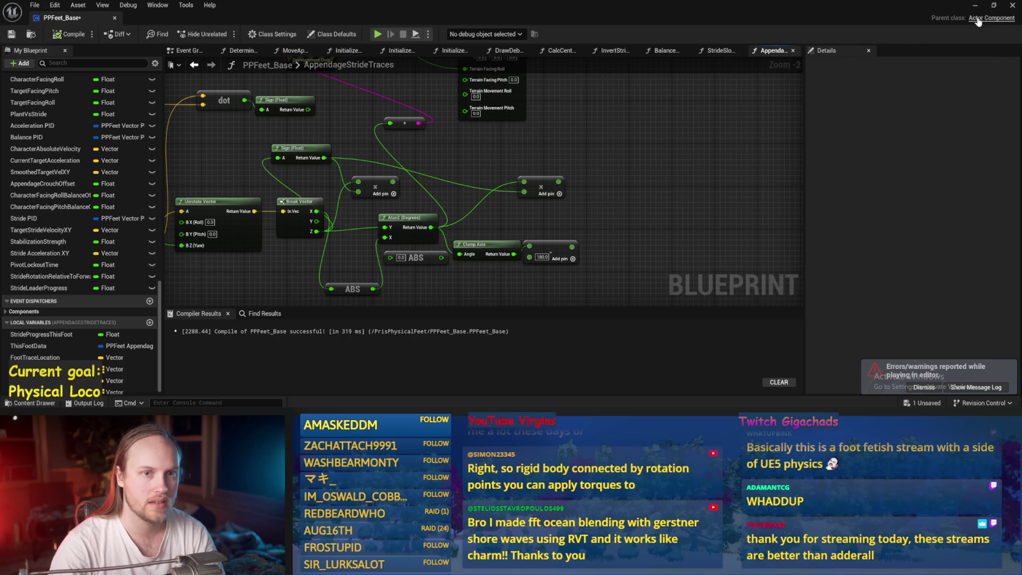
{"action": "left_click", "coordinate": [975, 5]}
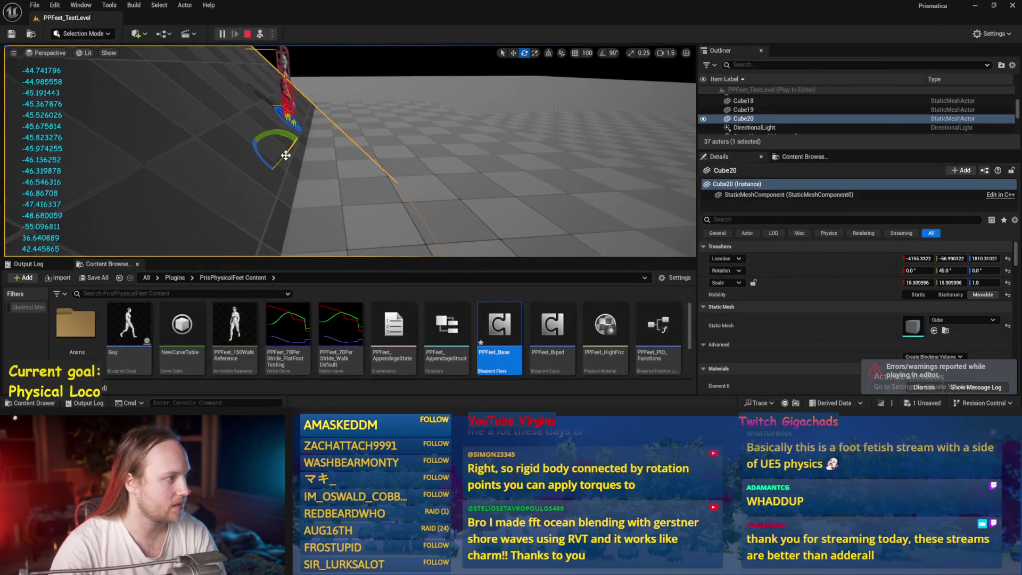
Wire the upper Sign (Float) output into the multiply node and return to the play test.
{"action": "key", "text": "Escape"}
{"action": "left_click_drag", "start_coordinate": [293, 148], "coordinate": [301, 140]}
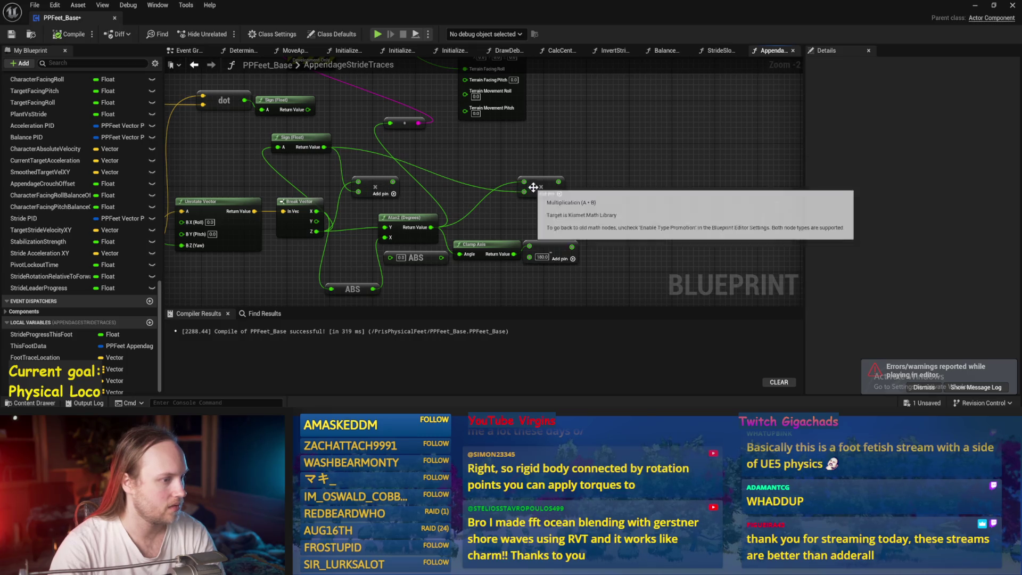
{"action": "left_click_drag", "start_coordinate": [534, 174], "coordinate": [528, 169]}
{"action": "mouse_move", "coordinate": [308, 109]}
{"action": "left_mouse_down"}
{"action": "mouse_move", "coordinate": [412, 160]}
{"action": "mouse_move", "coordinate": [516, 187]}
{"action": "mouse_move", "coordinate": [392, 124]}
{"action": "left_mouse_up"}
{"action": "key", "text": "Escape"}
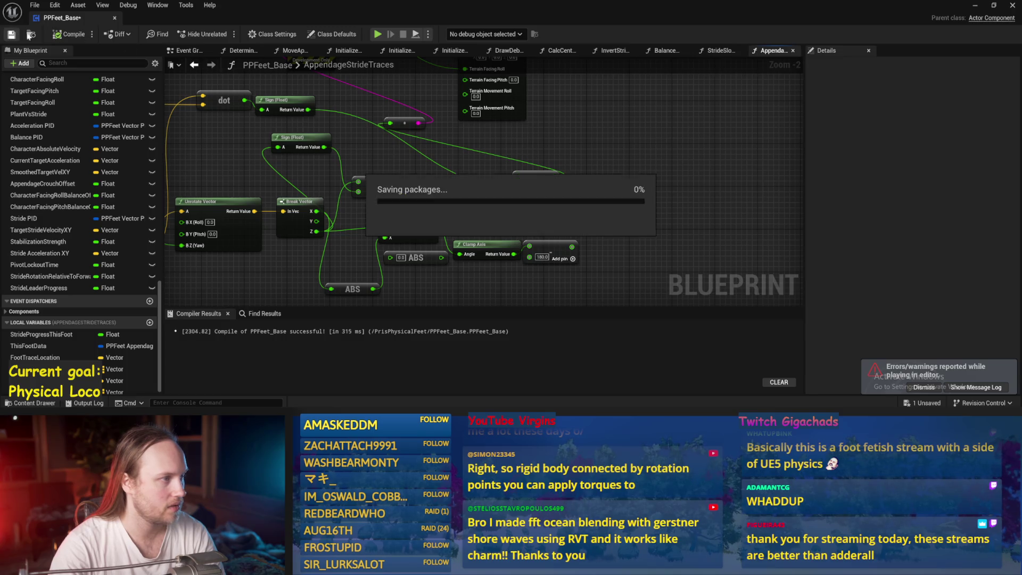
{"action": "left_click", "coordinate": [975, 5]}
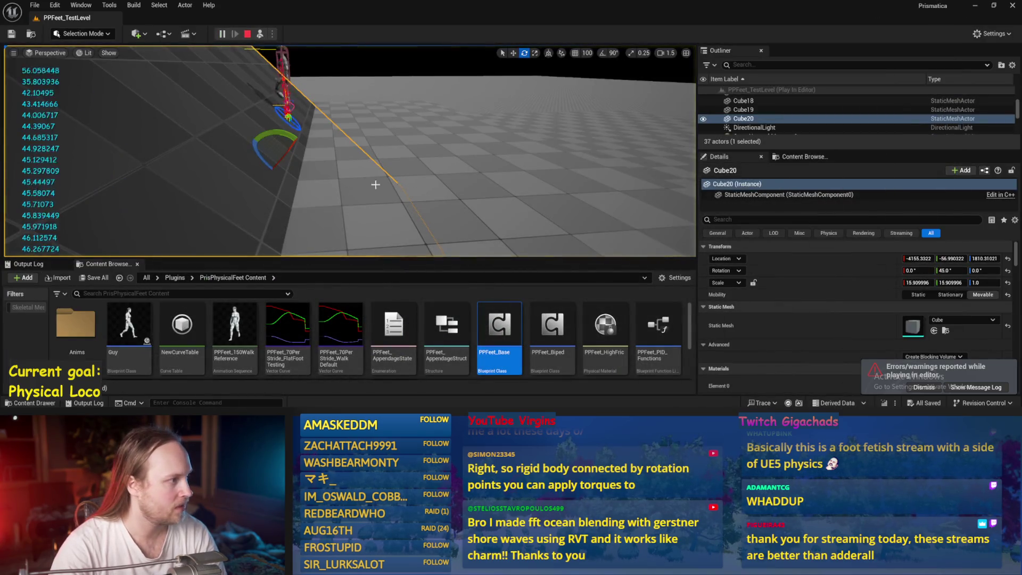
Set the Cube20 ramp's pitch to 22 degrees in its rotation field.
{"action": "left_click_drag", "start_coordinate": [239, 158], "coordinate": [223, 43]}
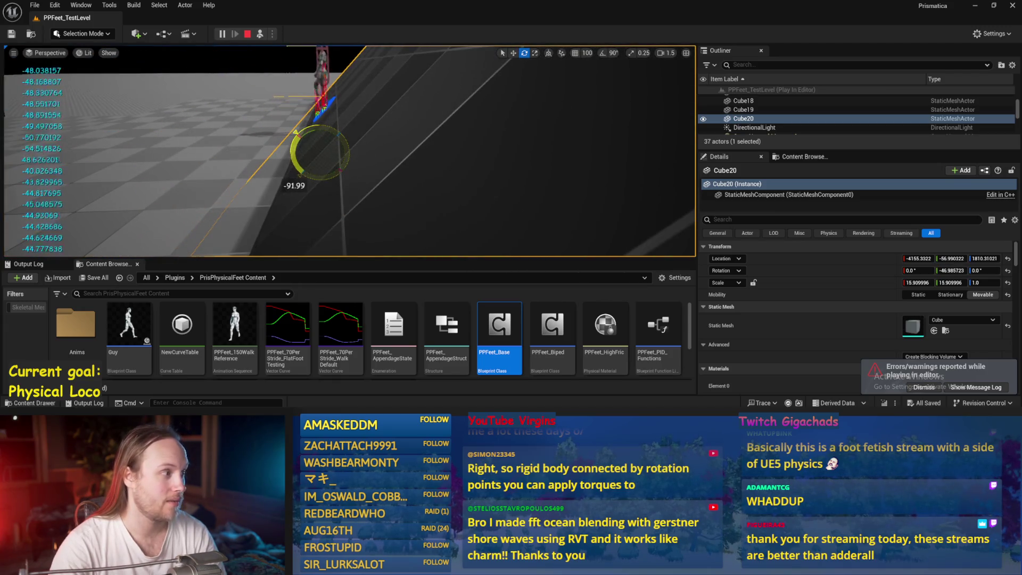
{"action": "mouse_move", "coordinate": [315, 127]}
{"action": "left_mouse_down"}
{"action": "mouse_move", "coordinate": [299, 144]}
{"action": "mouse_move", "coordinate": [297, 127]}
{"action": "left_mouse_up"}
{"action": "key", "text": "ctrl+z"}
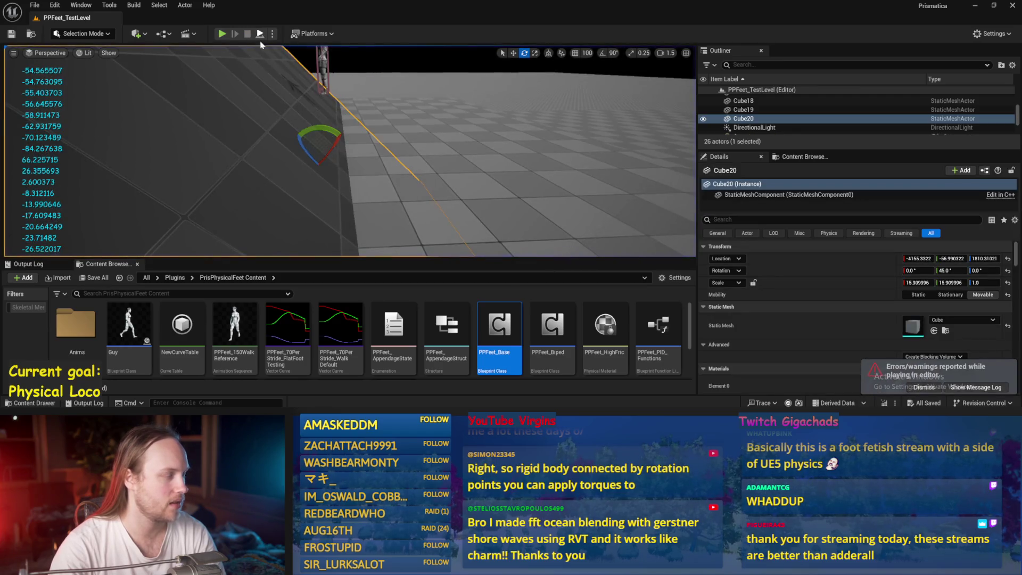
{"action": "left_click", "coordinate": [952, 270]}
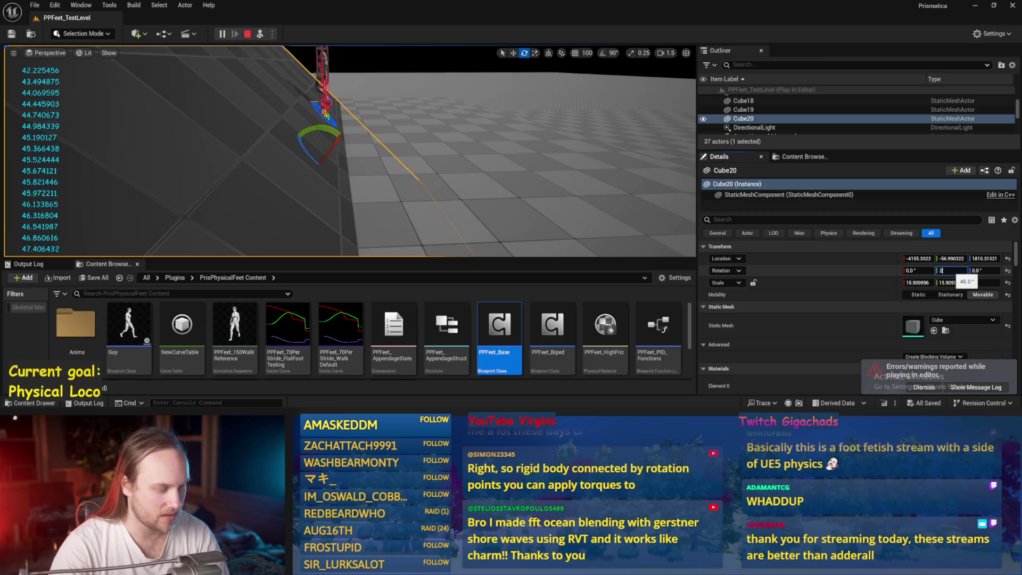
{"action": "type", "text": "22"}
{"action": "key", "text": "Return"}
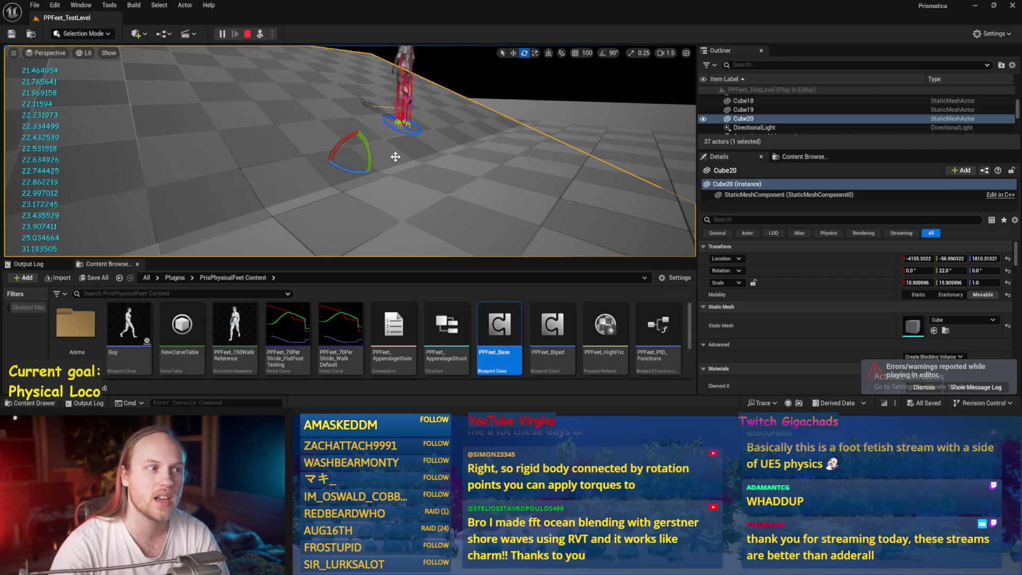
Watch PPFeet_TestPlayer's feet up close on the ramp, then stop play.
{"action": "scroll", "coordinate": [368, 150], "scroll_direction": "down", "scroll_amount": 2}
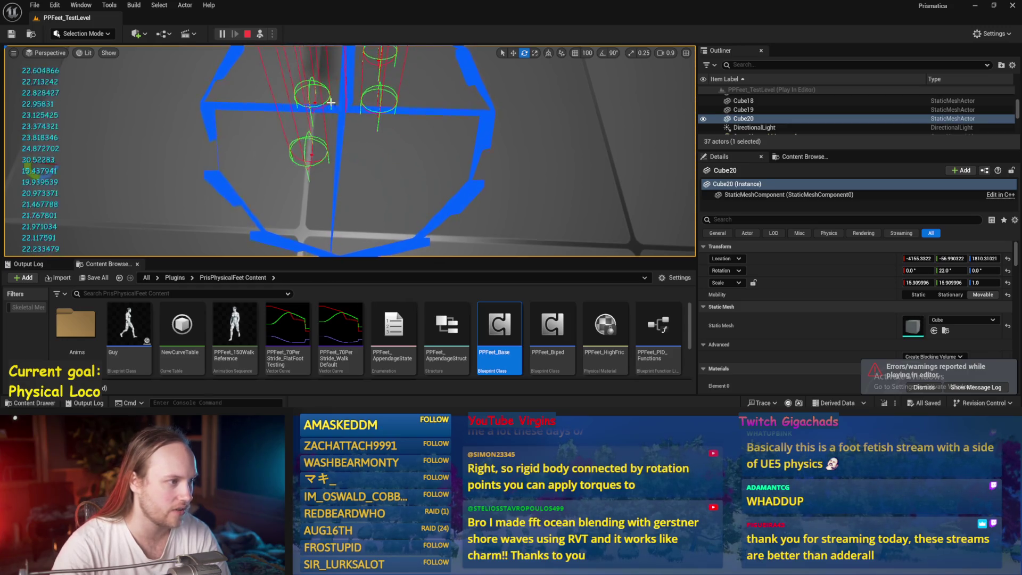
{"action": "scroll", "coordinate": [340, 102], "scroll_direction": "up", "scroll_amount": 3}
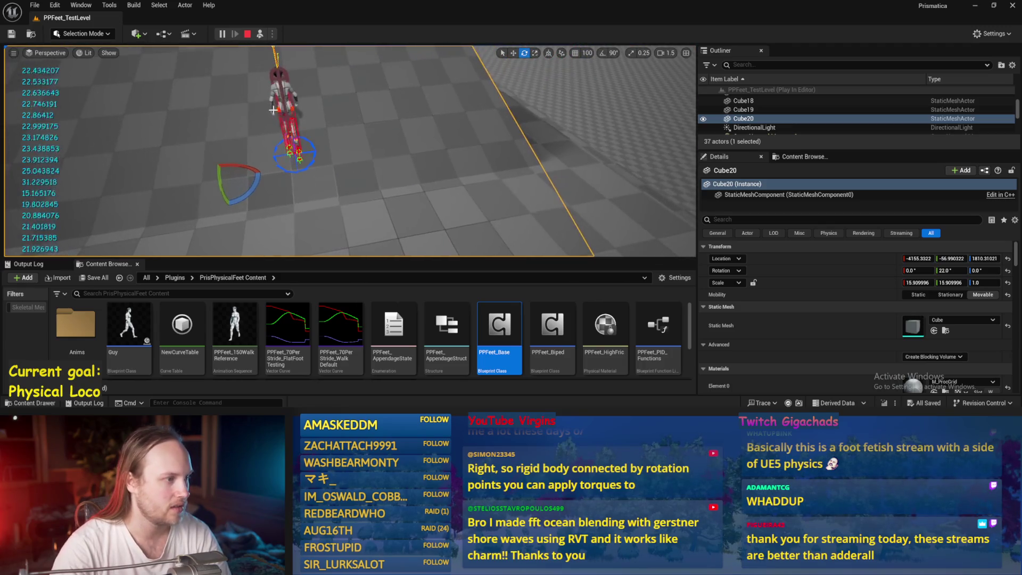
{"action": "left_click", "coordinate": [292, 102]}
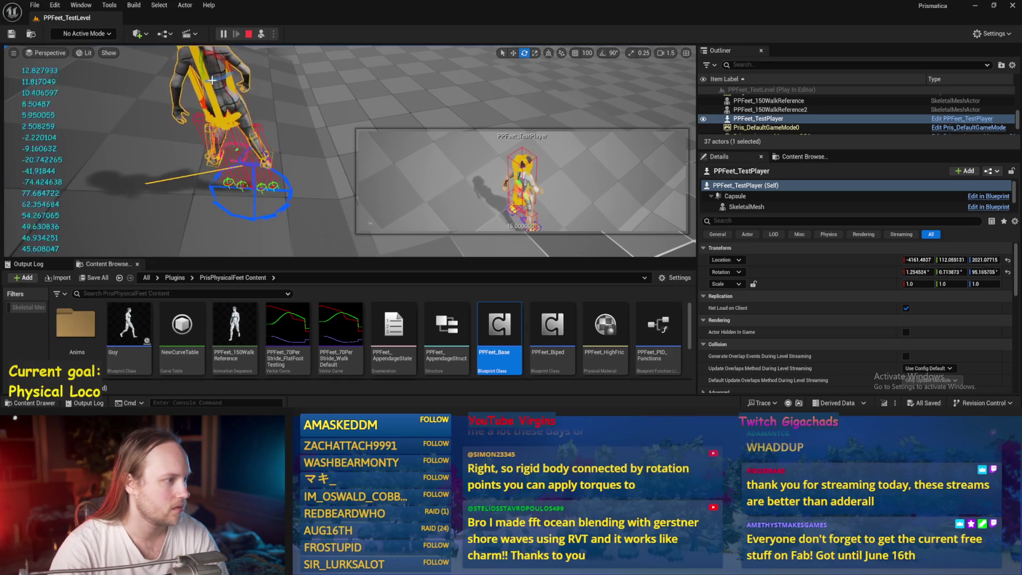
{"action": "left_click_drag", "start_coordinate": [298, 203], "coordinate": [298, 180]}
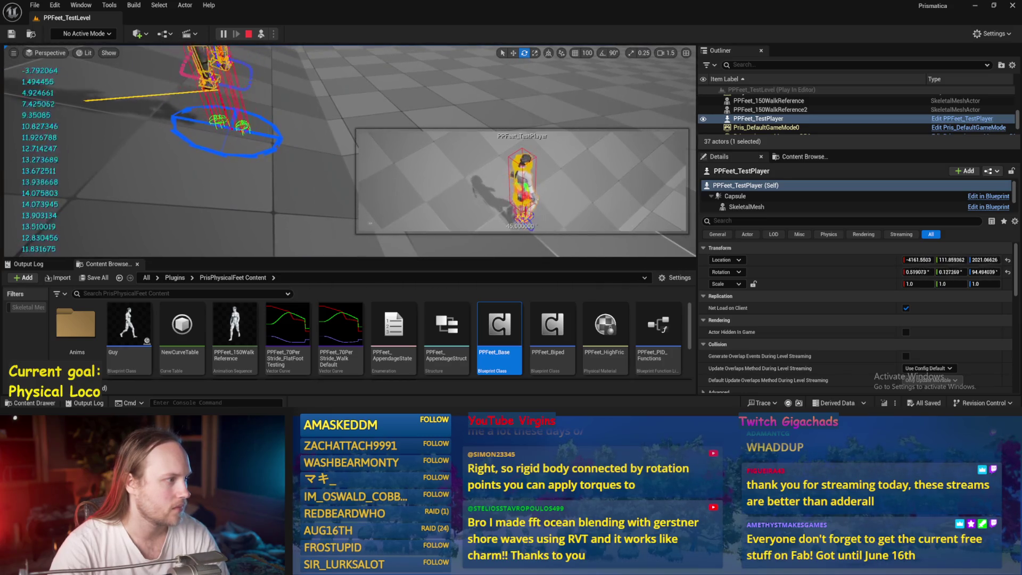
{"action": "key", "text": "f"}
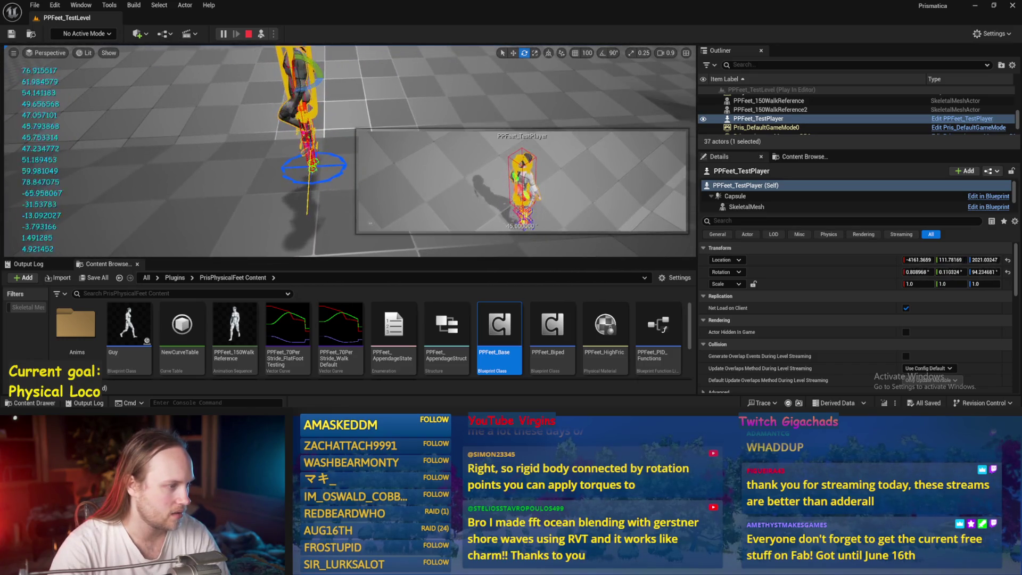
{"action": "key", "text": "Escape"}
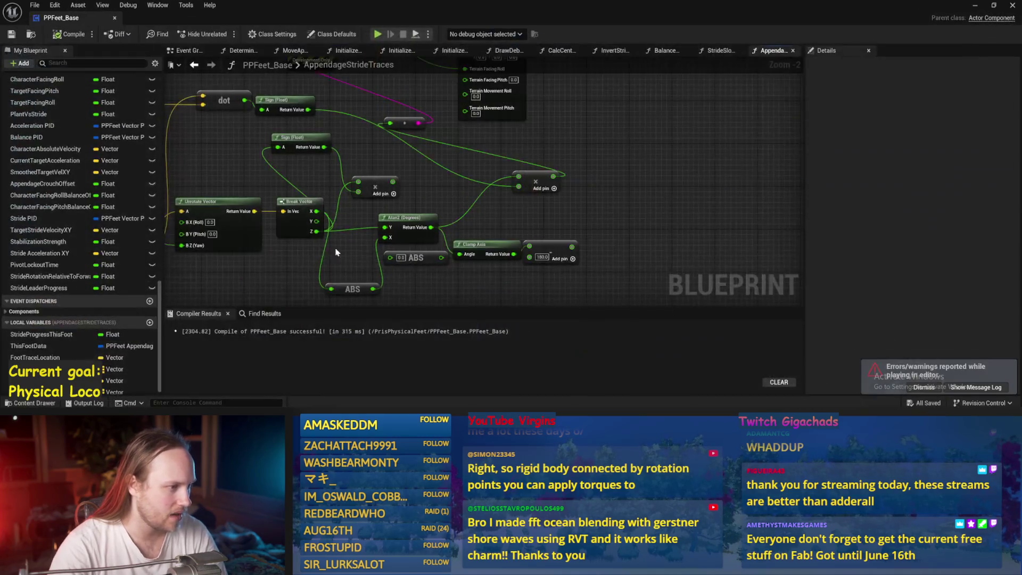
{"action": "left_click_drag", "start_coordinate": [336, 252], "coordinate": [593, 279]}
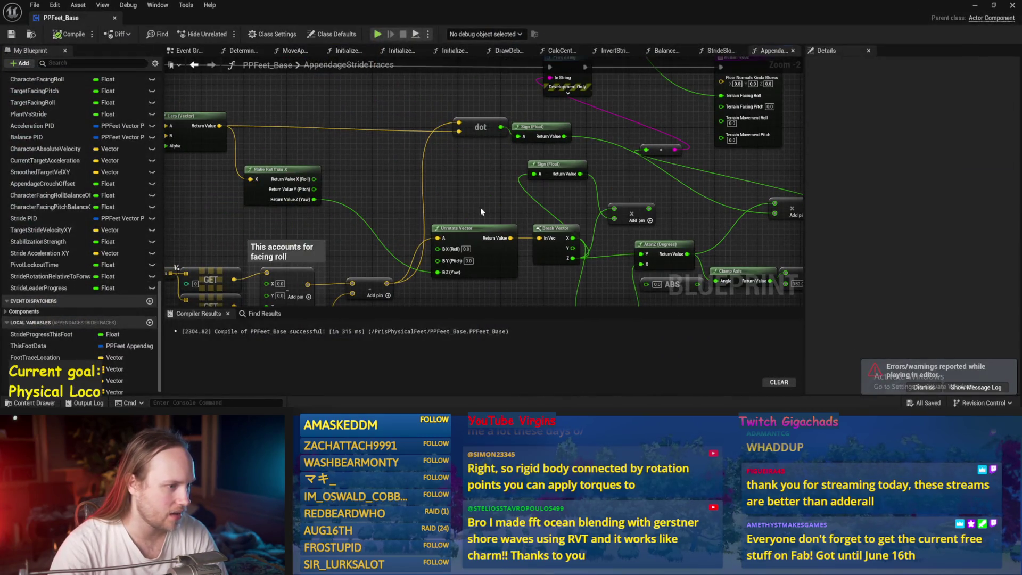
Insert a Rotate Vector between subtract and Break Vector, yaw driven by Make Rot from X, and compile.
{"action": "left_click_drag", "start_coordinate": [437, 244], "coordinate": [425, 172]}
{"action": "mouse_move", "coordinate": [434, 273]}
{"action": "left_mouse_down"}
{"action": "mouse_move", "coordinate": [446, 239]}
{"action": "mouse_move", "coordinate": [441, 187]}
{"action": "left_mouse_up"}
{"action": "type", "text": "tate vec"}
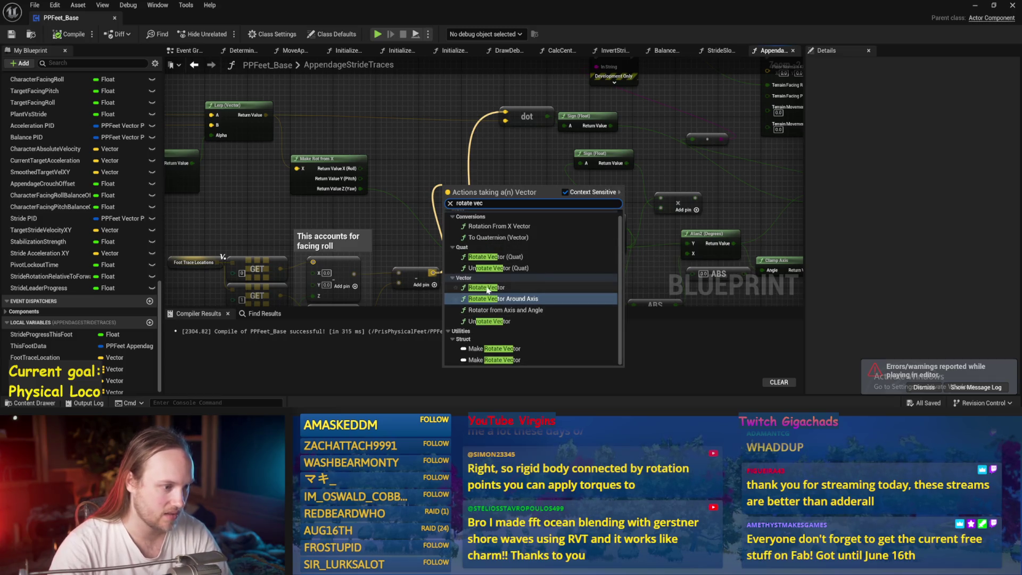
{"action": "left_click", "coordinate": [486, 287]}
{"action": "right_click", "coordinate": [441, 182]}
{"action": "left_click", "coordinate": [482, 229]}
{"action": "mouse_move", "coordinate": [557, 228]}
{"action": "left_mouse_down"}
{"action": "mouse_move", "coordinate": [537, 175]}
{"action": "mouse_move", "coordinate": [515, 168]}
{"action": "left_mouse_up"}
{"action": "mouse_move", "coordinate": [447, 204]}
{"action": "left_mouse_down"}
{"action": "mouse_move", "coordinate": [320, 180]}
{"action": "mouse_move", "coordinate": [360, 188]}
{"action": "left_mouse_up"}
{"action": "left_click", "coordinate": [61, 34]}
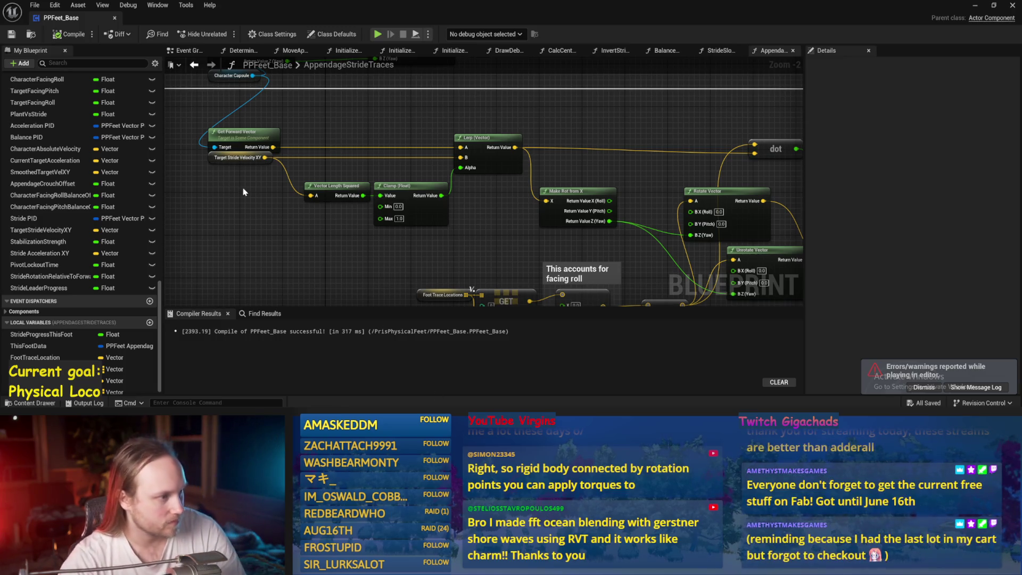
{"action": "left_click_drag", "start_coordinate": [701, 130], "coordinate": [567, 155]}
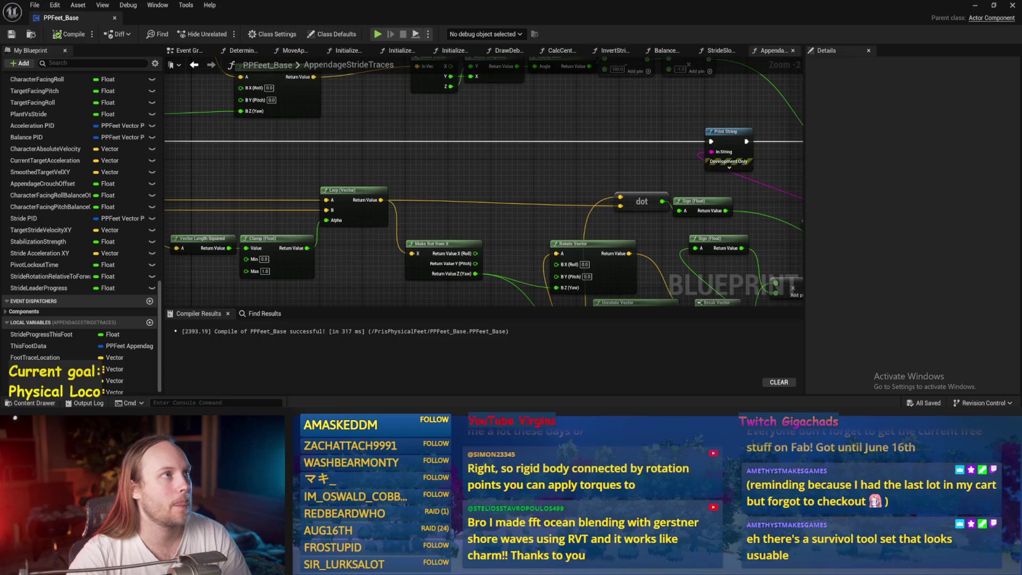
Save PPFeet_Base, nudge the Rotate Vector node into place, recompile, and return to the play test.
{"action": "key", "text": "ctrl+s"}
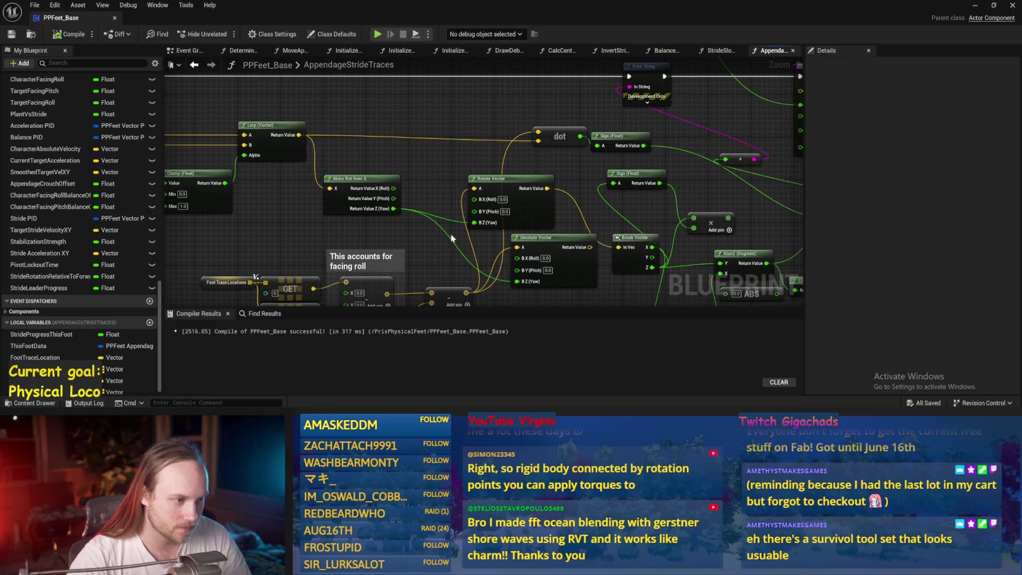
{"action": "left_click_drag", "start_coordinate": [513, 193], "coordinate": [487, 177]}
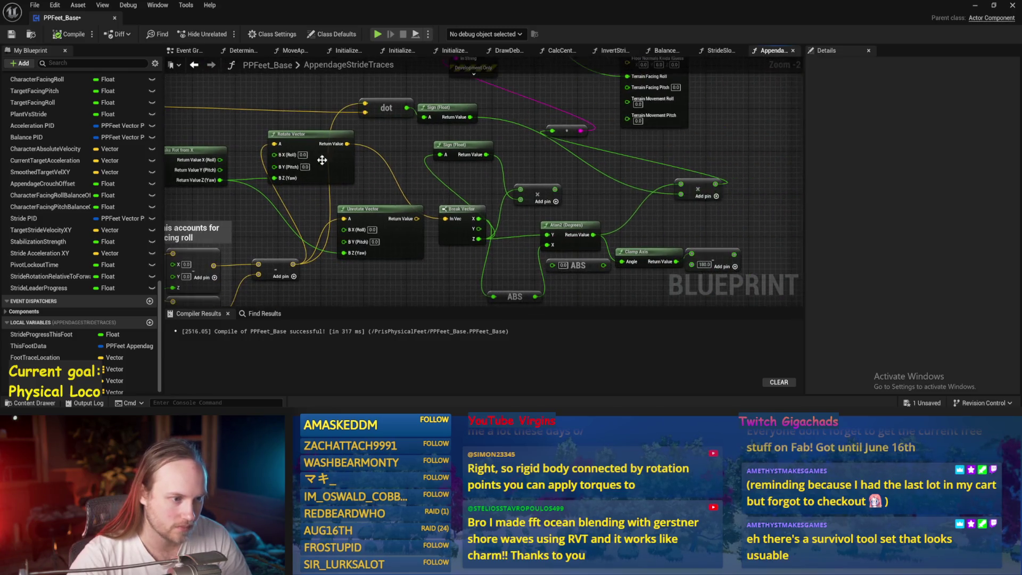
{"action": "left_click", "coordinate": [91, 34]}
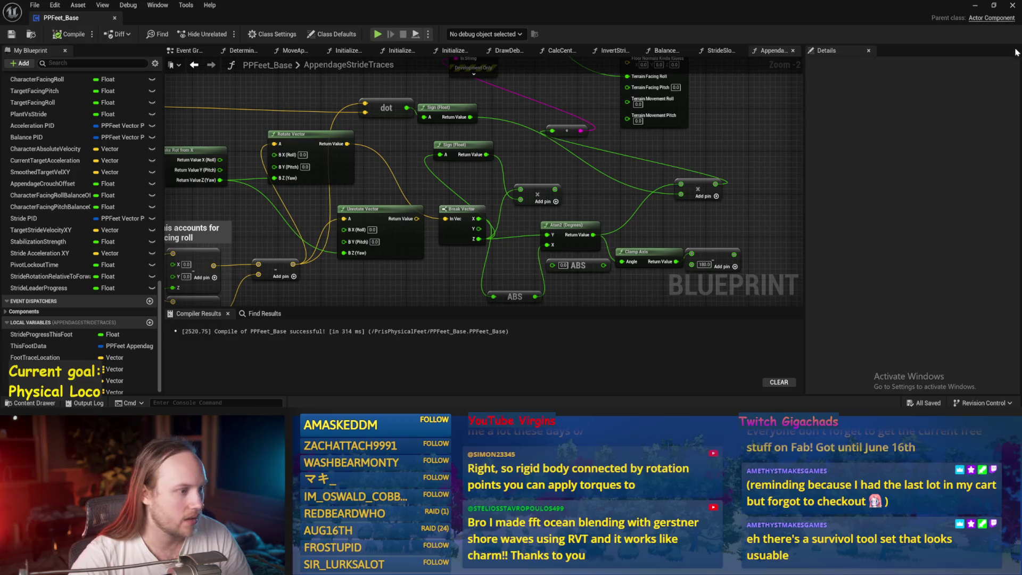
{"action": "left_click", "coordinate": [975, 5]}
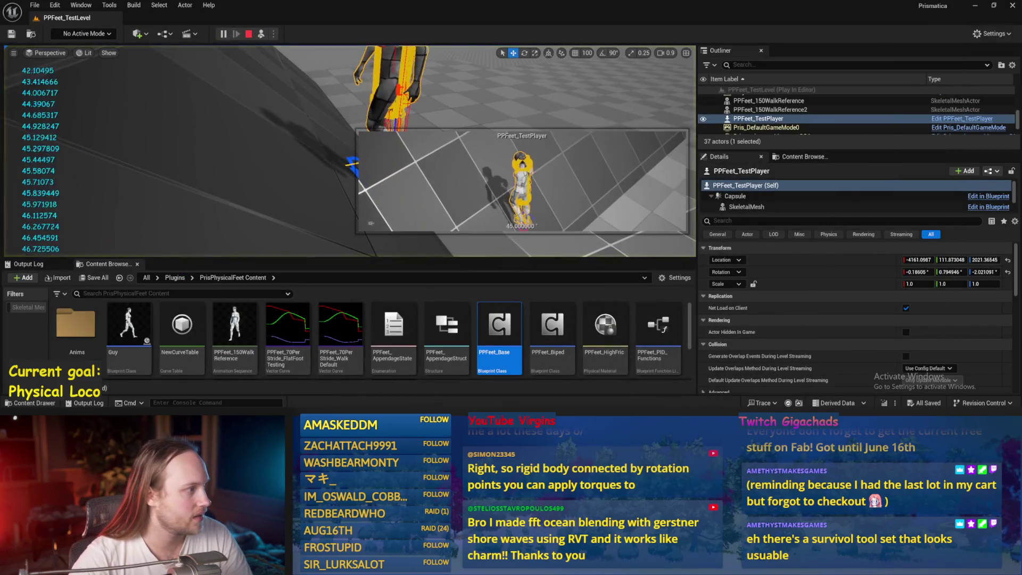
Select Cube20 and the test player, inspect the character's feet on the 45° ramp, then stop play.
{"action": "left_click", "coordinate": [321, 190]}
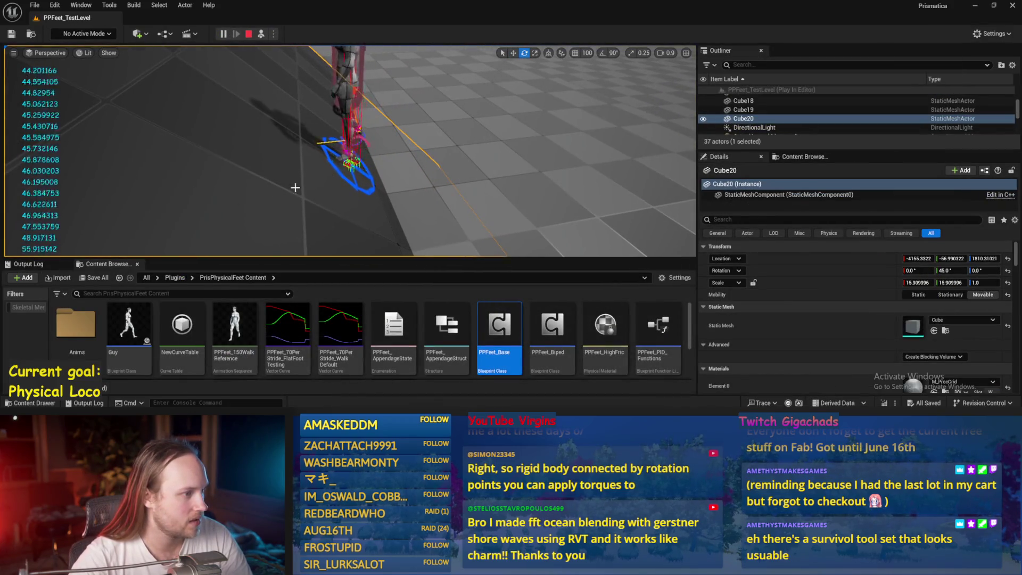
{"action": "left_click", "coordinate": [303, 108]}
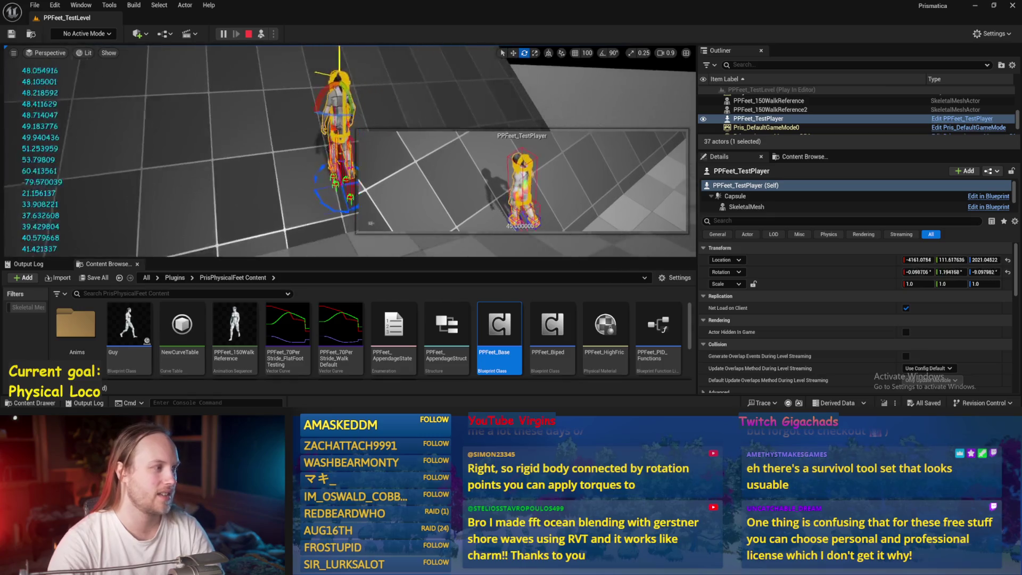
{"action": "left_click", "coordinate": [275, 155]}
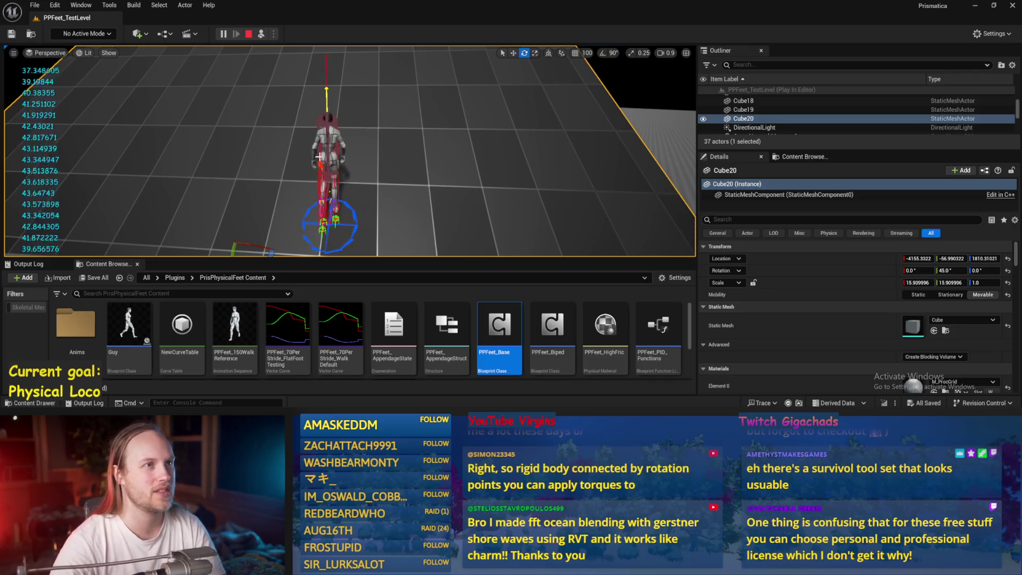
{"action": "left_click_drag", "start_coordinate": [608, 225], "coordinate": [601, 205]}
{"action": "mouse_move", "coordinate": [447, 181]}
{"action": "left_mouse_down"}
{"action": "mouse_move", "coordinate": [450, 153]}
{"action": "mouse_move", "coordinate": [400, 160]}
{"action": "left_mouse_up"}
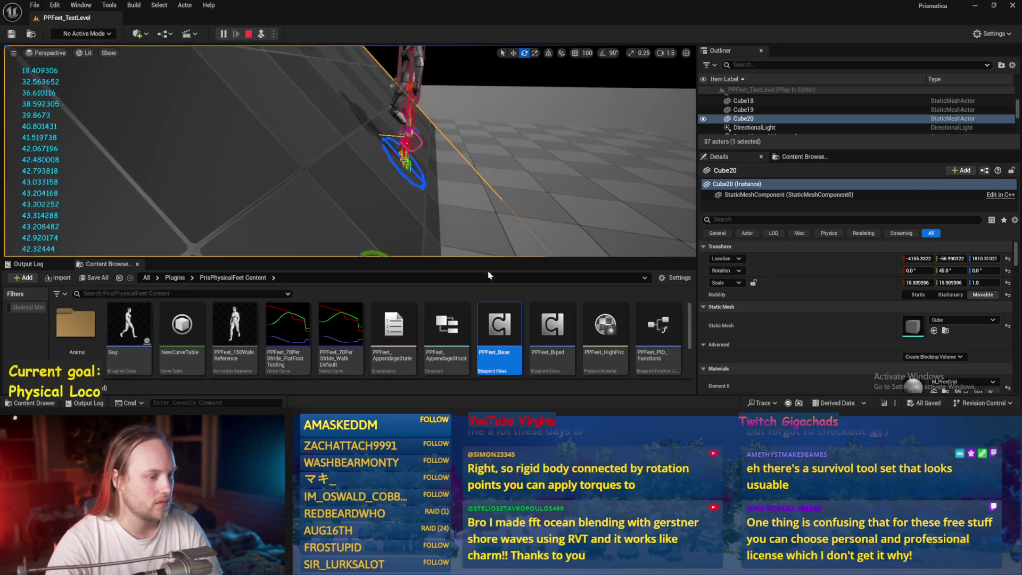
{"action": "key", "text": "Escape"}
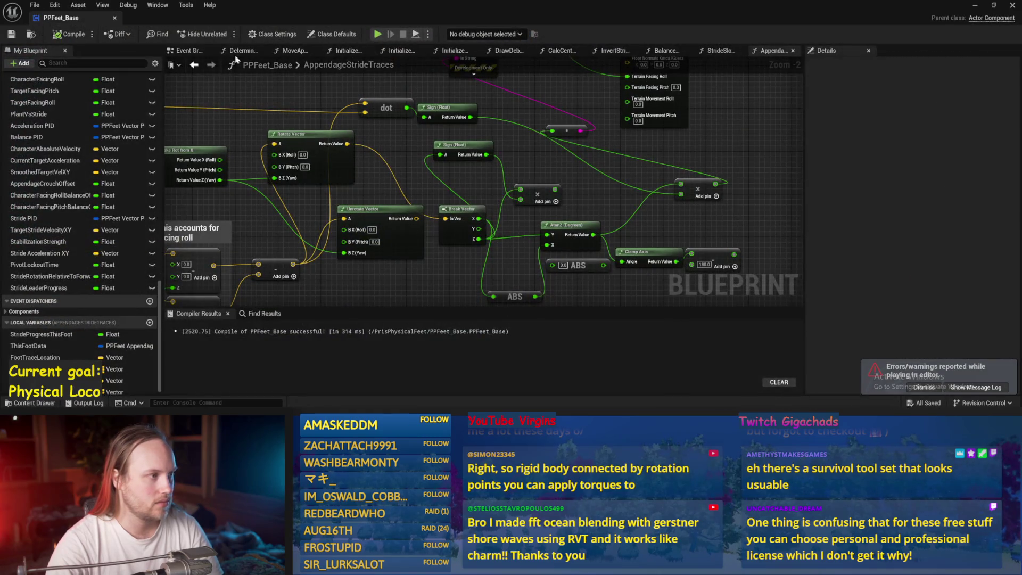
Inspect the Balance Maybe function from the Event Graph, then save, compile, and return to the level.
{"action": "left_click", "coordinate": [196, 53]}
{"action": "scroll", "coordinate": [465, 221], "scroll_direction": "down", "scroll_amount": 3}
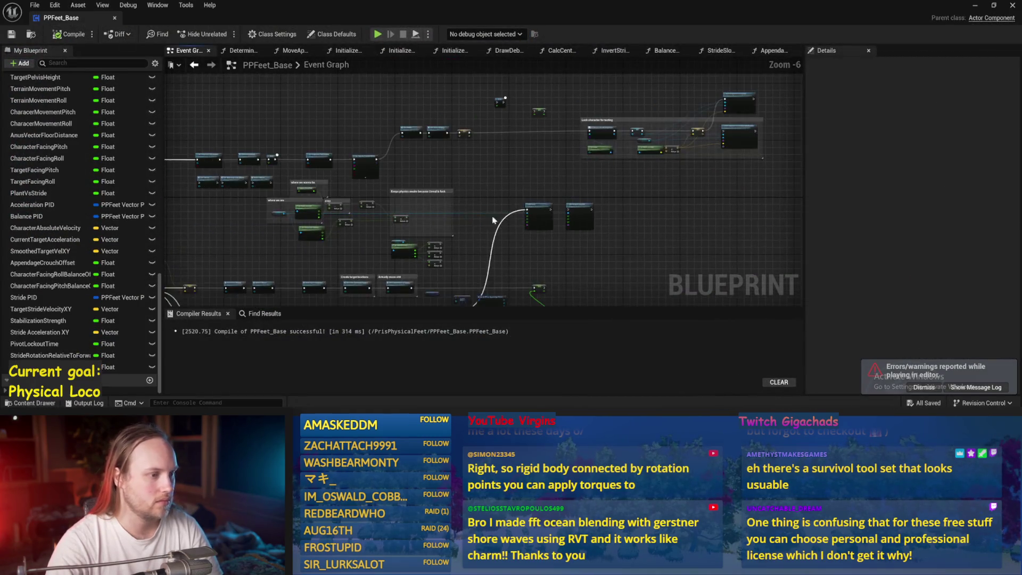
{"action": "scroll", "coordinate": [426, 181], "scroll_direction": "up", "scroll_amount": 6}
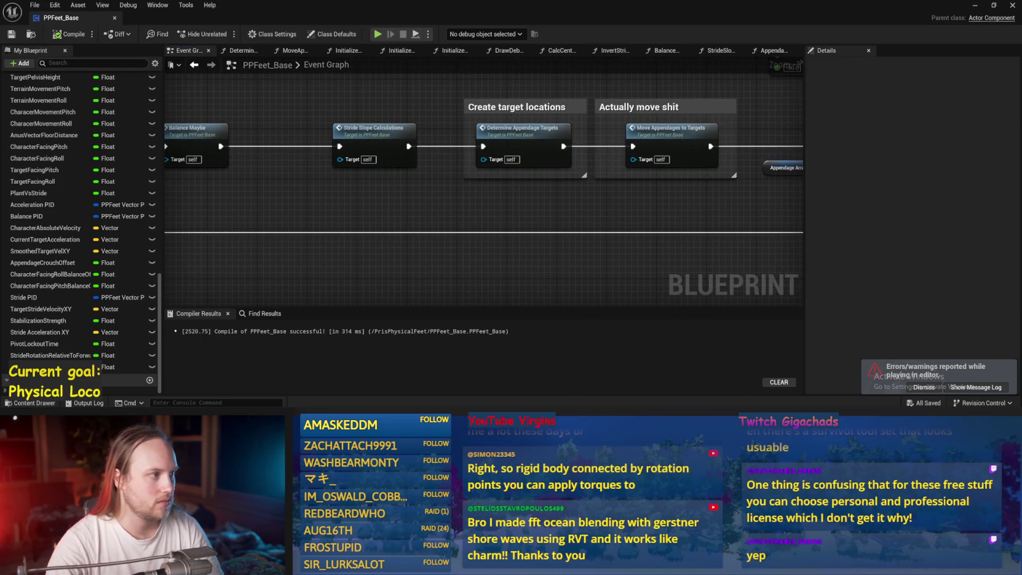
{"action": "left_click_drag", "start_coordinate": [331, 214], "coordinate": [462, 239]}
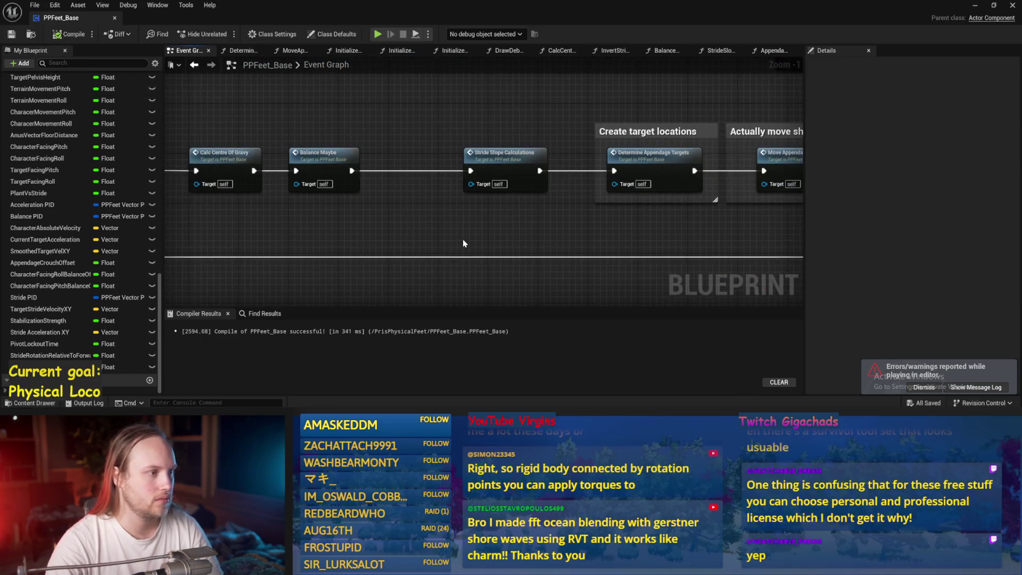
{"action": "left_click", "coordinate": [330, 160]}
{"action": "double_click", "coordinate": [330, 160]}
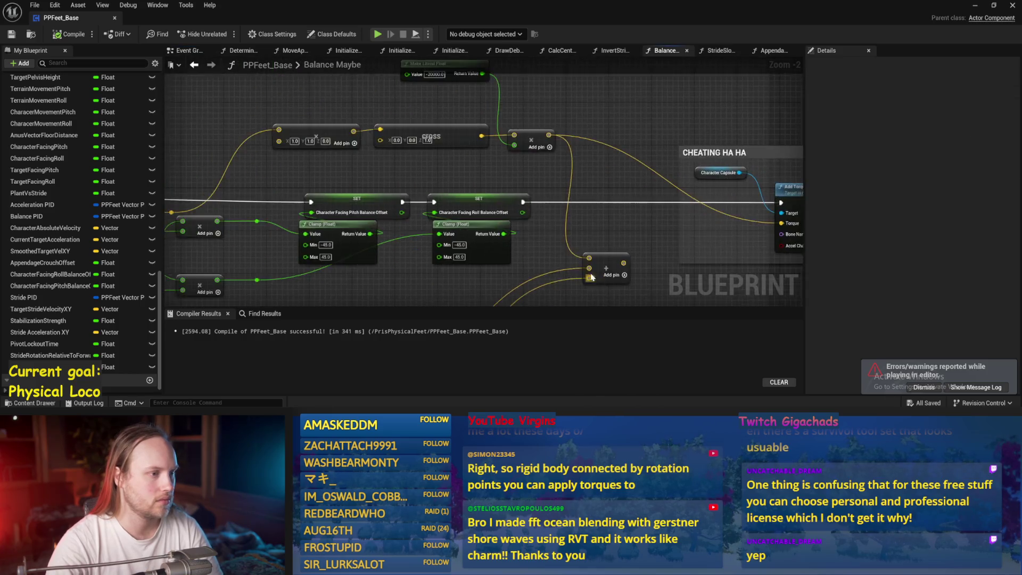
{"action": "mouse_move", "coordinate": [381, 196]}
{"action": "left_mouse_down"}
{"action": "mouse_move", "coordinate": [595, 203]}
{"action": "mouse_move", "coordinate": [532, 176]}
{"action": "mouse_move", "coordinate": [511, 151]}
{"action": "mouse_move", "coordinate": [546, 179]}
{"action": "mouse_move", "coordinate": [714, 47]}
{"action": "left_mouse_up"}
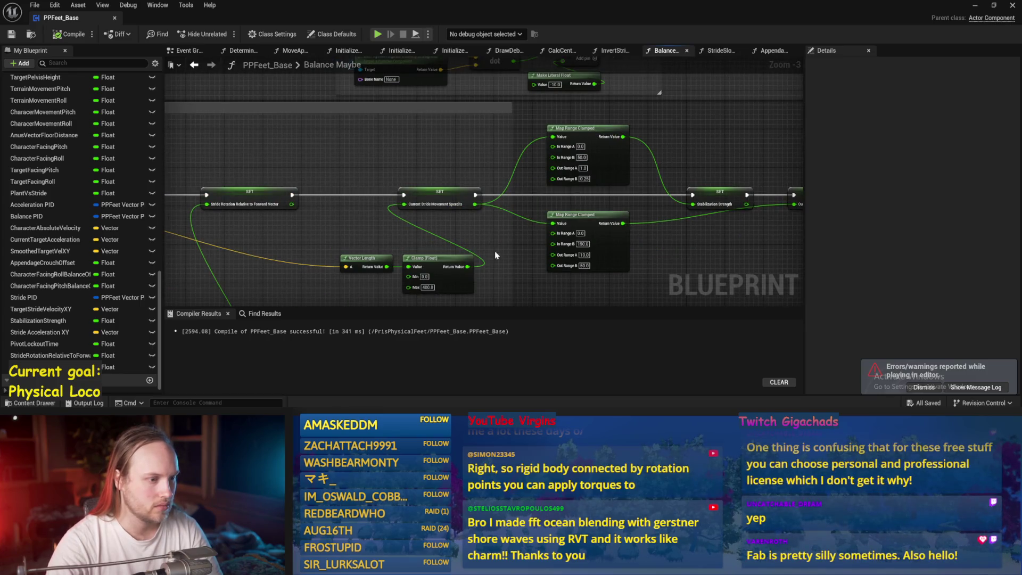
{"action": "scroll", "coordinate": [487, 255], "scroll_direction": "up", "scroll_amount": 3}
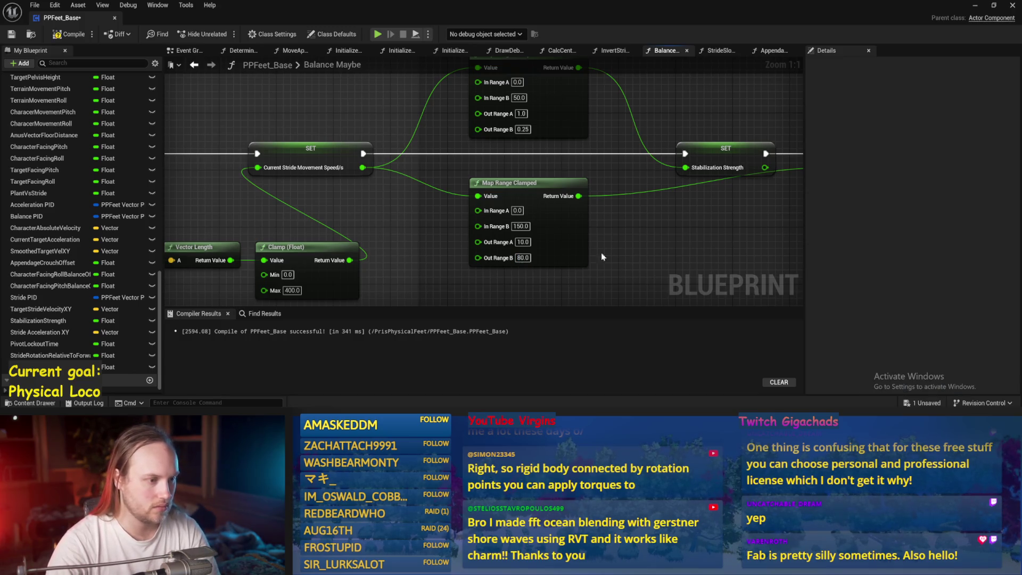
{"action": "left_click", "coordinate": [11, 34]}
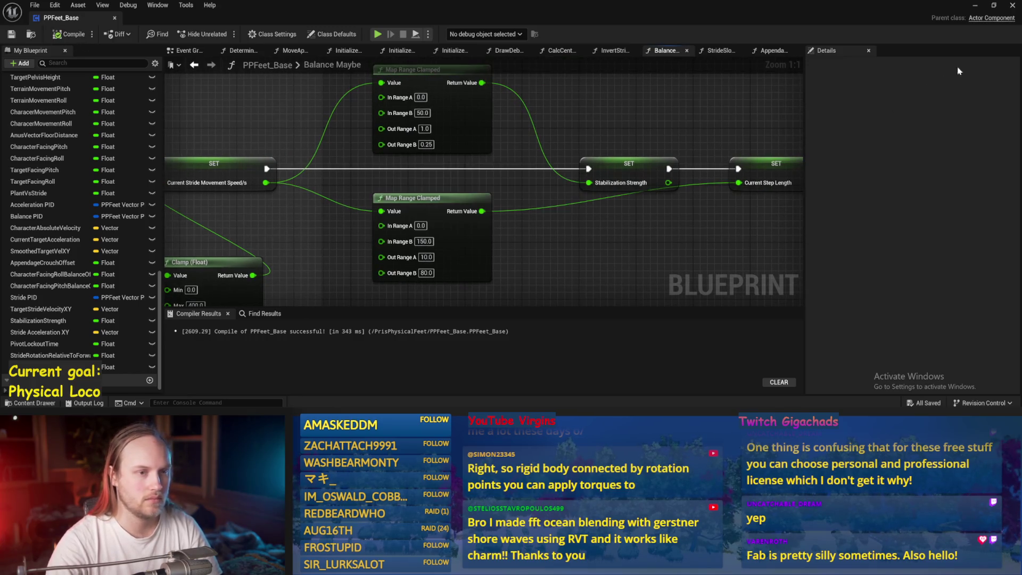
{"action": "left_click", "coordinate": [975, 6]}
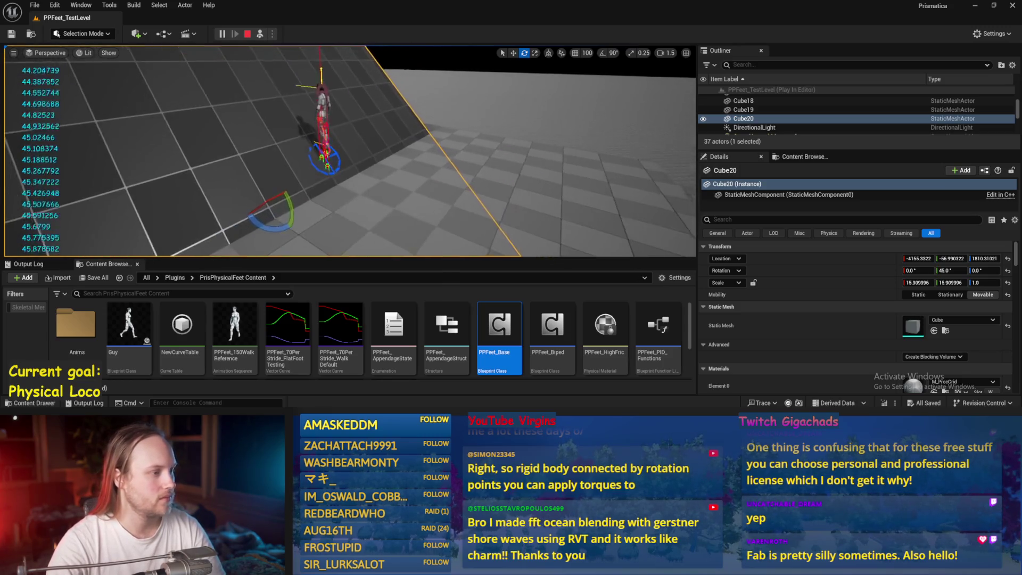
Inspect PPFeet_TestPlayer's stride on the ramp from above, then stop PIE and return to the Balance Maybe graph.
{"action": "left_click", "coordinate": [320, 119]}
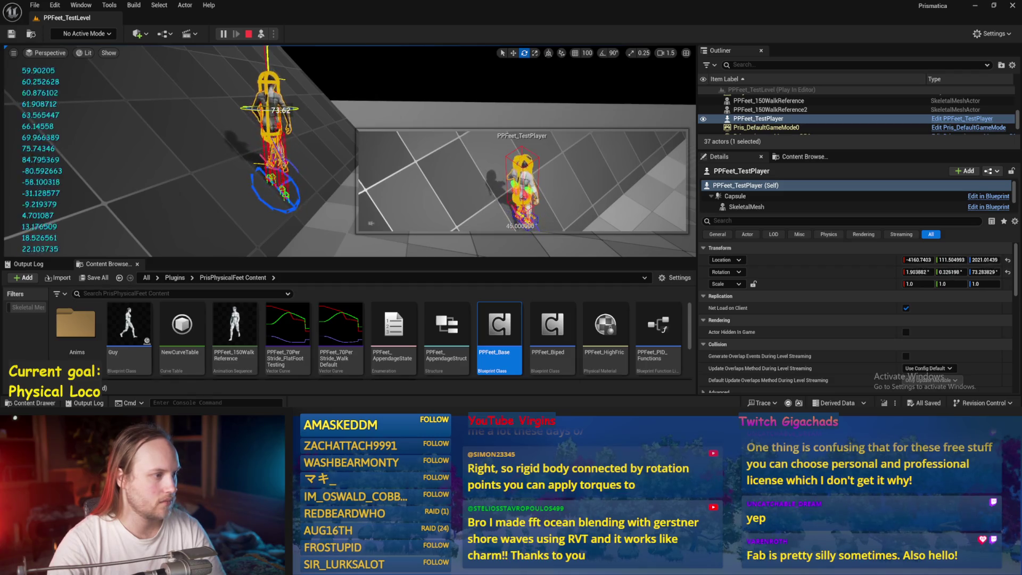
{"action": "left_click_drag", "start_coordinate": [261, 97], "coordinate": [262, 135]}
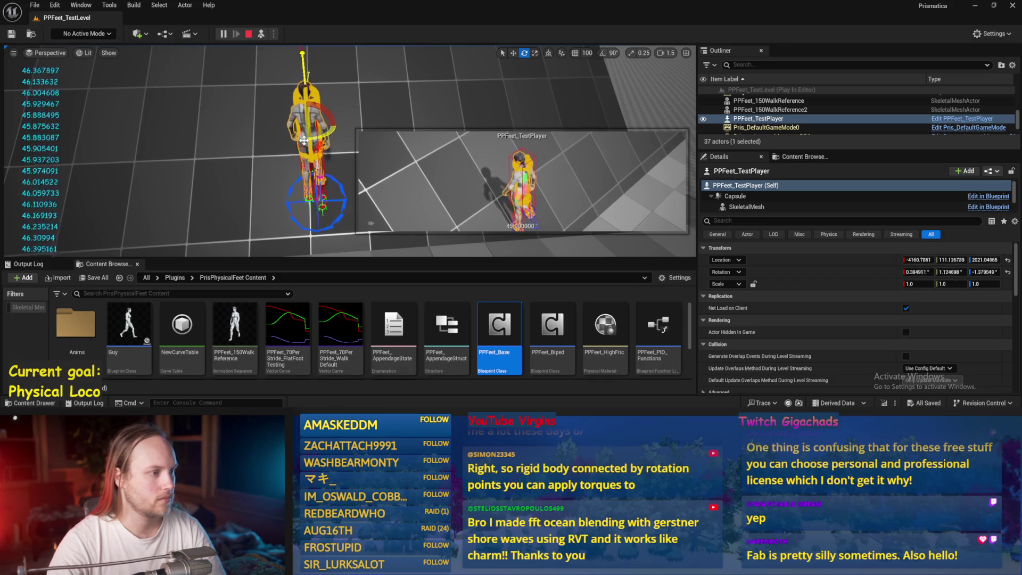
{"action": "left_click_drag", "start_coordinate": [304, 140], "coordinate": [303, 167]}
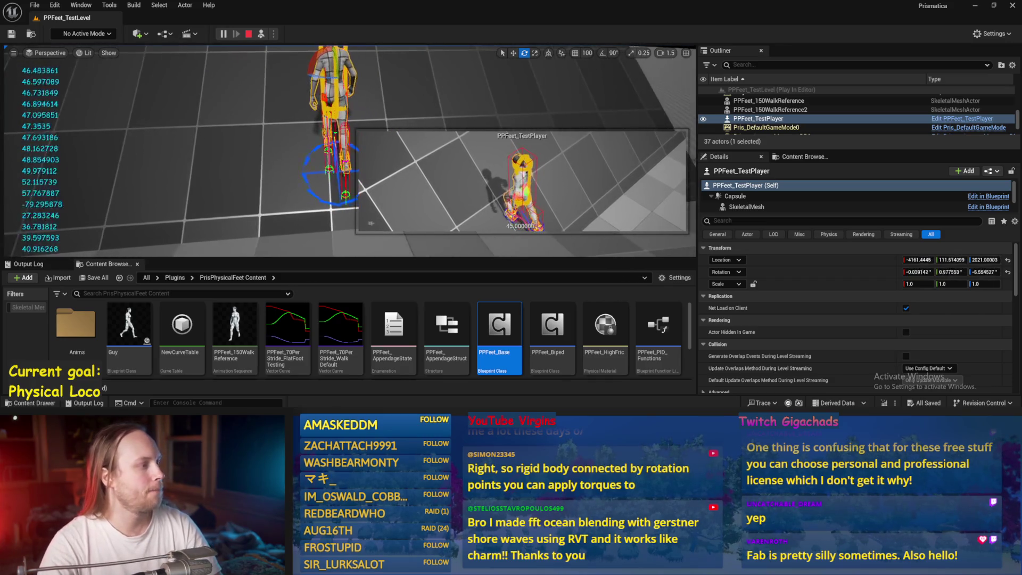
{"action": "key", "text": "Escape"}
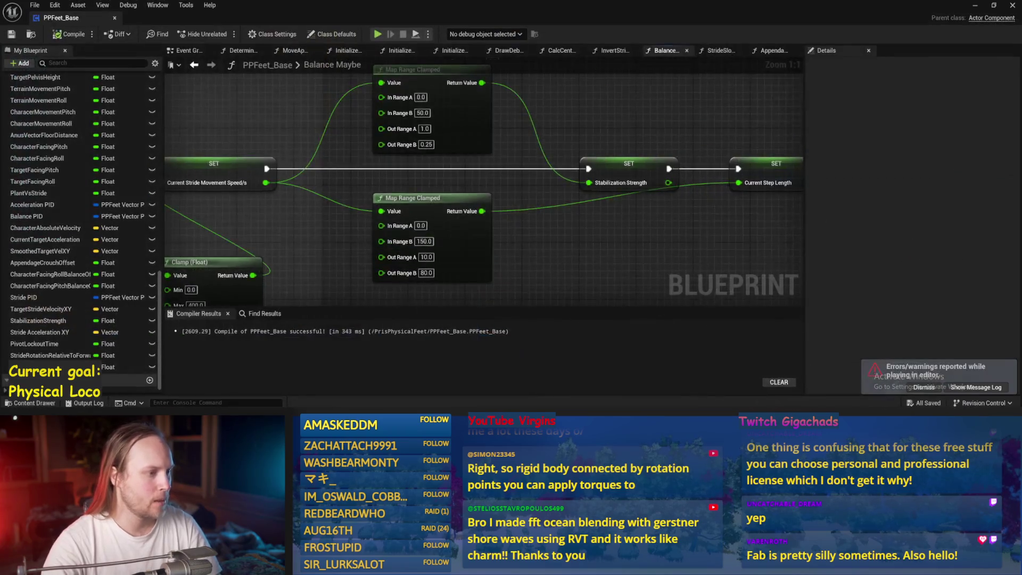
{"action": "mouse_move", "coordinate": [351, 234]}
{"action": "left_mouse_down"}
{"action": "mouse_move", "coordinate": [541, 199]}
{"action": "mouse_move", "coordinate": [719, 260]}
{"action": "mouse_move", "coordinate": [636, 253]}
{"action": "left_mouse_up"}
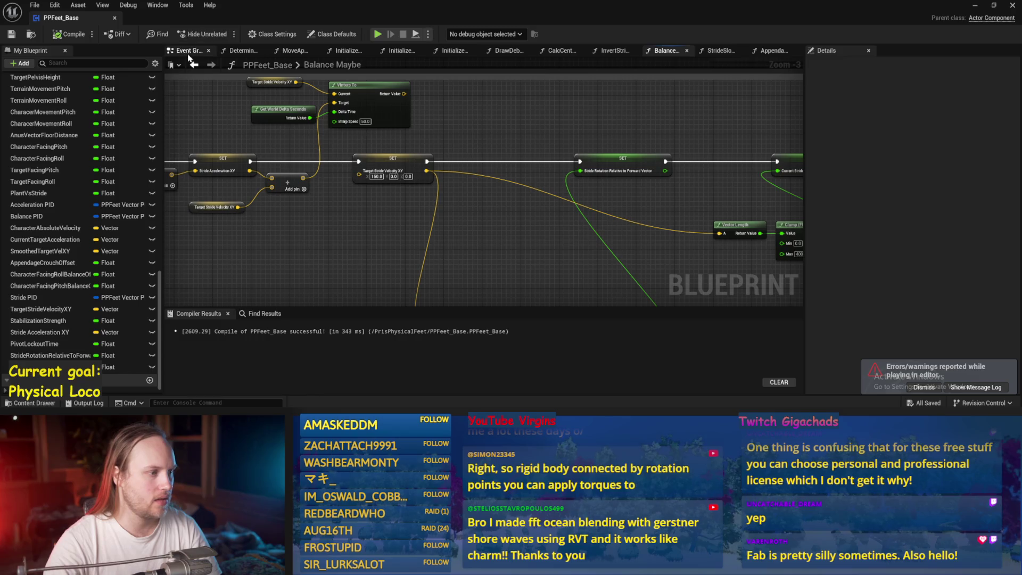
Go from the Event Graph through Stride Slope Calculations into the AppendageStrideTraces function.
{"action": "left_click", "coordinate": [189, 55]}
{"action": "left_click_drag", "start_coordinate": [340, 213], "coordinate": [459, 225]}
{"action": "left_click", "coordinate": [623, 171]}
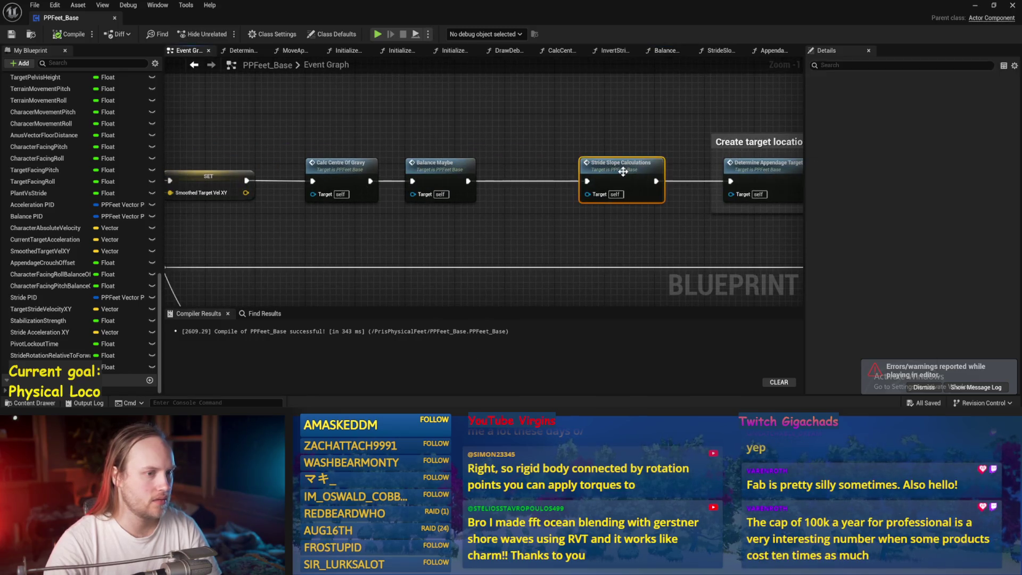
{"action": "double_click", "coordinate": [622, 171]}
{"action": "double_click", "coordinate": [397, 181]}
Connect the facing-roll subtraction's lower input to the GET [1] output, then compile and save.
{"action": "mouse_move", "coordinate": [399, 179]}
{"action": "left_mouse_down"}
{"action": "mouse_move", "coordinate": [490, 202]}
{"action": "mouse_move", "coordinate": [565, 190]}
{"action": "left_mouse_up"}
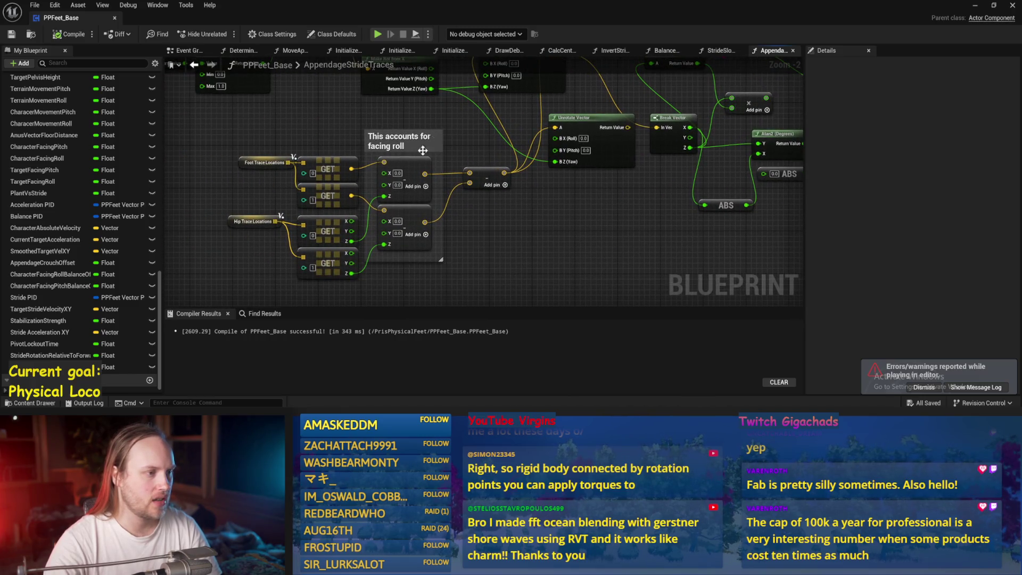
{"action": "scroll", "coordinate": [396, 218], "scroll_direction": "up", "scroll_amount": 1}
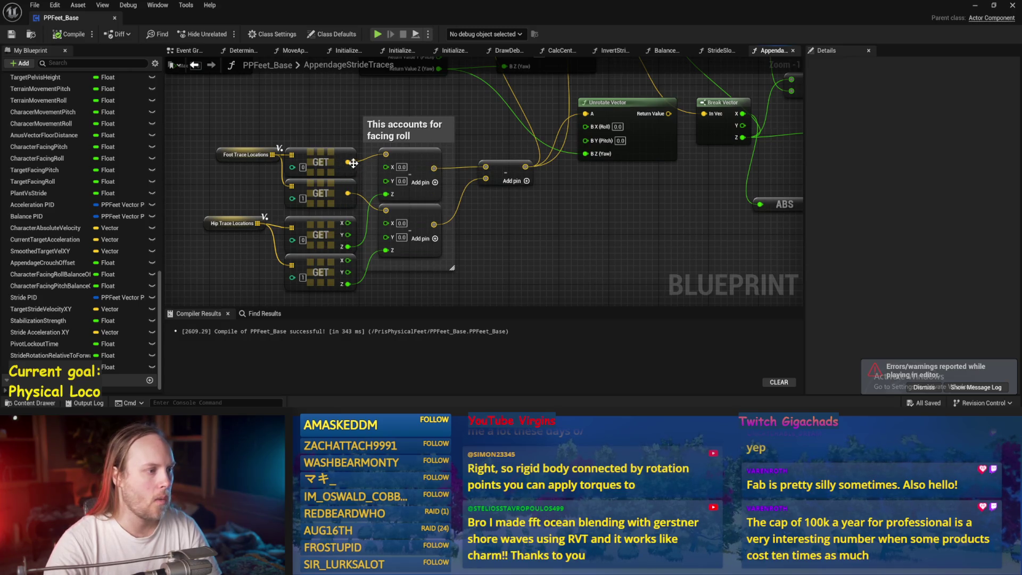
{"action": "mouse_move", "coordinate": [486, 178]}
{"action": "left_mouse_down"}
{"action": "mouse_move", "coordinate": [333, 200]}
{"action": "mouse_move", "coordinate": [347, 197]}
{"action": "mouse_move", "coordinate": [167, 248]}
{"action": "left_mouse_up"}
{"action": "left_click", "coordinate": [11, 34]}
During play, rotate Cube20 to about 20.77° around the walking character, then stop the session.
{"action": "left_click", "coordinate": [975, 4]}
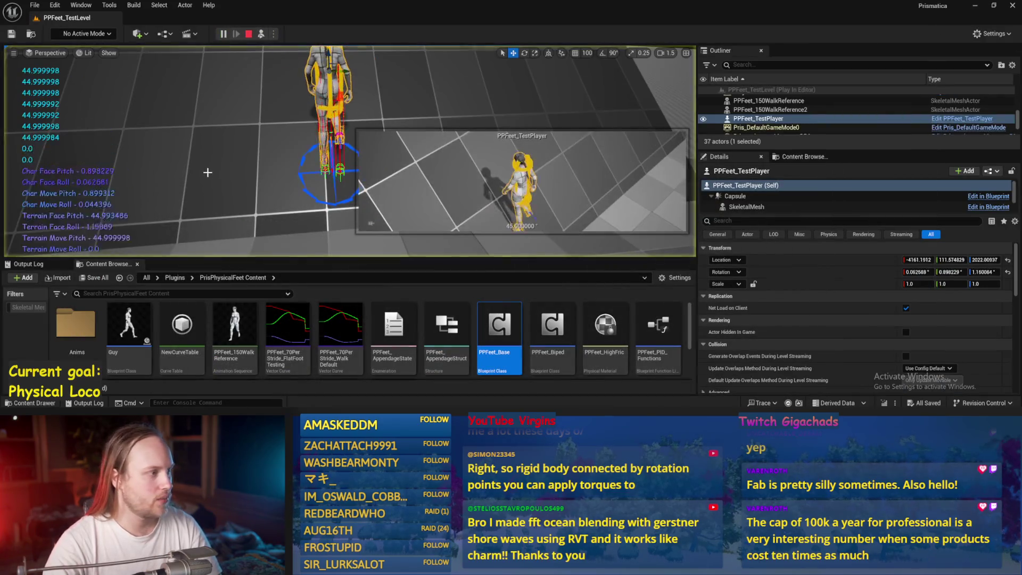
{"action": "left_click_drag", "start_coordinate": [207, 172], "coordinate": [264, 186]}
{"action": "left_click_drag", "start_coordinate": [233, 154], "coordinate": [415, 153]}
{"action": "left_click", "coordinate": [233, 154]}
{"action": "key", "text": "e"}
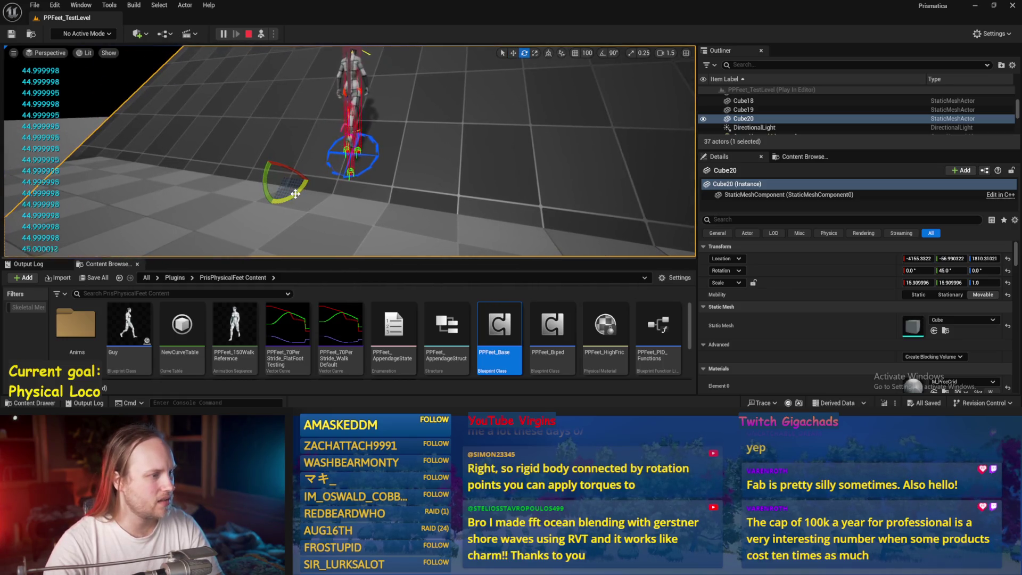
{"action": "mouse_move", "coordinate": [282, 165]}
{"action": "left_mouse_down"}
{"action": "mouse_move", "coordinate": [276, 174]}
{"action": "mouse_move", "coordinate": [266, 162]}
{"action": "mouse_move", "coordinate": [277, 160]}
{"action": "left_mouse_up"}
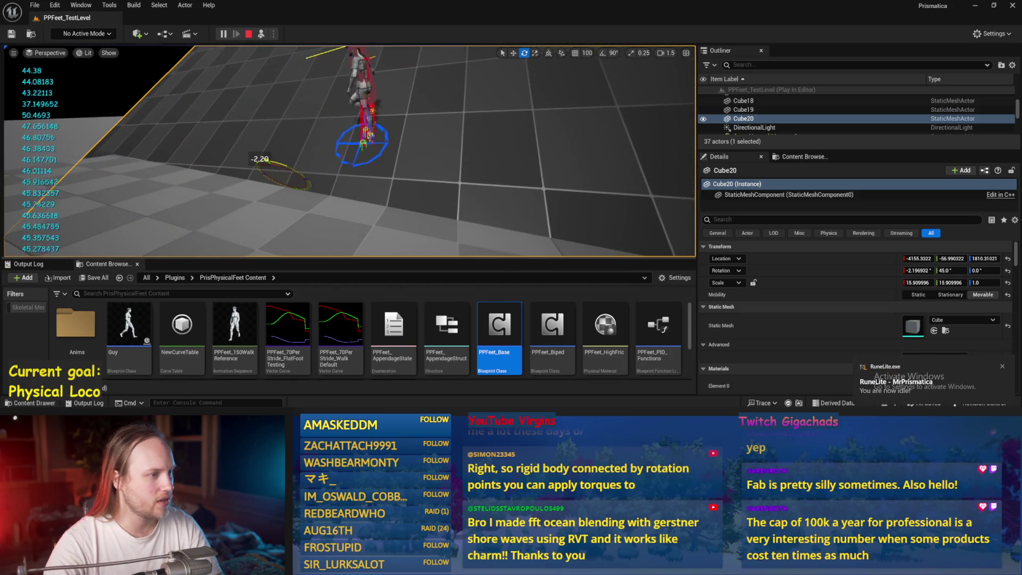
{"action": "left_click", "coordinate": [248, 33]}
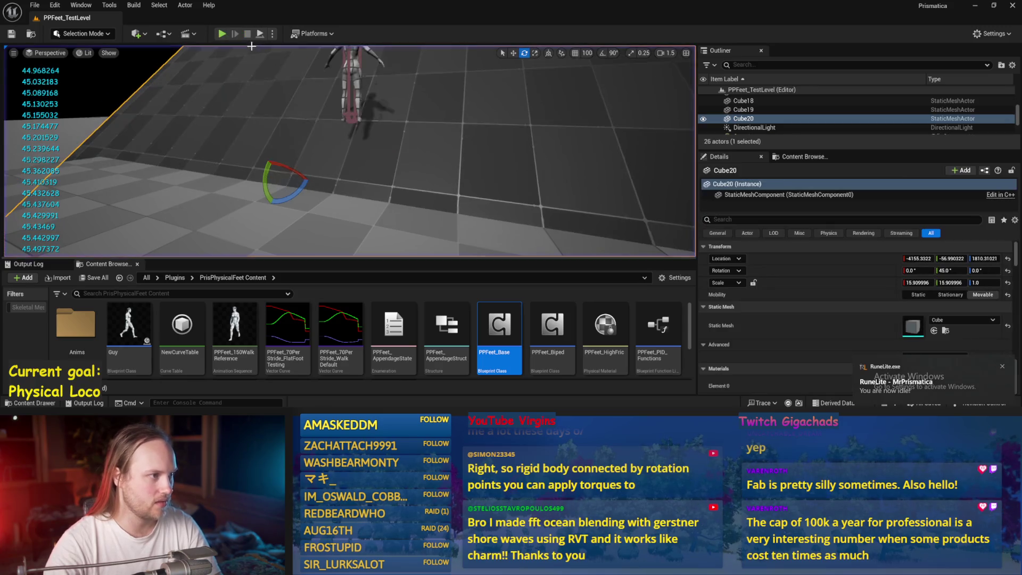
Move the Cube20 ramp into a new position with the translate gizmo.
{"action": "key", "text": "w"}
{"action": "mouse_move", "coordinate": [264, 200]}
{"action": "left_mouse_down"}
{"action": "mouse_move", "coordinate": [348, 157]}
{"action": "mouse_move", "coordinate": [309, 166]}
{"action": "left_mouse_up"}
{"action": "left_click_drag", "start_coordinate": [365, 188], "coordinate": [361, 161]}
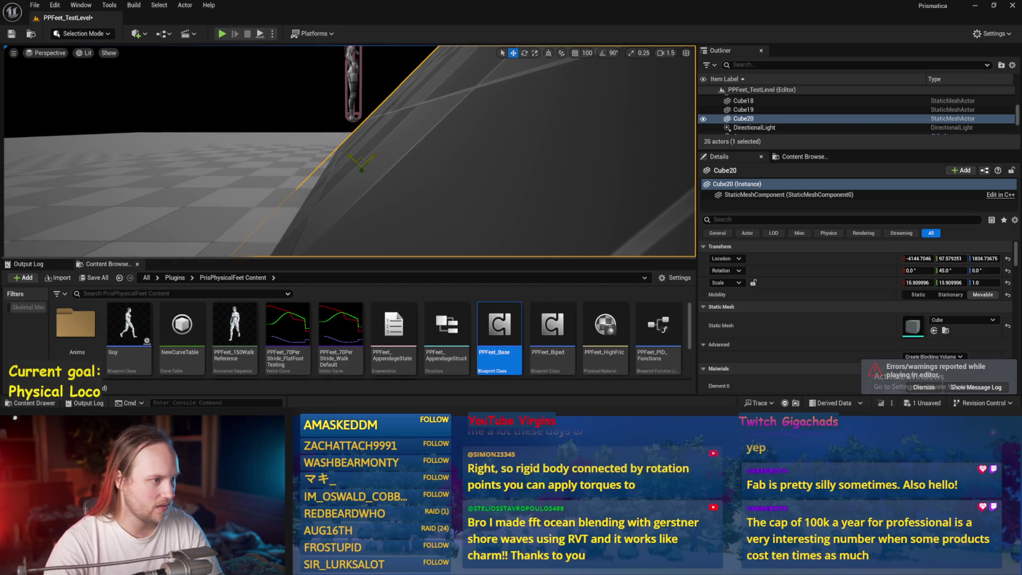
Lower the Cube17 floor slab along Z and start a new play session with Alt+P.
{"action": "left_click", "coordinate": [213, 186]}
{"action": "left_click_drag", "start_coordinate": [354, 121], "coordinate": [356, 236]}
{"action": "key", "text": "alt+p"}
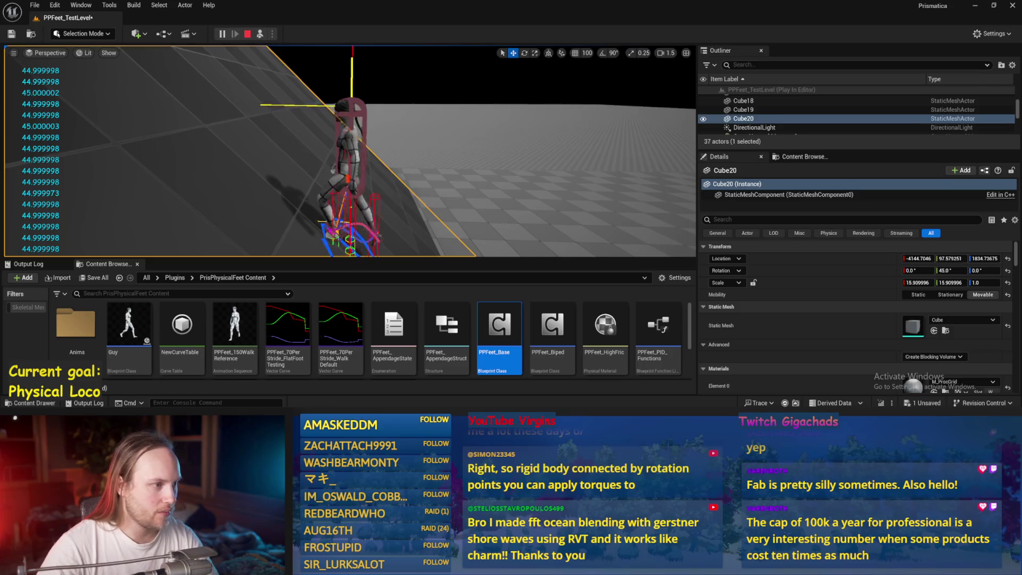
Frame the test player, select the Cube20 ramp and tilt it to about 24°.
{"action": "left_click", "coordinate": [244, 128]}
{"action": "key", "text": "e"}
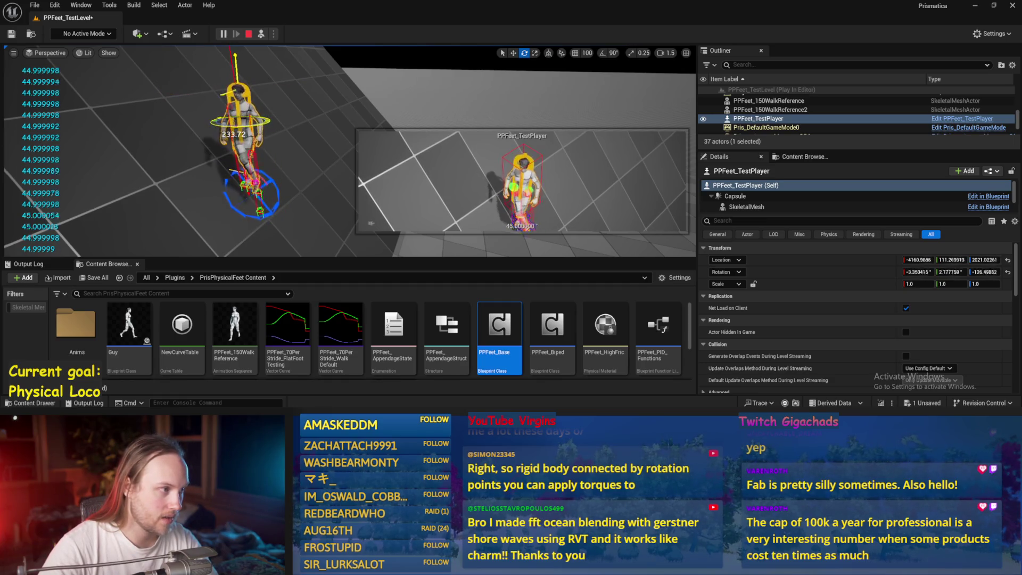
{"action": "key", "text": "f"}
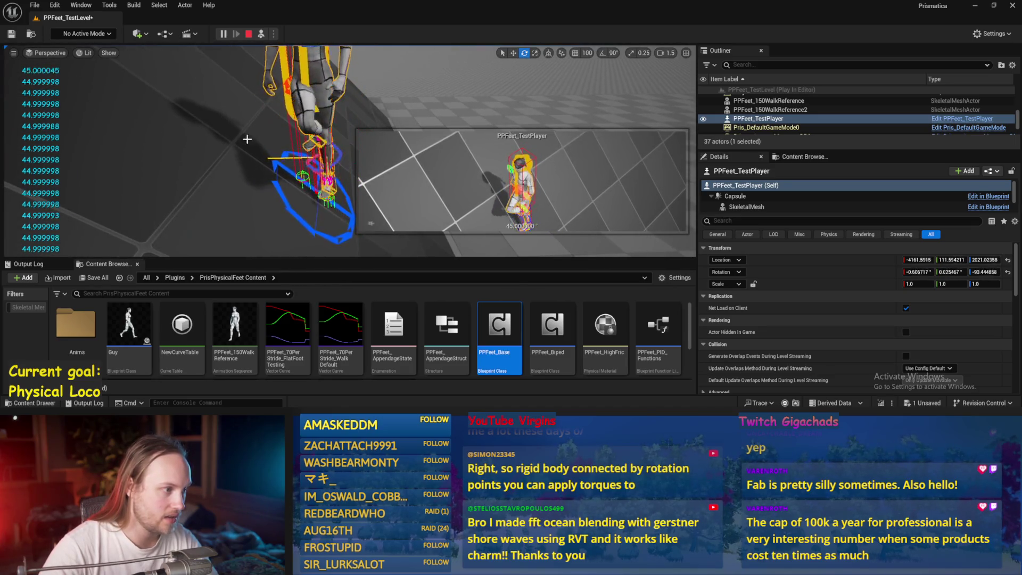
{"action": "scroll", "coordinate": [346, 149], "scroll_direction": "down", "scroll_amount": 3}
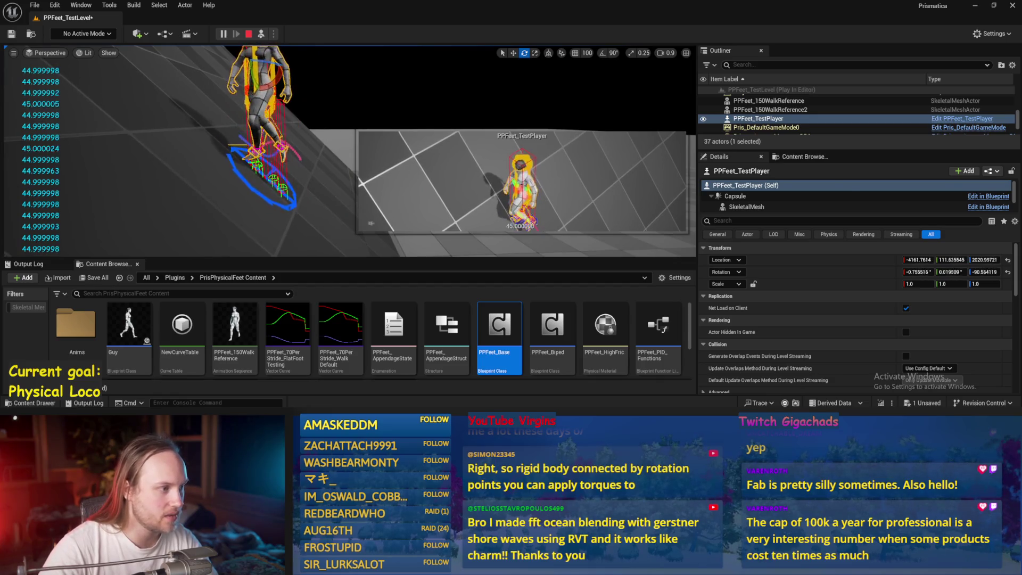
{"action": "left_click", "coordinate": [371, 222]}
{"action": "left_click_drag", "start_coordinate": [218, 203], "coordinate": [224, 160]}
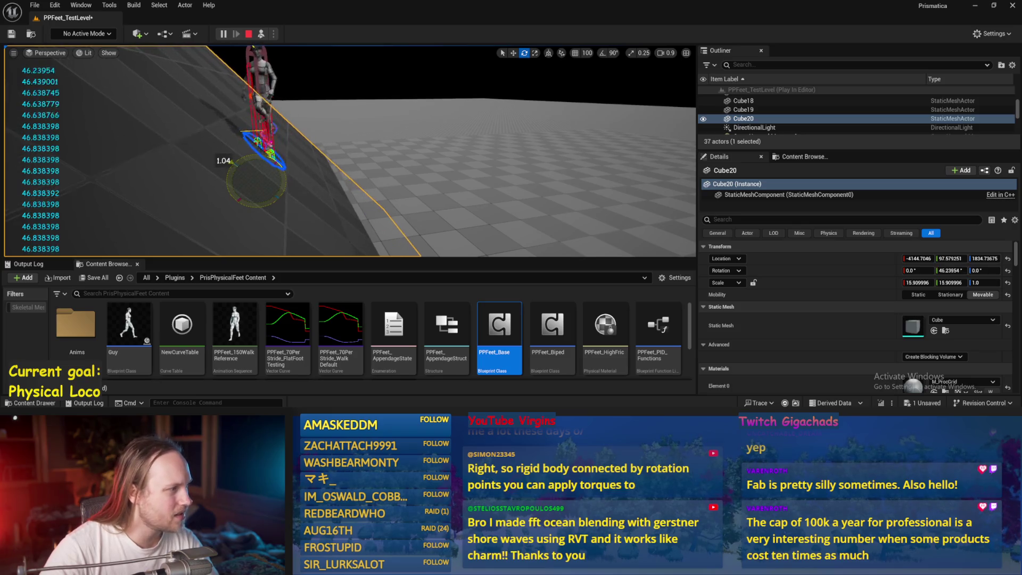
Tilt Cube20 to about 40°, inspect the feet on the slope, then stop playing.
{"action": "left_click_drag", "start_coordinate": [290, 156], "coordinate": [319, 157]}
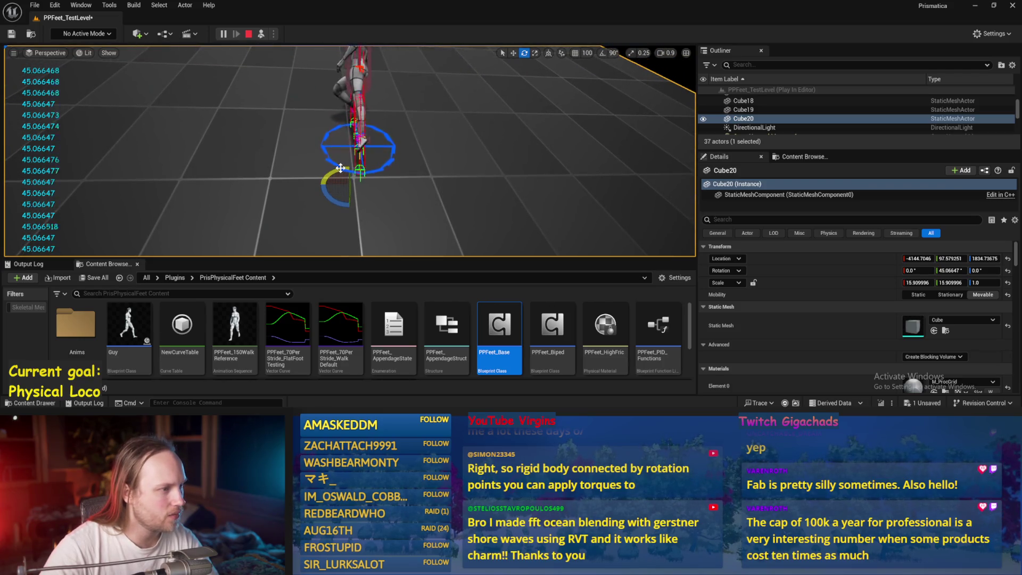
{"action": "mouse_move", "coordinate": [340, 168]}
{"action": "left_mouse_down"}
{"action": "mouse_move", "coordinate": [372, 167]}
{"action": "mouse_move", "coordinate": [348, 194]}
{"action": "mouse_move", "coordinate": [373, 192]}
{"action": "left_mouse_up"}
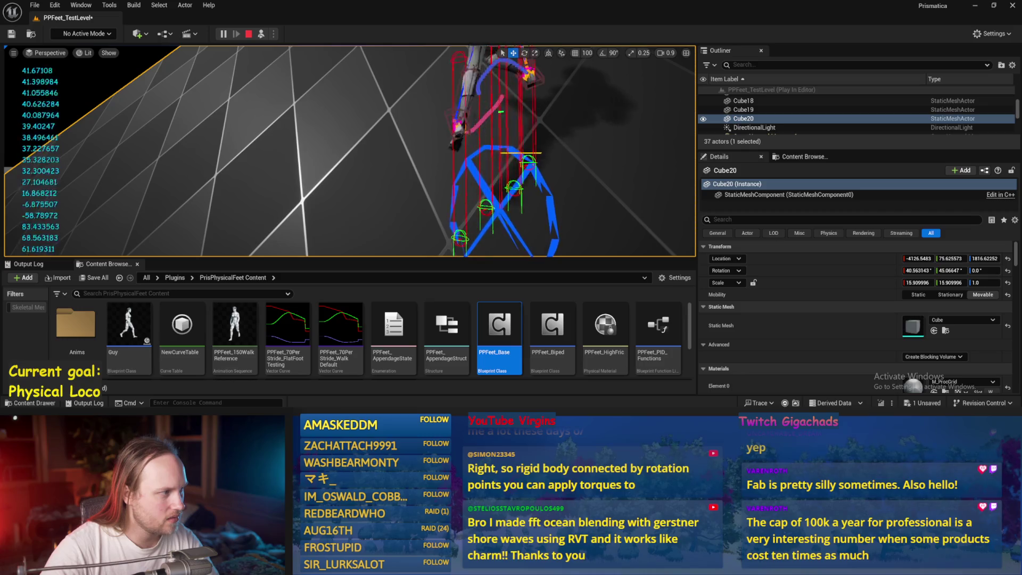
{"action": "left_click_drag", "start_coordinate": [348, 194], "coordinate": [350, 193]}
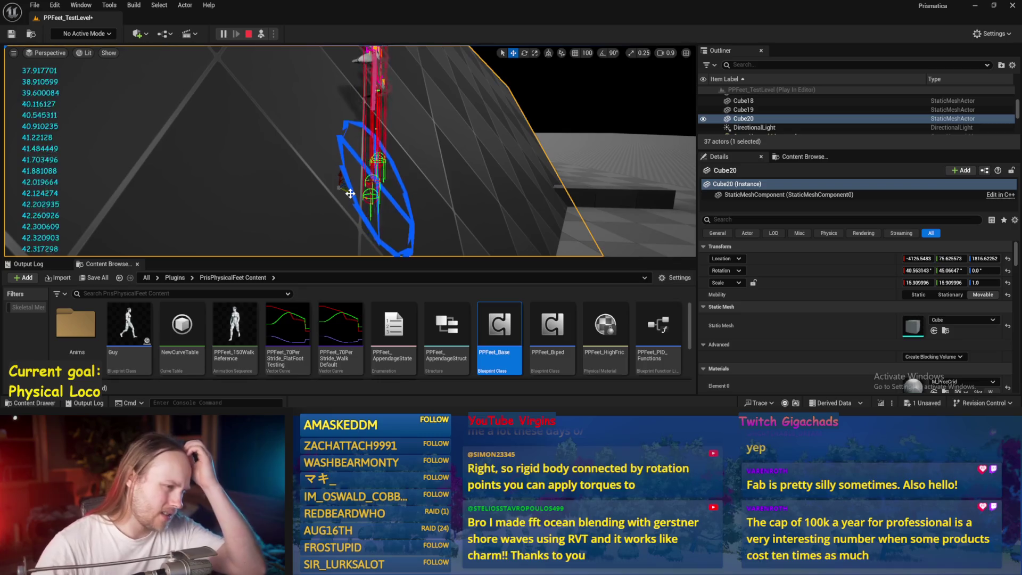
{"action": "scroll", "coordinate": [421, 139], "scroll_direction": "up", "scroll_amount": 3}
{"action": "left_click_drag", "start_coordinate": [421, 139], "coordinate": [421, 138]}
{"action": "left_click_drag", "start_coordinate": [344, 126], "coordinate": [344, 126]}
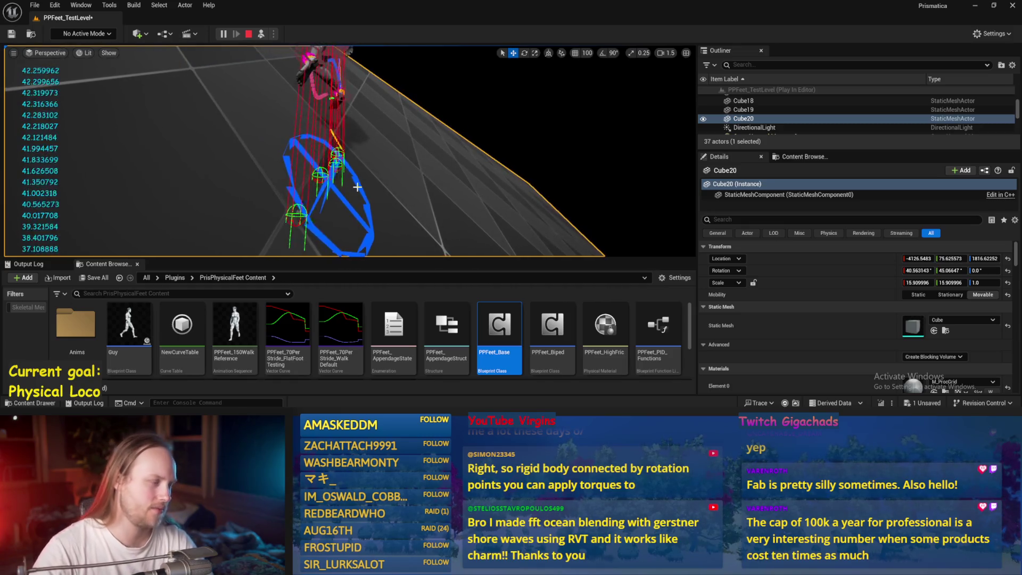
{"action": "left_click_drag", "start_coordinate": [357, 187], "coordinate": [351, 185]}
{"action": "key", "text": "Escape"}
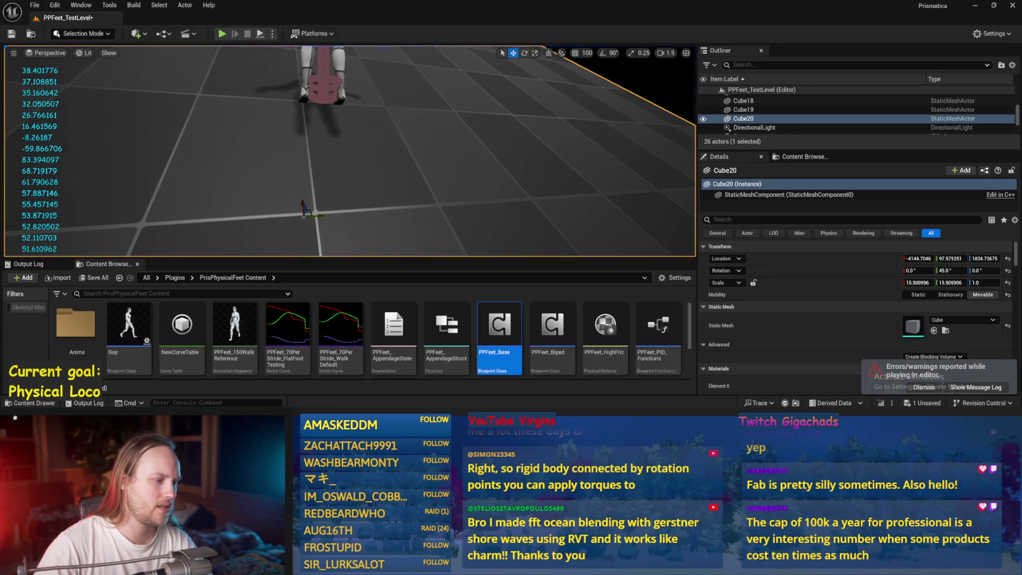
Recompile PPFeet_Base at its facing-roll nodes, then view the character from behind in the level.
{"action": "double_click", "coordinate": [499, 325]}
{"action": "left_click_drag", "start_coordinate": [447, 262], "coordinate": [521, 203]}
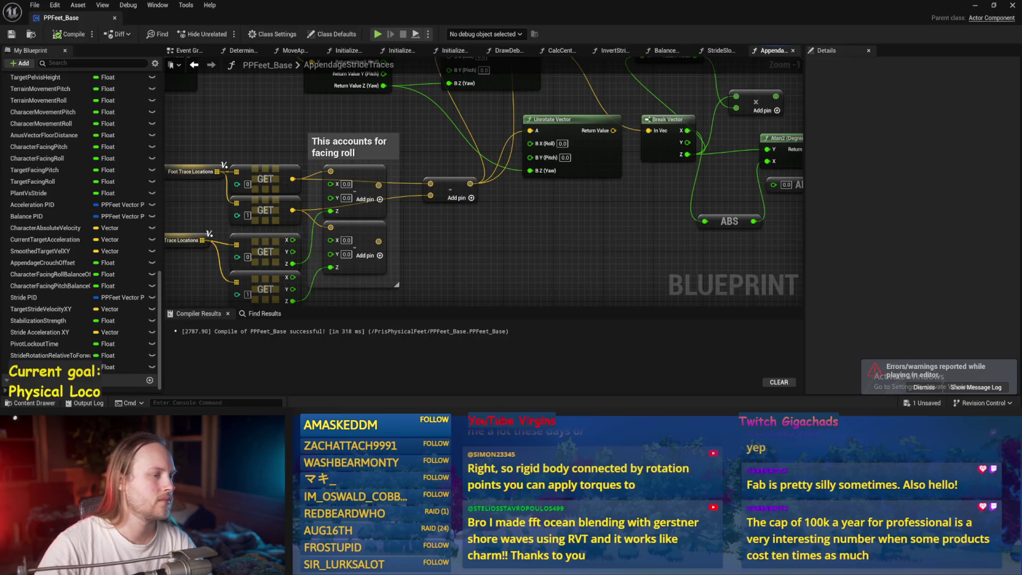
{"action": "scroll", "coordinate": [573, 206], "scroll_direction": "down", "scroll_amount": 1}
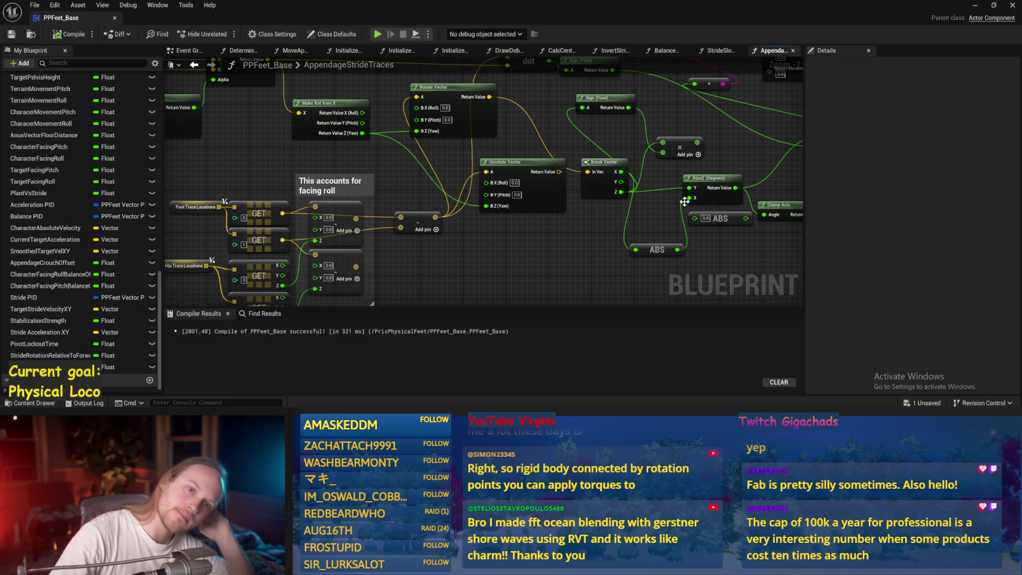
{"action": "left_click", "coordinate": [975, 5]}
{"action": "left_click_drag", "start_coordinate": [412, 139], "coordinate": [257, 50]}
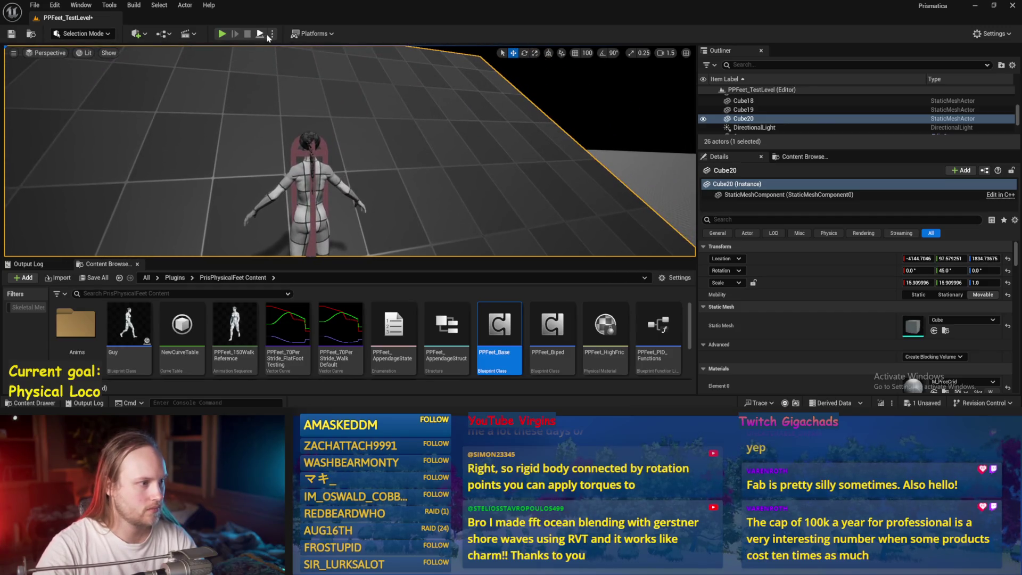
Start play and rotate Cube20 to about 14°, then to about 37°.
{"action": "left_click", "coordinate": [222, 34]}
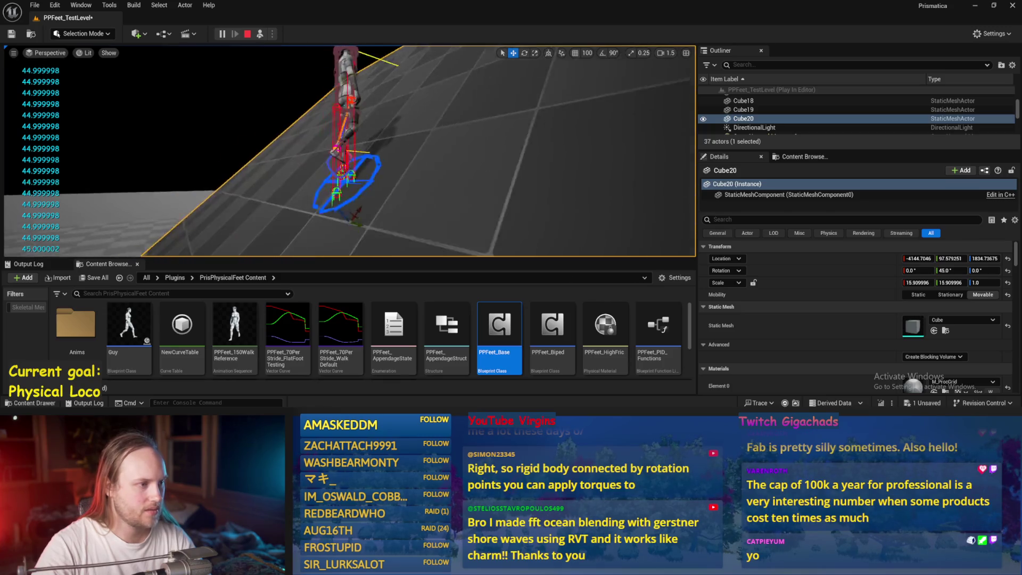
{"action": "key", "text": "e"}
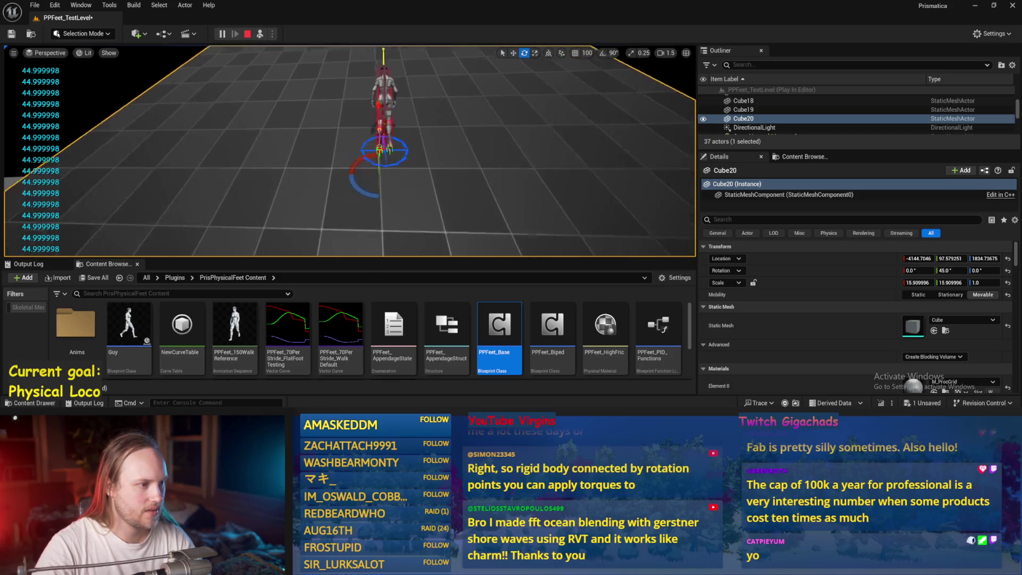
{"action": "scroll", "coordinate": [350, 150], "scroll_direction": "down", "scroll_amount": 3}
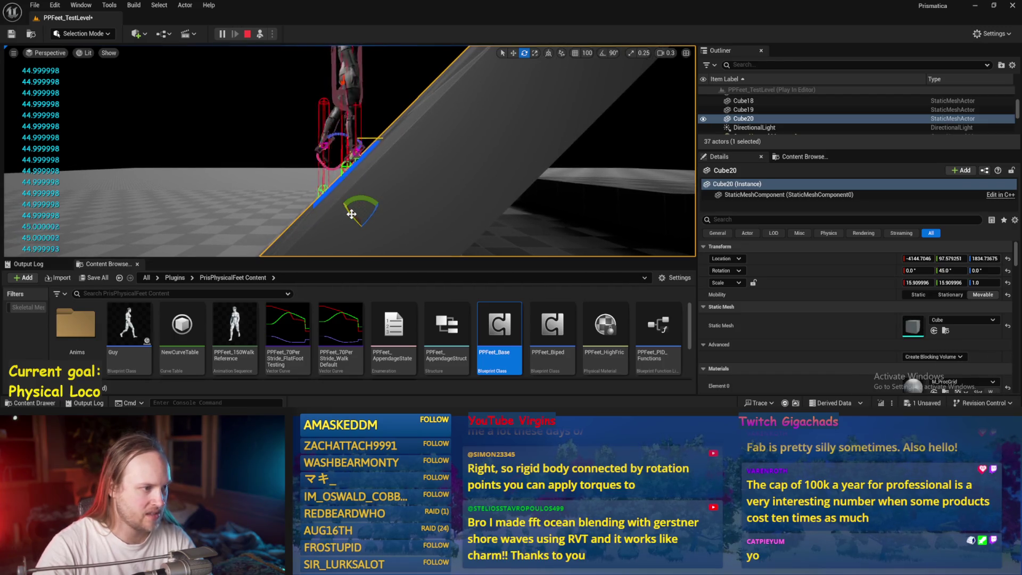
{"action": "left_click_drag", "start_coordinate": [351, 214], "coordinate": [364, 228]}
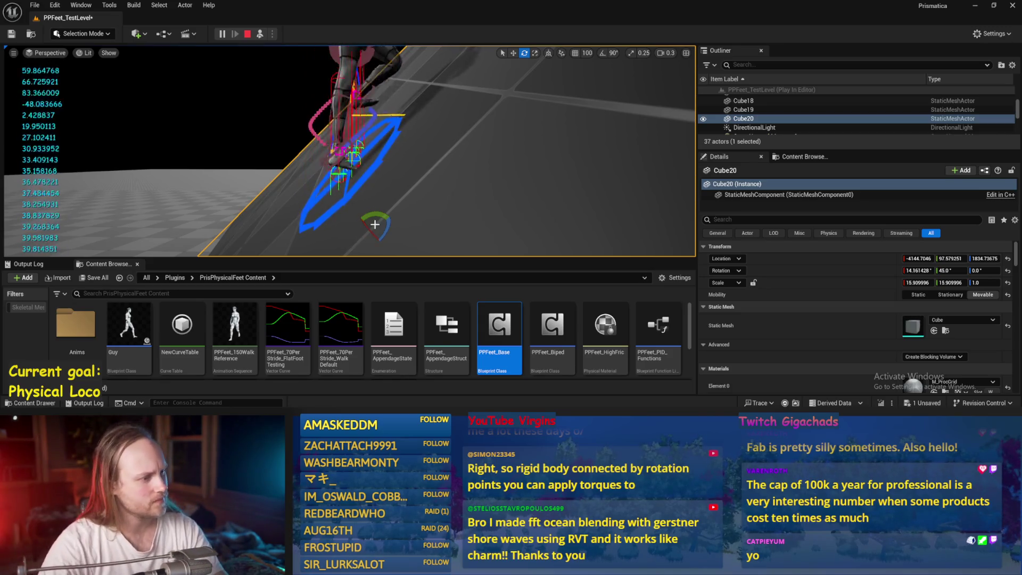
{"action": "left_click_drag", "start_coordinate": [366, 226], "coordinate": [388, 246]}
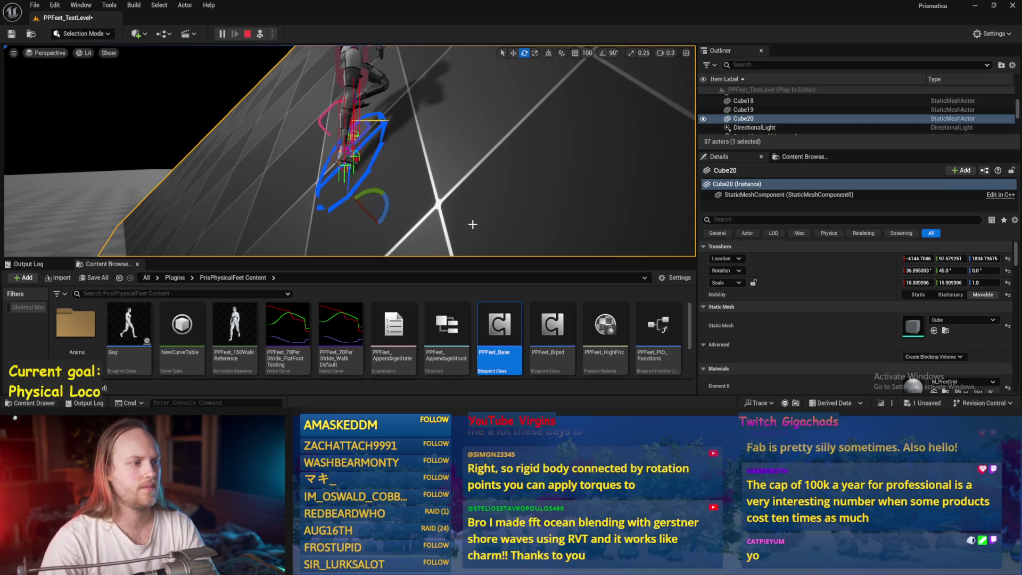
Orbit around the simulating rig to check the feet on the 37° ramp, then stop playing.
{"action": "right_click", "coordinate": [473, 100]}
{"action": "key", "text": "Escape"}
{"action": "right_click", "coordinate": [372, 126]}
{"action": "key", "text": "Escape"}
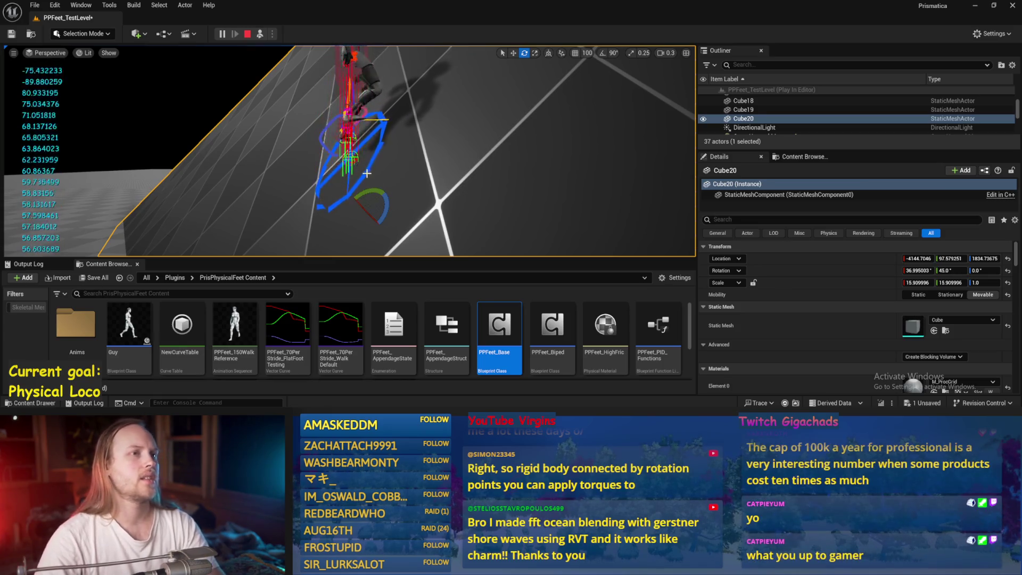
{"action": "mouse_move", "coordinate": [329, 197]}
{"action": "left_mouse_down"}
{"action": "mouse_move", "coordinate": [298, 197]}
{"action": "mouse_move", "coordinate": [439, 146]}
{"action": "left_mouse_up"}
{"action": "scroll", "coordinate": [384, 165], "scroll_direction": "up", "scroll_amount": 2}
{"action": "key", "text": "Escape"}
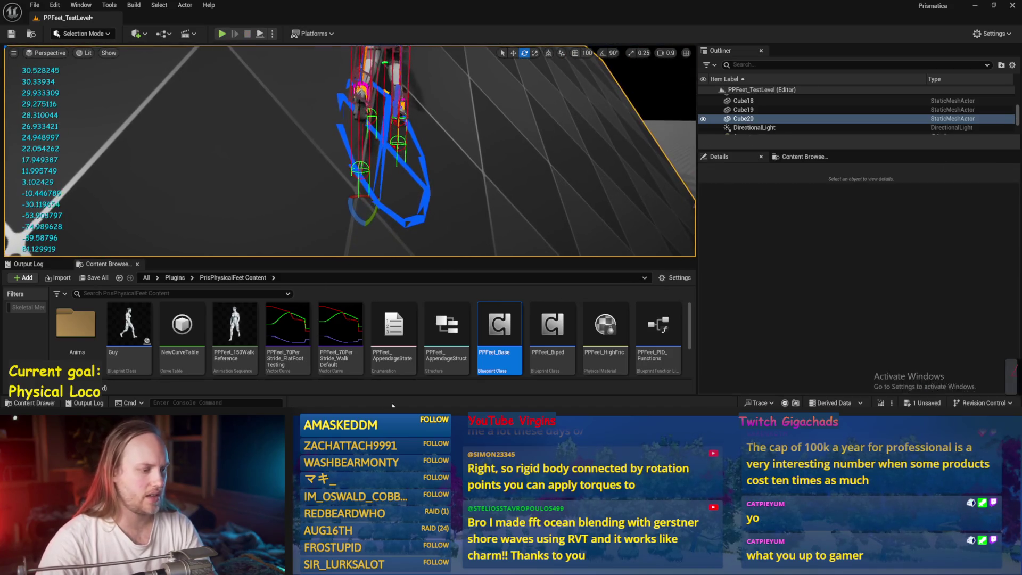
In PPFeet_Base, pull a wire from the hip trace Z and duplicate the -1.0 Multiply node.
{"action": "double_click", "coordinate": [499, 326]}
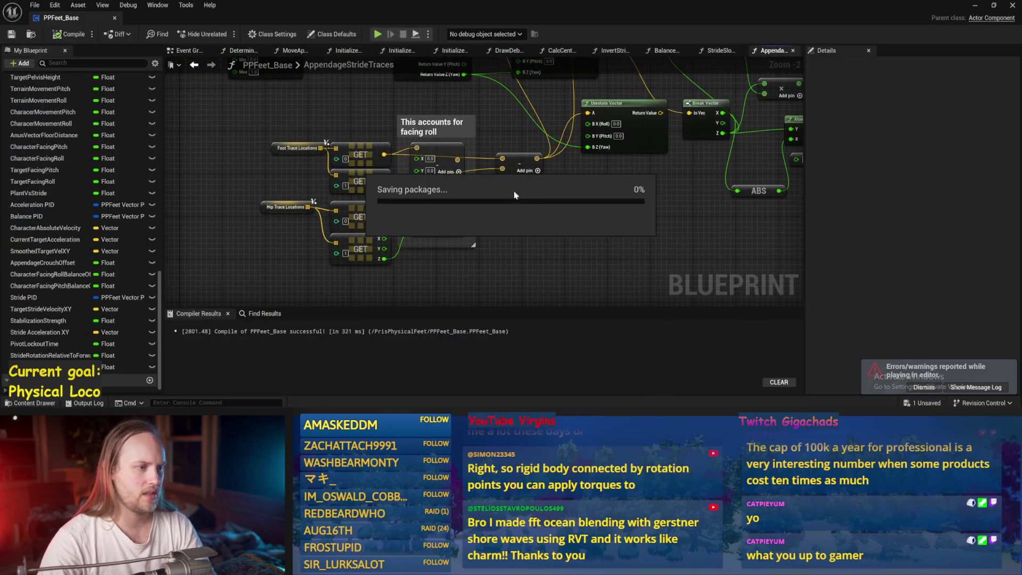
{"action": "left_click_drag", "start_coordinate": [509, 211], "coordinate": [478, 210]}
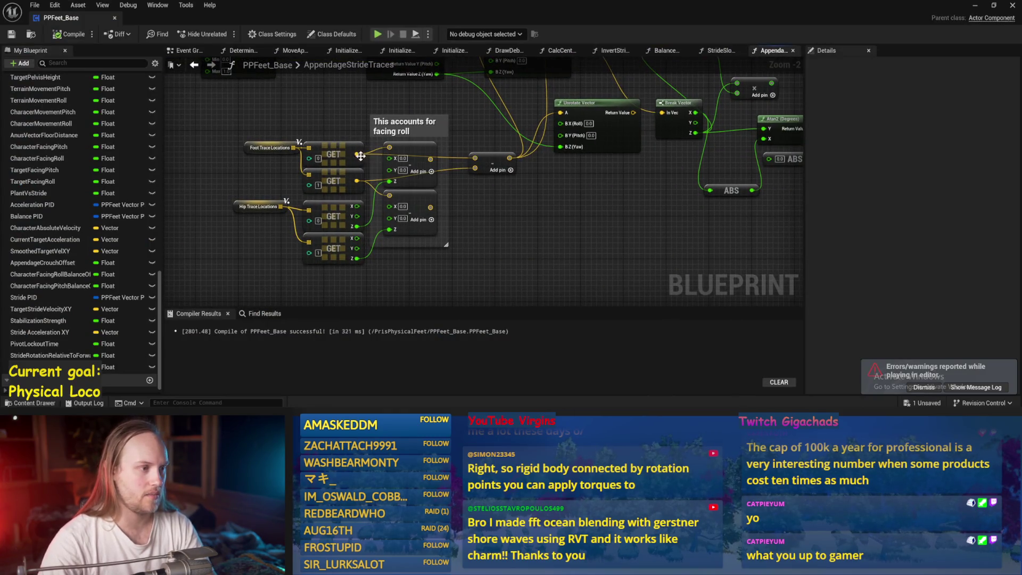
{"action": "scroll", "coordinate": [361, 155], "scroll_direction": "up", "scroll_amount": 2}
{"action": "mouse_move", "coordinate": [372, 281]}
{"action": "left_mouse_down"}
{"action": "mouse_move", "coordinate": [272, 154]}
{"action": "mouse_move", "coordinate": [282, 169]}
{"action": "mouse_move", "coordinate": [180, 170]}
{"action": "mouse_move", "coordinate": [173, 194]}
{"action": "left_mouse_up"}
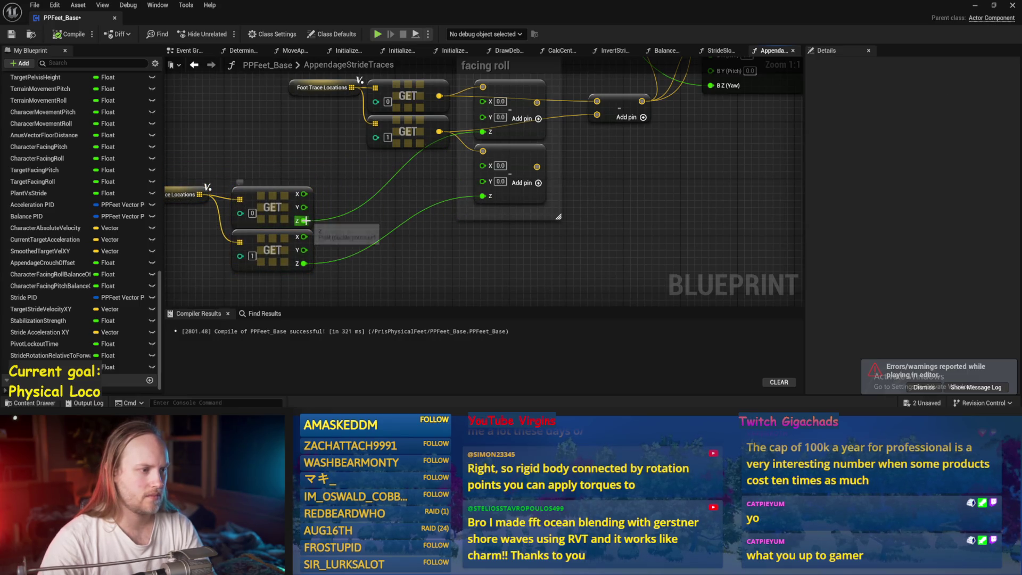
{"action": "mouse_move", "coordinate": [304, 221]}
{"action": "left_mouse_down"}
{"action": "mouse_move", "coordinate": [347, 191]}
{"action": "mouse_move", "coordinate": [351, 202]}
{"action": "mouse_move", "coordinate": [376, 189]}
{"action": "left_mouse_up"}
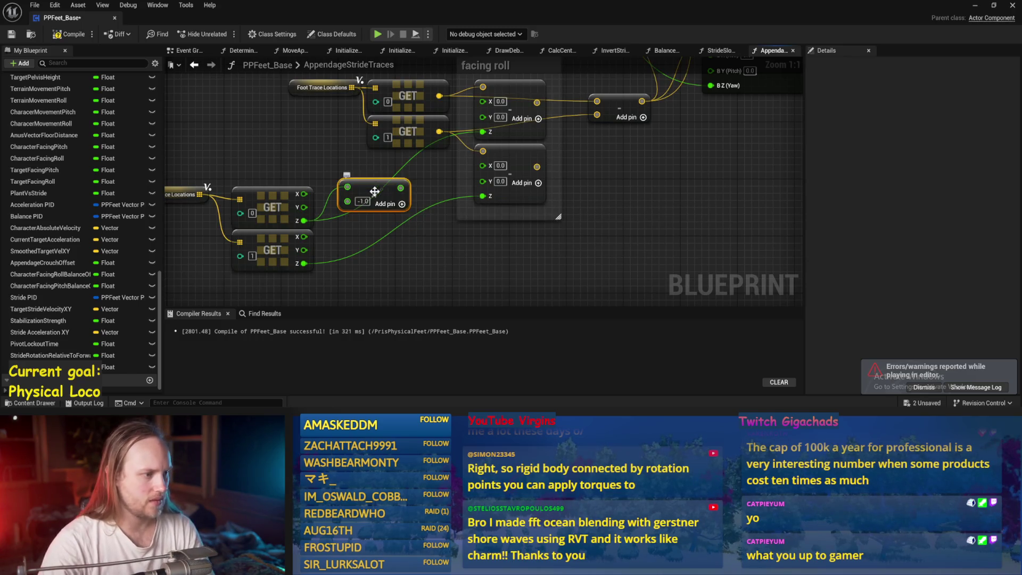
{"action": "key", "text": "ctrl+d"}
Feed the negated Z into the lower Make Vector and the Add node, compile, save, and play.
{"action": "left_click_drag", "start_coordinate": [407, 252], "coordinate": [483, 196]}
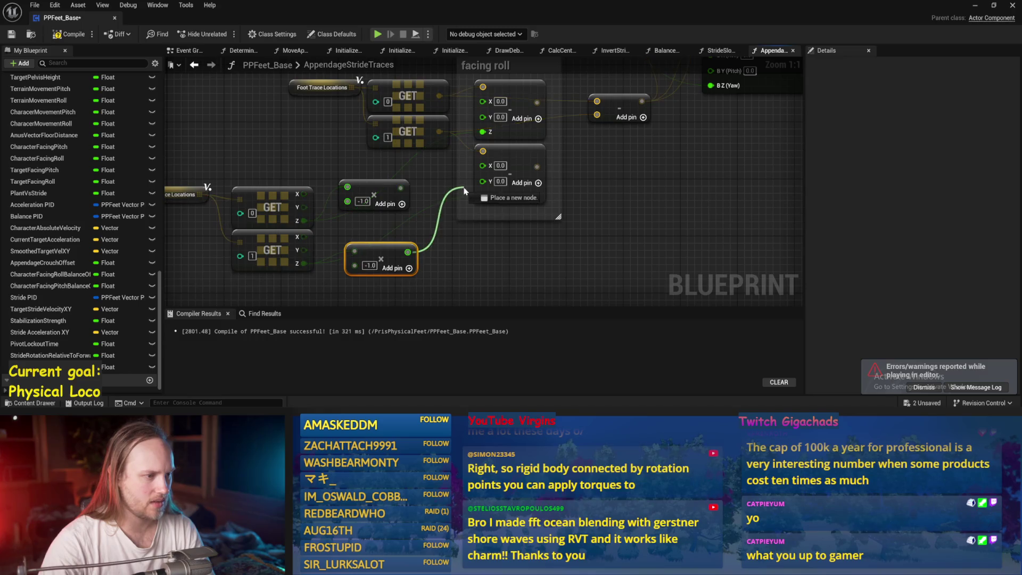
{"action": "scroll", "coordinate": [426, 208], "scroll_direction": "down", "scroll_amount": 2}
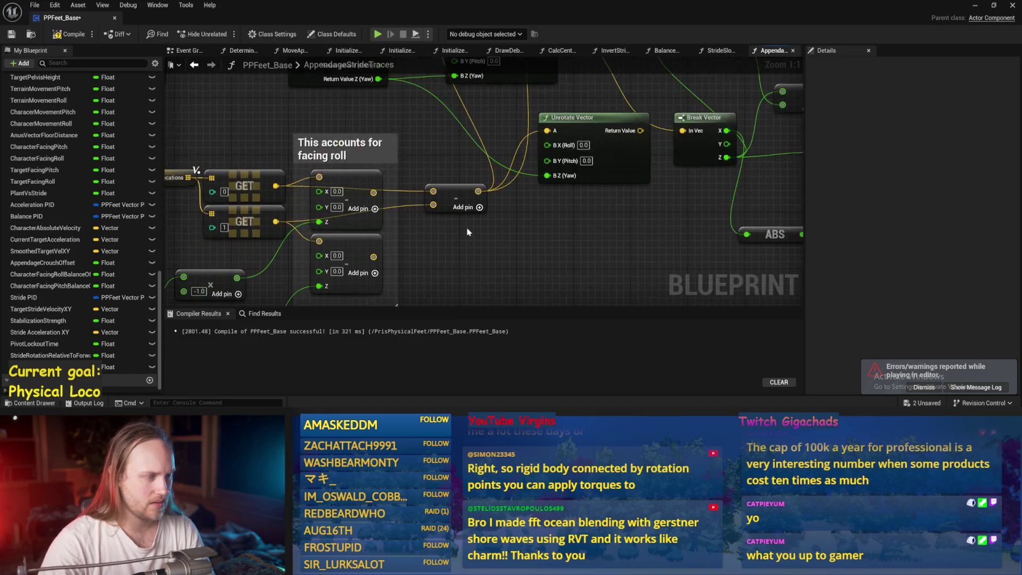
{"action": "scroll", "coordinate": [420, 209], "scroll_direction": "up", "scroll_amount": 2}
{"action": "left_click_drag", "start_coordinate": [454, 215], "coordinate": [393, 268]}
{"action": "scroll", "coordinate": [298, 202], "scroll_direction": "down", "scroll_amount": 1}
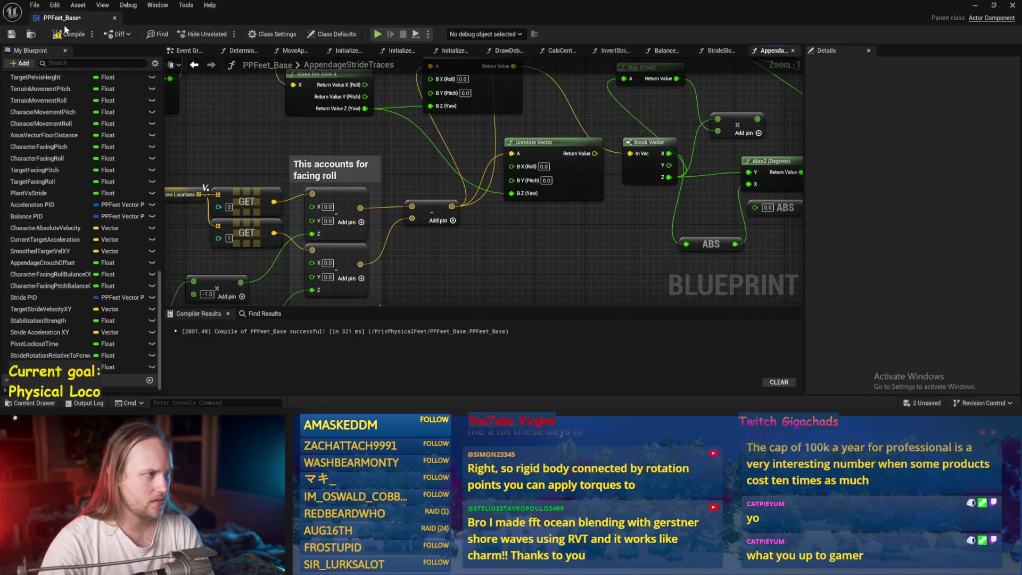
{"action": "left_click", "coordinate": [9, 35]}
{"action": "left_click", "coordinate": [975, 5]}
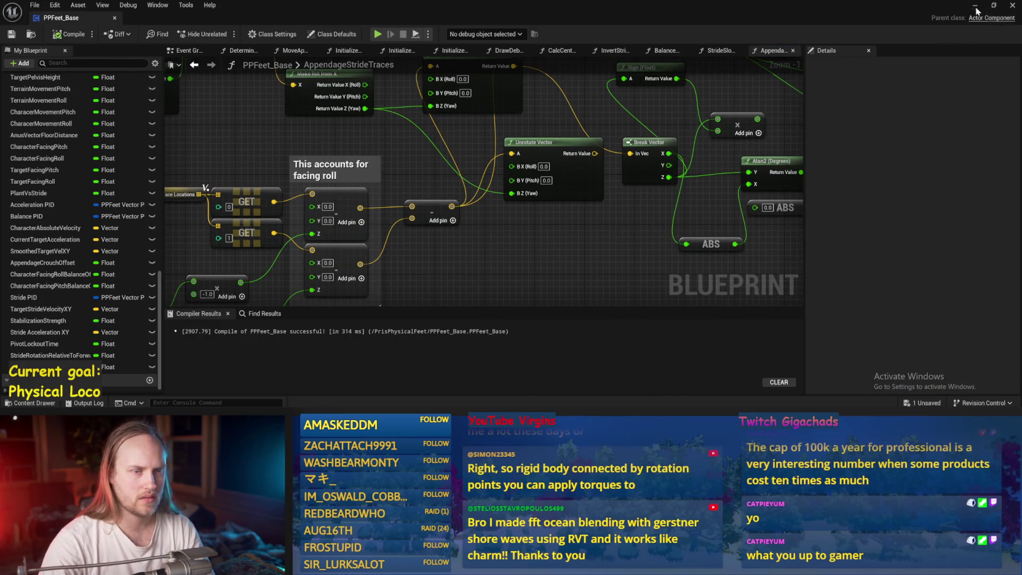
{"action": "key", "text": "alt+p"}
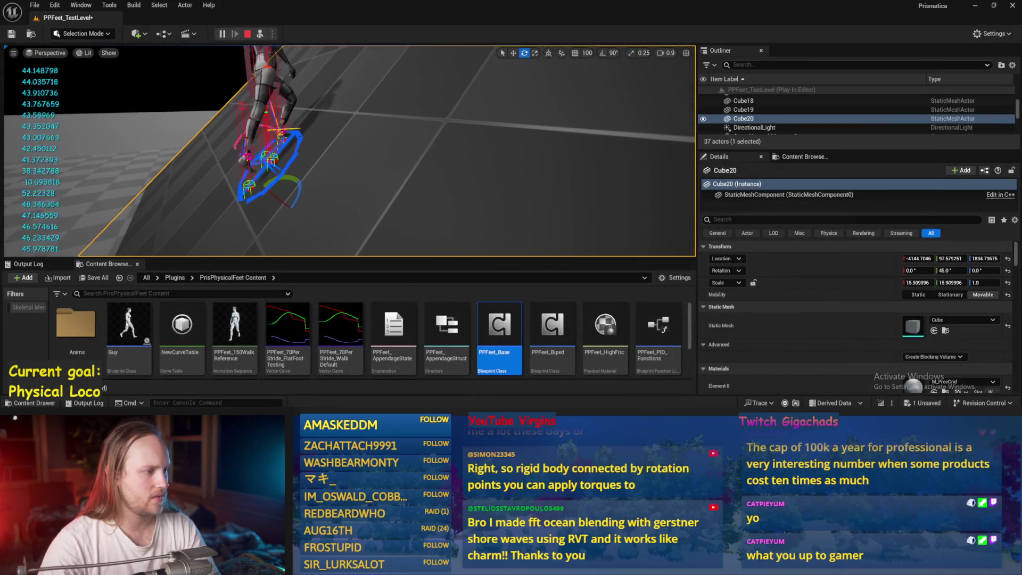
Tilt Cube20 to about 41° during play, stop, and reopen PPFeet_Base.
{"action": "mouse_move", "coordinate": [282, 200]}
{"action": "left_mouse_down"}
{"action": "mouse_move", "coordinate": [298, 226]}
{"action": "mouse_move", "coordinate": [276, 184]}
{"action": "left_mouse_up"}
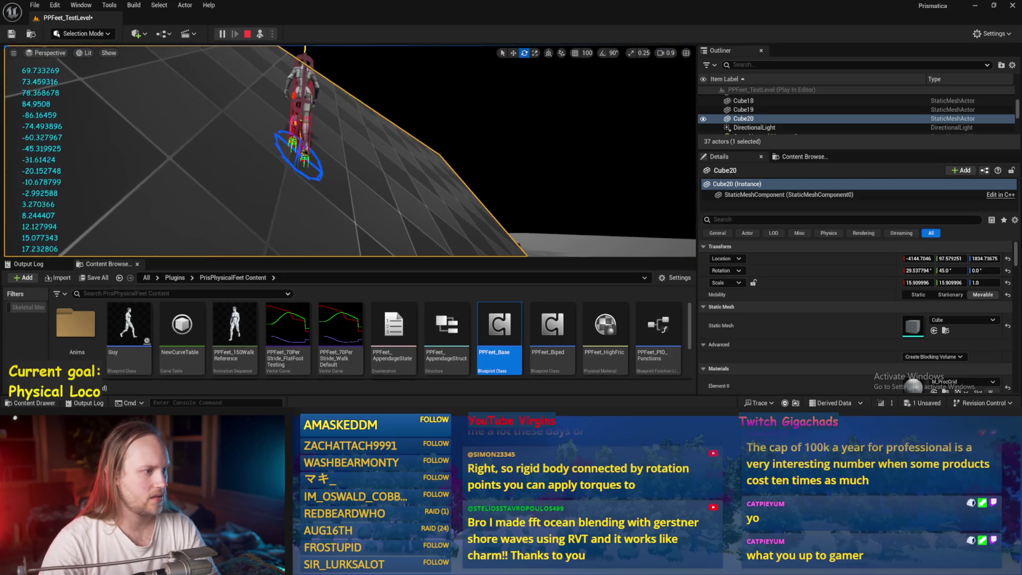
{"action": "key", "text": "Escape"}
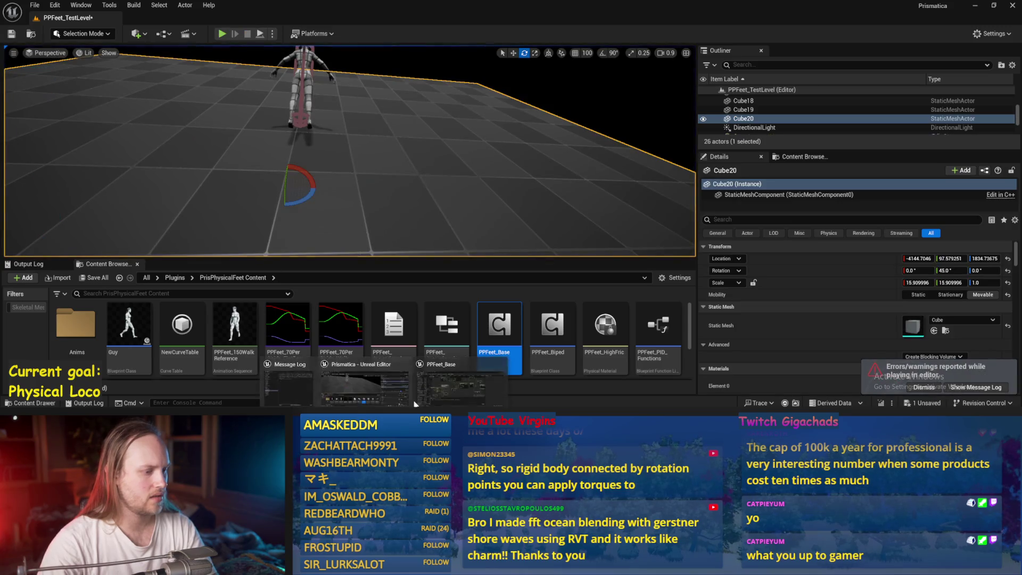
{"action": "double_click", "coordinate": [500, 327]}
Wire the hip trace GET node's Z directly into the lower Make Vector's Z, then return to the running game.
{"action": "left_click_drag", "start_coordinate": [456, 234], "coordinate": [544, 162]}
{"action": "mouse_move", "coordinate": [269, 212]}
{"action": "left_mouse_down"}
{"action": "mouse_move", "coordinate": [373, 195]}
{"action": "mouse_move", "coordinate": [423, 135]}
{"action": "left_mouse_up"}
{"action": "left_click_drag", "start_coordinate": [420, 191], "coordinate": [269, 247]}
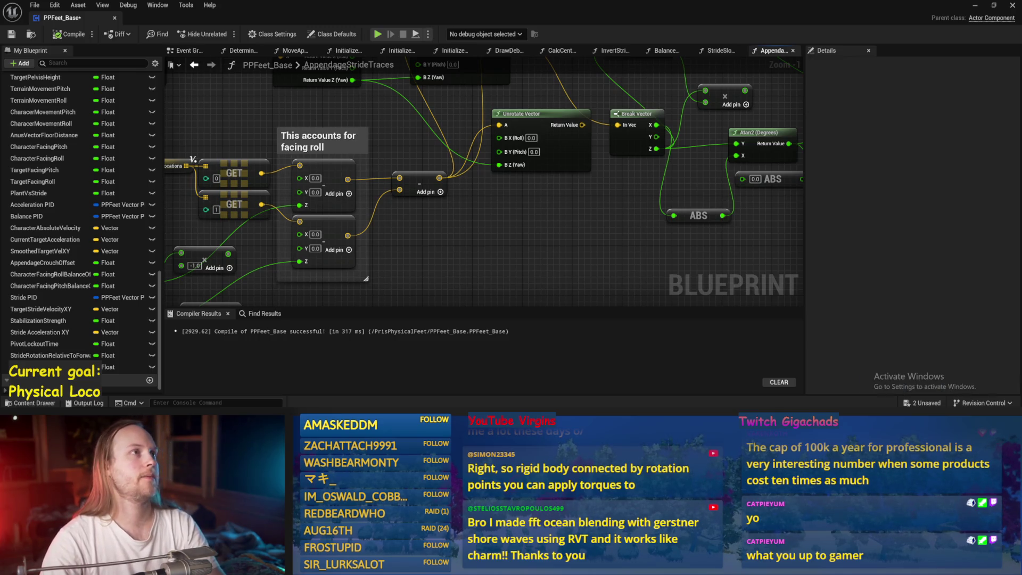
{"action": "left_click_drag", "start_coordinate": [653, 227], "coordinate": [580, 237]}
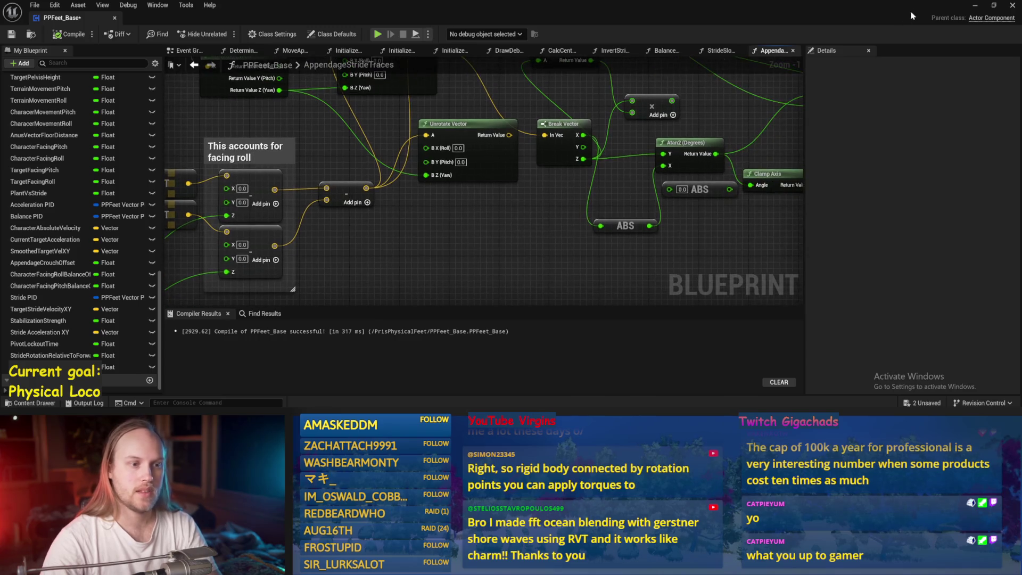
{"action": "left_click", "coordinate": [975, 5]}
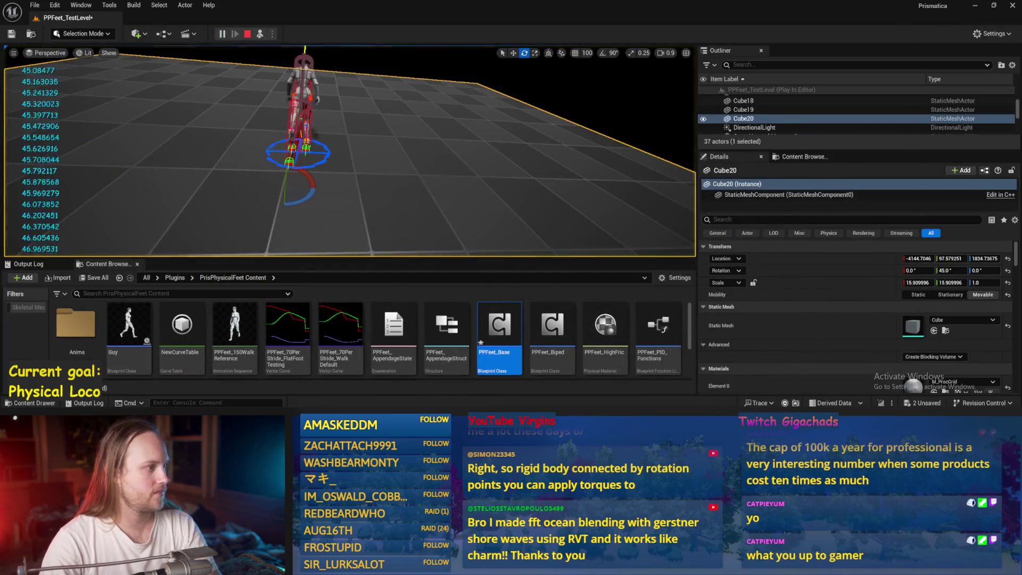
Tilt the Cube20 ramp from about 21.8° to about -20° during play.
{"action": "mouse_move", "coordinate": [339, 169]}
{"action": "left_mouse_down"}
{"action": "mouse_move", "coordinate": [348, 184]}
{"action": "mouse_move", "coordinate": [322, 163]}
{"action": "left_mouse_up"}
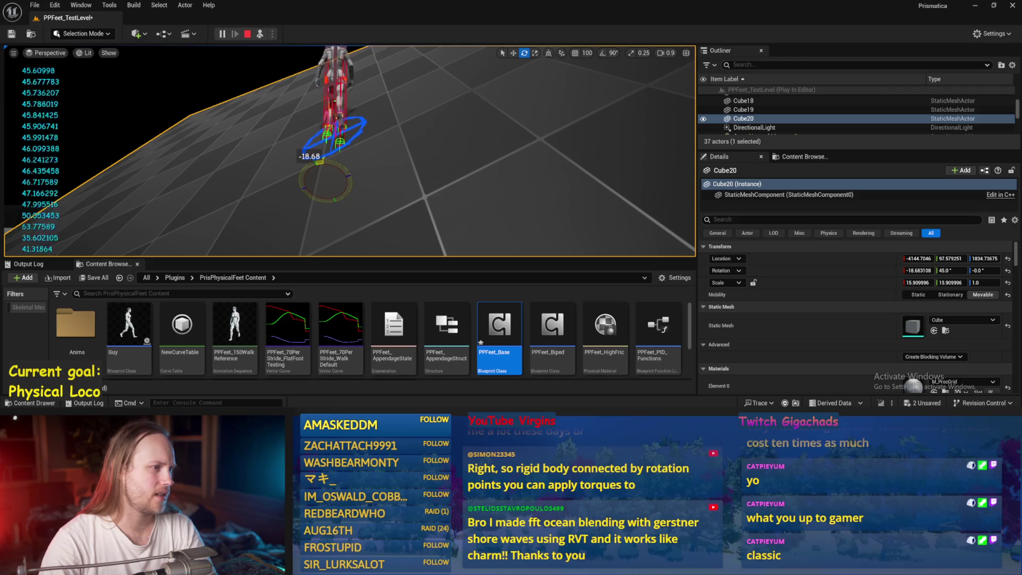
{"action": "left_click_drag", "start_coordinate": [322, 163], "coordinate": [320, 161]}
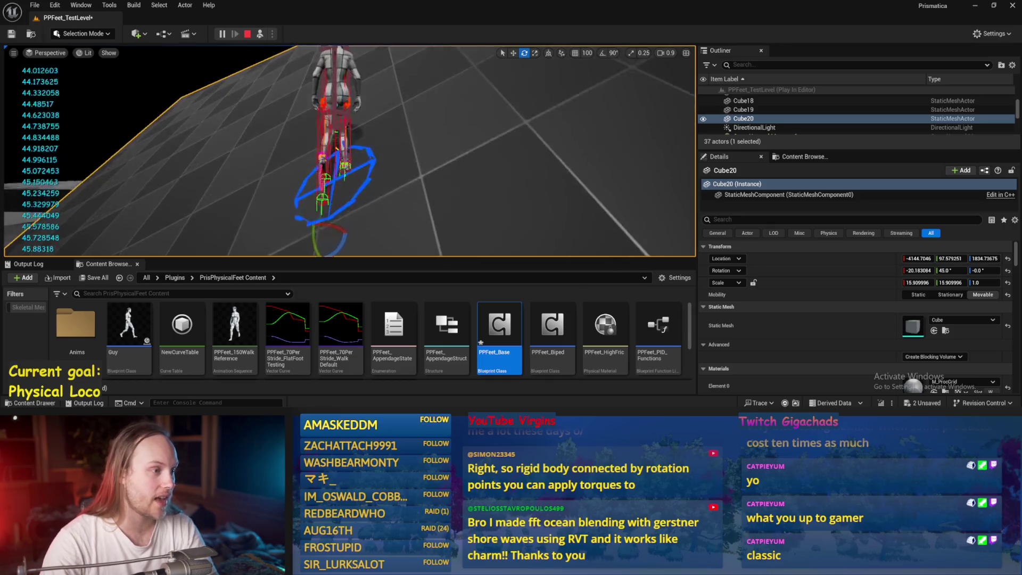
{"action": "scroll", "coordinate": [346, 168], "scroll_direction": "up", "scroll_amount": 5}
{"action": "scroll", "coordinate": [279, 185], "scroll_direction": "up", "scroll_amount": 3}
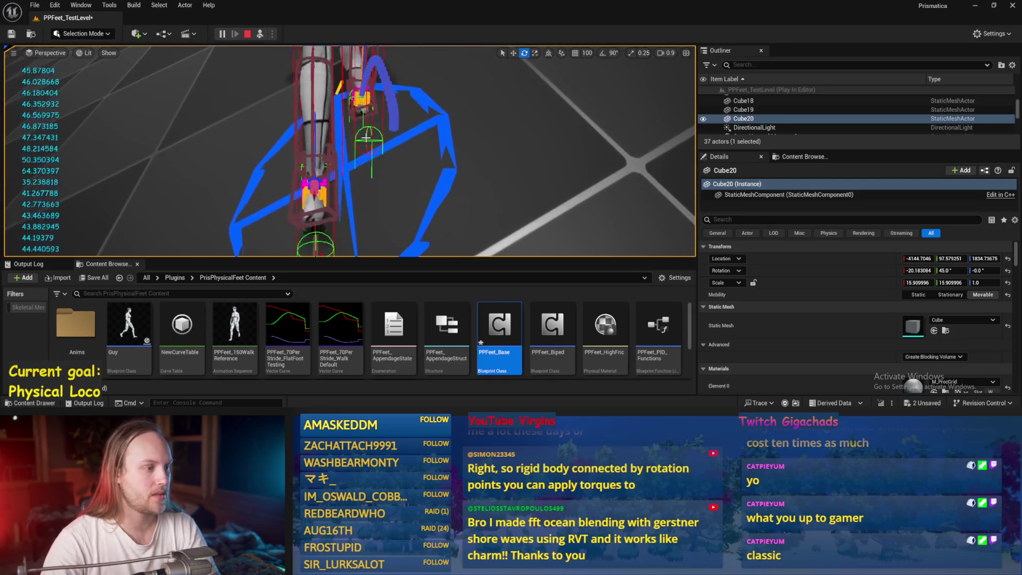
{"action": "scroll", "coordinate": [279, 186], "scroll_direction": "down", "scroll_amount": 5}
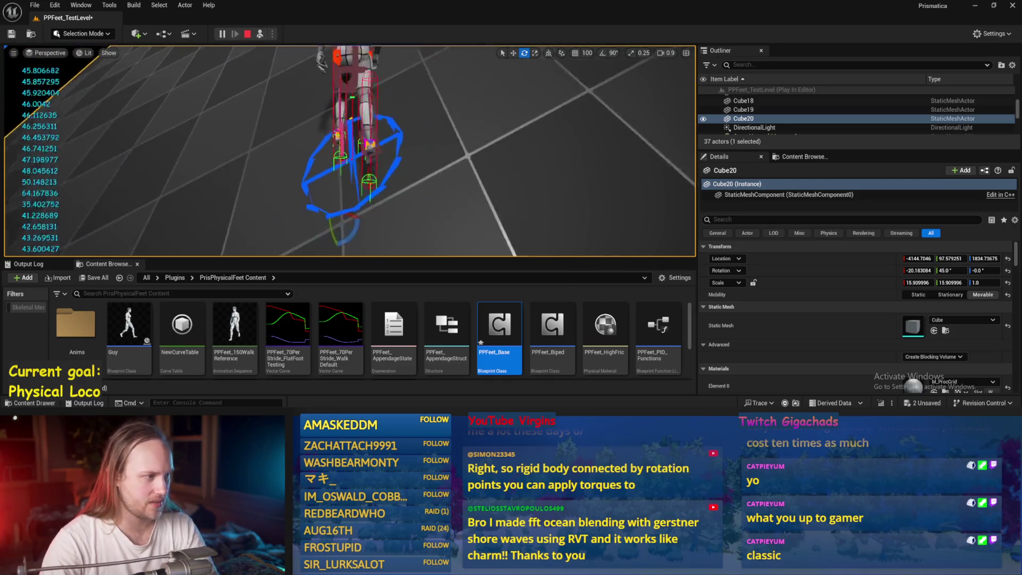
Turn PPFeet_TestPlayer to face another direction, reselect Cube20, and stop the play session.
{"action": "left_click", "coordinate": [361, 84]}
{"action": "key", "text": "e"}
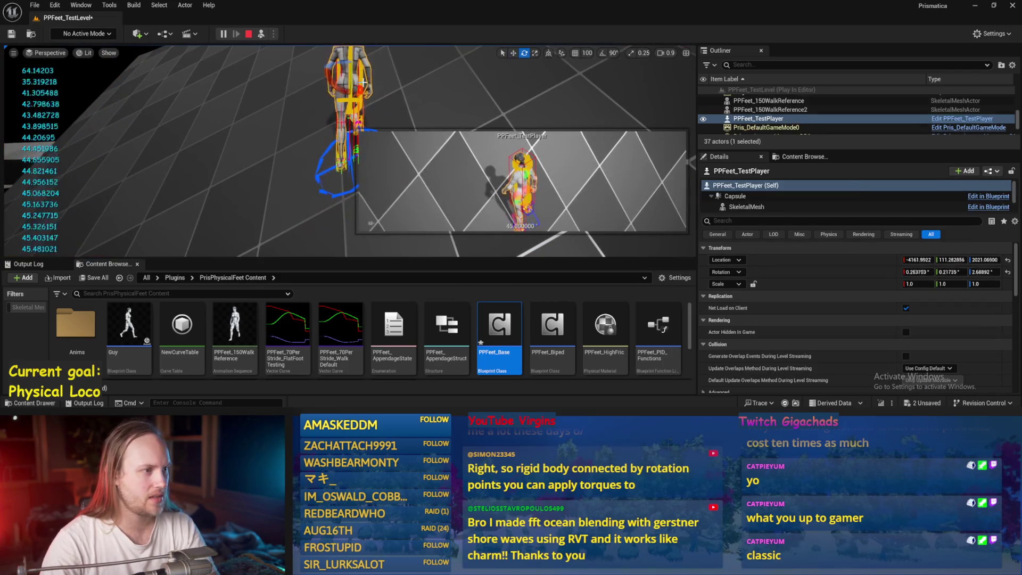
{"action": "mouse_move", "coordinate": [367, 71]}
{"action": "left_mouse_down"}
{"action": "mouse_move", "coordinate": [351, 81]}
{"action": "mouse_move", "coordinate": [375, 75]}
{"action": "left_mouse_up"}
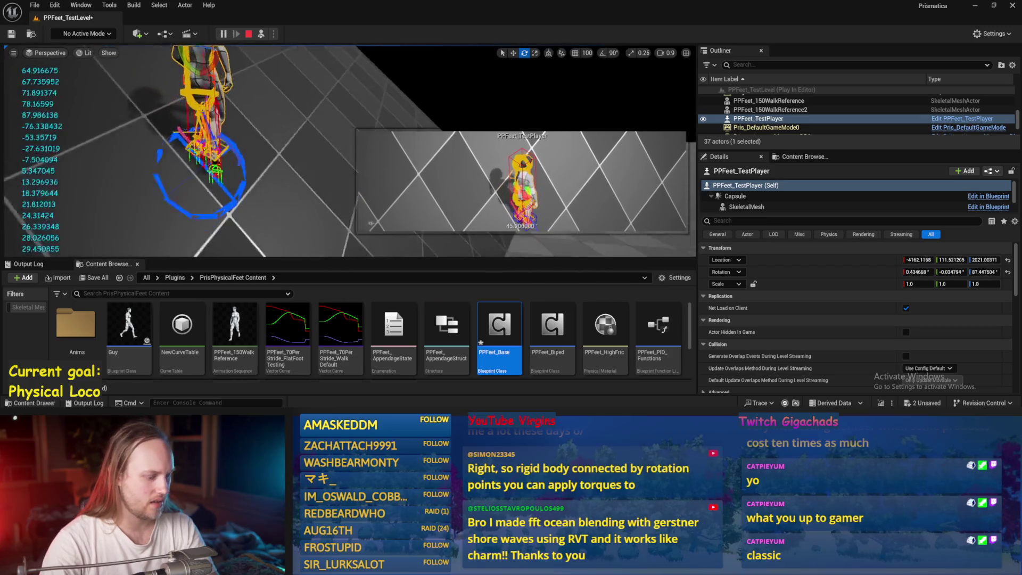
{"action": "left_click", "coordinate": [373, 160]}
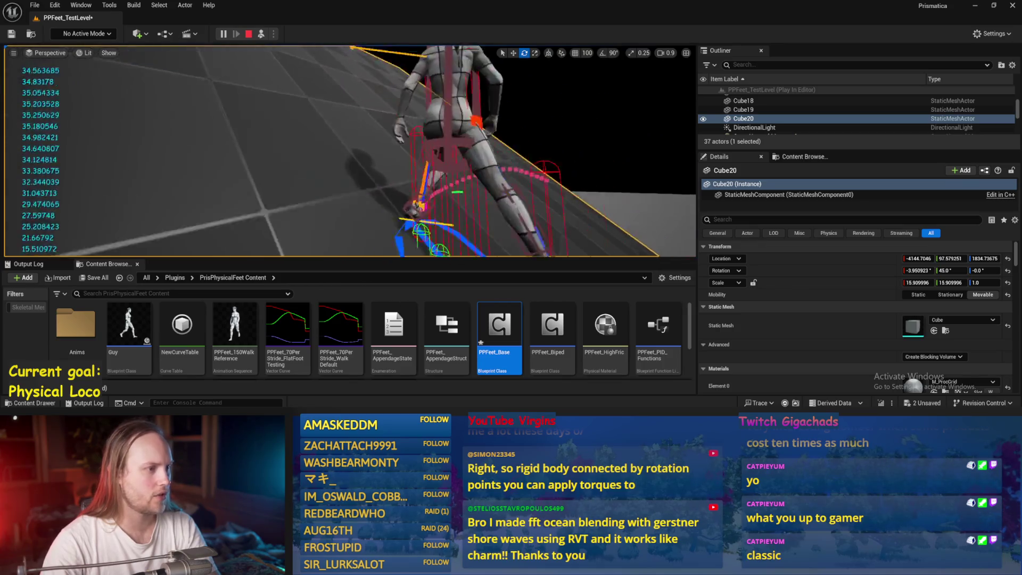
{"action": "scroll", "coordinate": [332, 159], "scroll_direction": "up", "scroll_amount": 2}
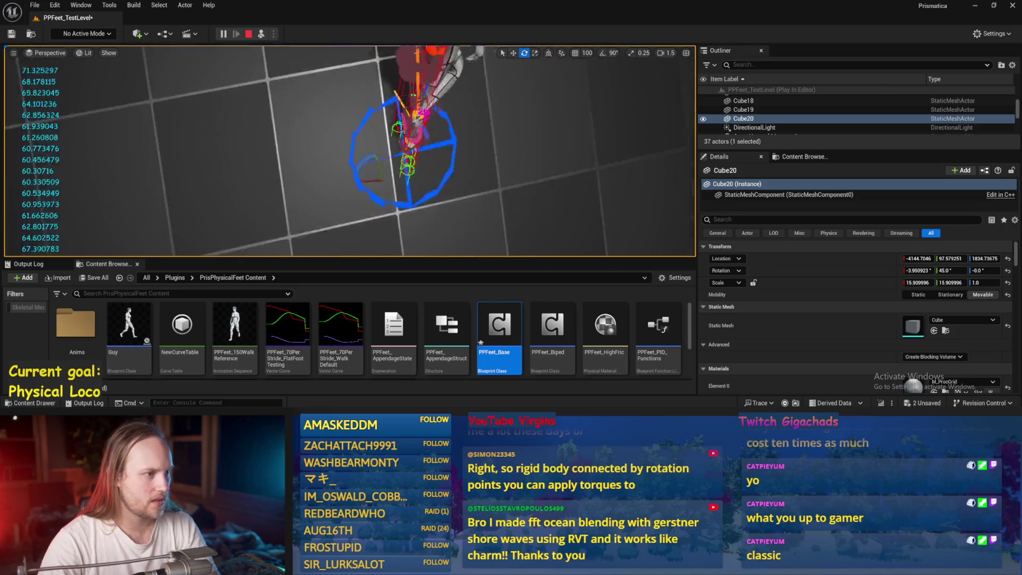
{"action": "key", "text": "Escape"}
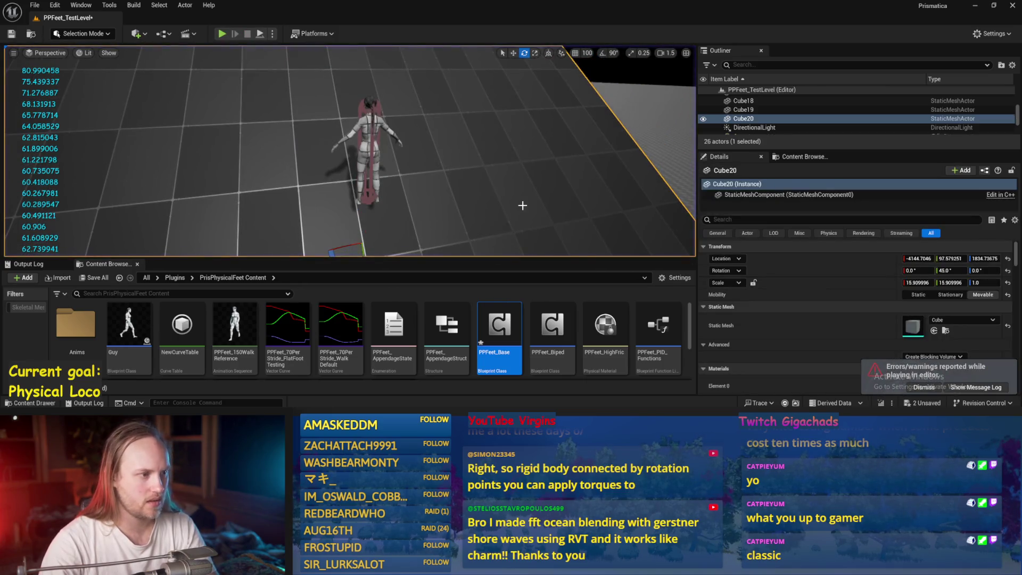
Set Cube20's Z scale to 0.02 in Details.
{"action": "left_click", "coordinate": [998, 283]}
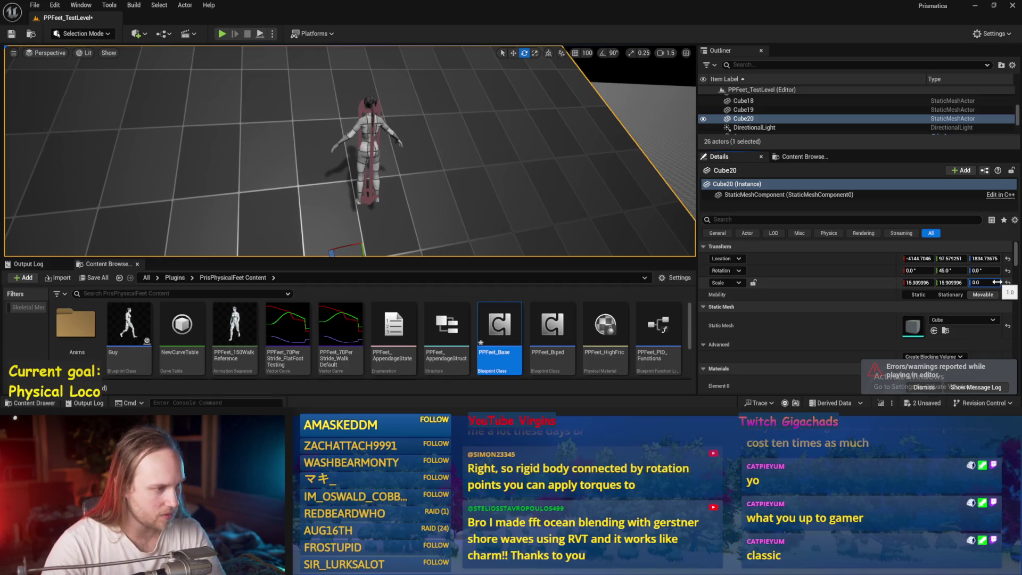
{"action": "type", "text": "2"}
{"action": "key", "text": "Return"}
Frame Cube20 and tilt it on X to about -31.4° with the rotate gizmo.
{"action": "key", "text": "w"}
{"action": "key", "text": "f"}
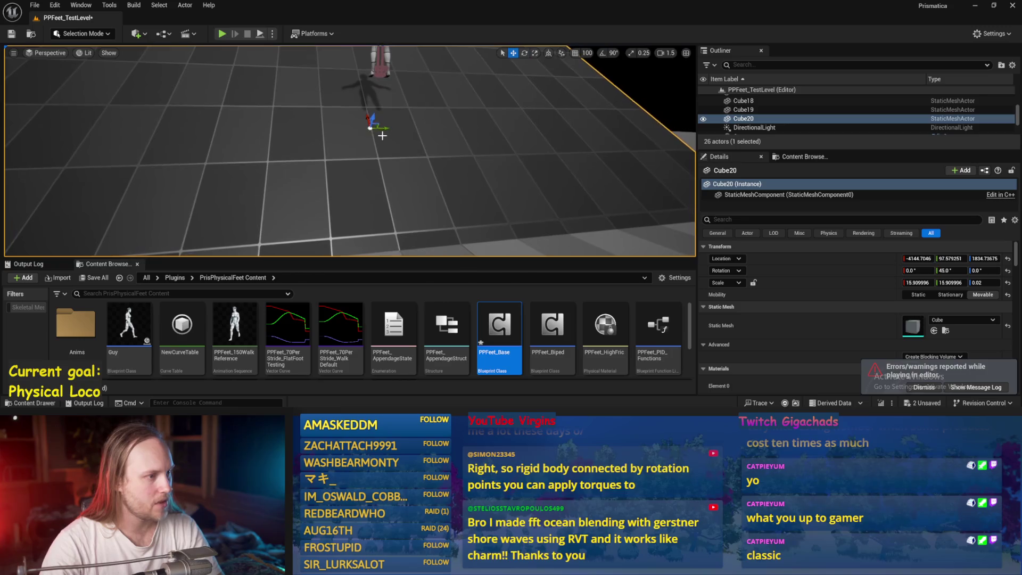
{"action": "key", "text": "e"}
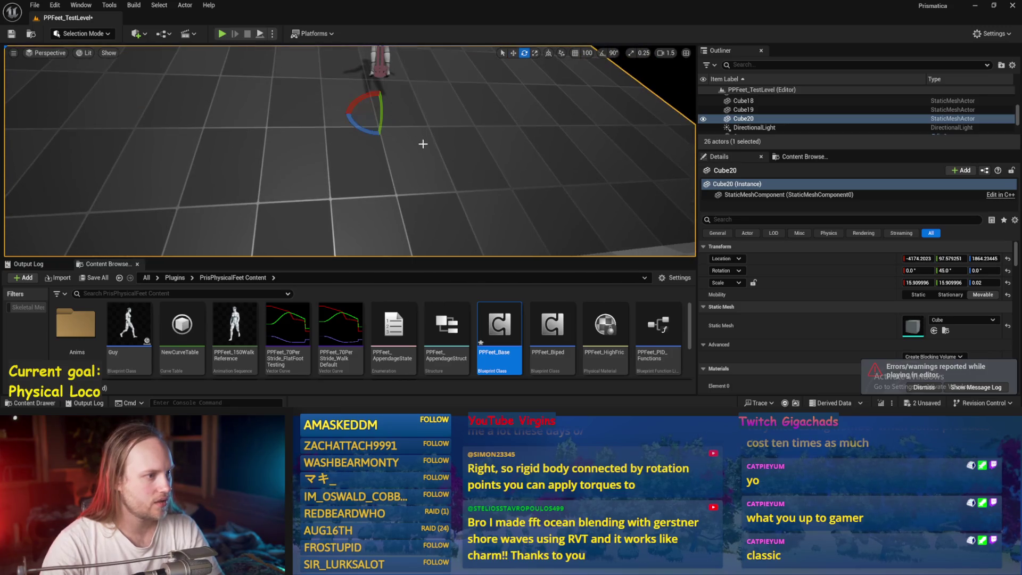
{"action": "mouse_move", "coordinate": [401, 141]}
{"action": "left_mouse_down"}
{"action": "mouse_move", "coordinate": [352, 152]}
{"action": "mouse_move", "coordinate": [330, 128]}
{"action": "mouse_move", "coordinate": [381, 126]}
{"action": "mouse_move", "coordinate": [375, 132]}
{"action": "mouse_move", "coordinate": [366, 119]}
{"action": "mouse_move", "coordinate": [378, 121]}
{"action": "mouse_move", "coordinate": [358, 149]}
{"action": "left_mouse_up"}
{"action": "scroll", "coordinate": [363, 128], "scroll_direction": "down", "scroll_amount": 3}
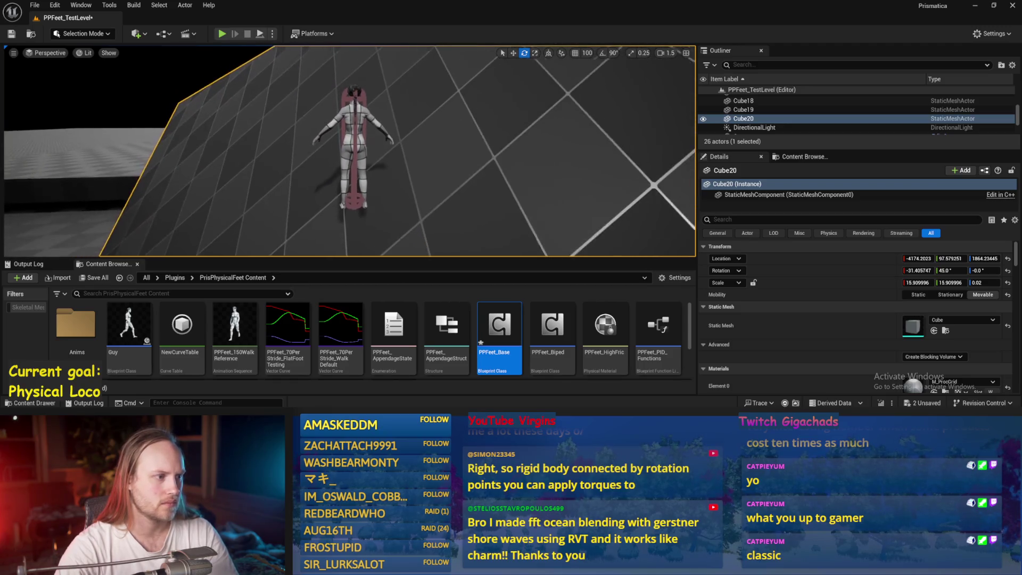
{"action": "key", "text": "g"}
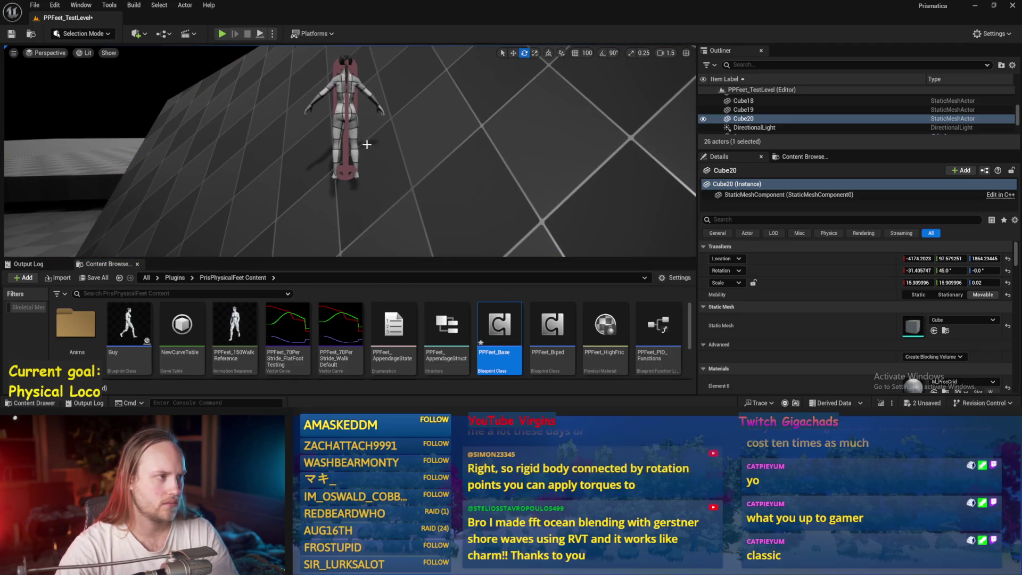
{"action": "left_click_drag", "start_coordinate": [327, 56], "coordinate": [261, 35]}
Start play and tilt Cube20 to about -19.7° under the character.
{"action": "left_click", "coordinate": [262, 35]}
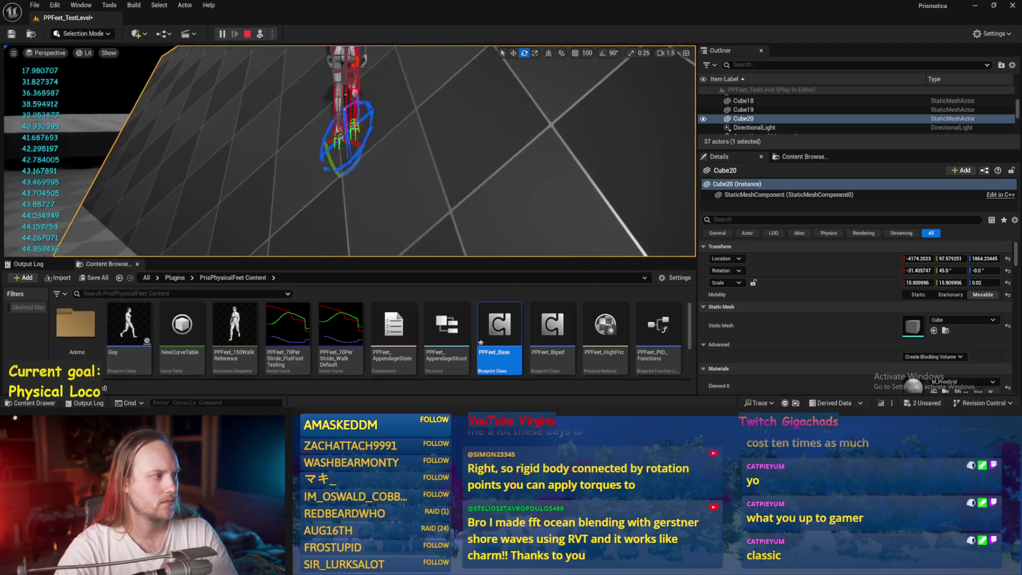
{"action": "mouse_move", "coordinate": [347, 136]}
{"action": "left_mouse_down"}
{"action": "mouse_move", "coordinate": [333, 143]}
{"action": "mouse_move", "coordinate": [354, 131]}
{"action": "left_mouse_up"}
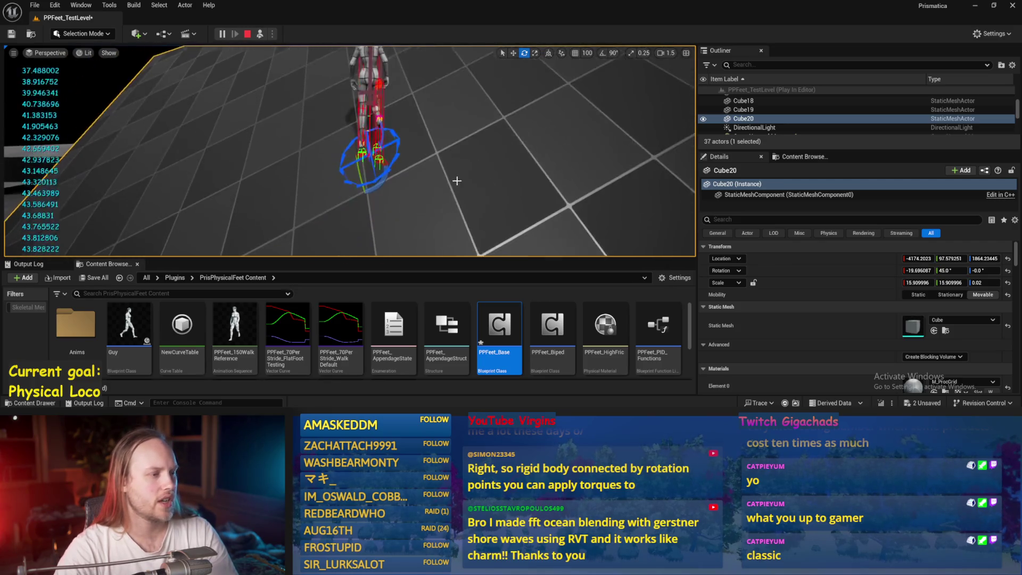
{"action": "scroll", "coordinate": [349, 151], "scroll_direction": "down", "scroll_amount": 3}
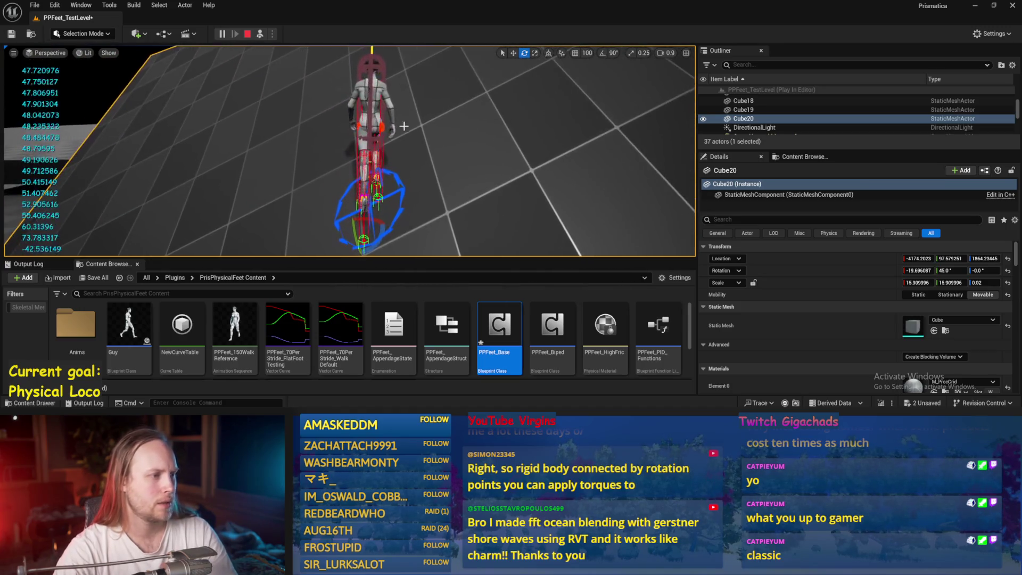
Rotate PPFeet_TestPlayer on the ramp, reselect Cube20, and stop play.
{"action": "left_click", "coordinate": [350, 151]}
{"action": "key", "text": "e"}
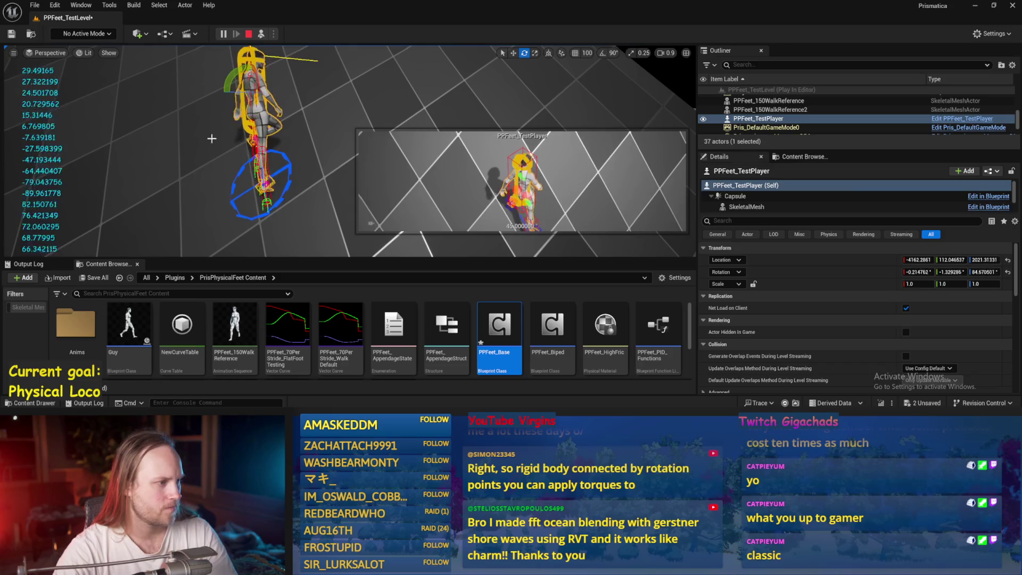
{"action": "left_click", "coordinate": [160, 171]}
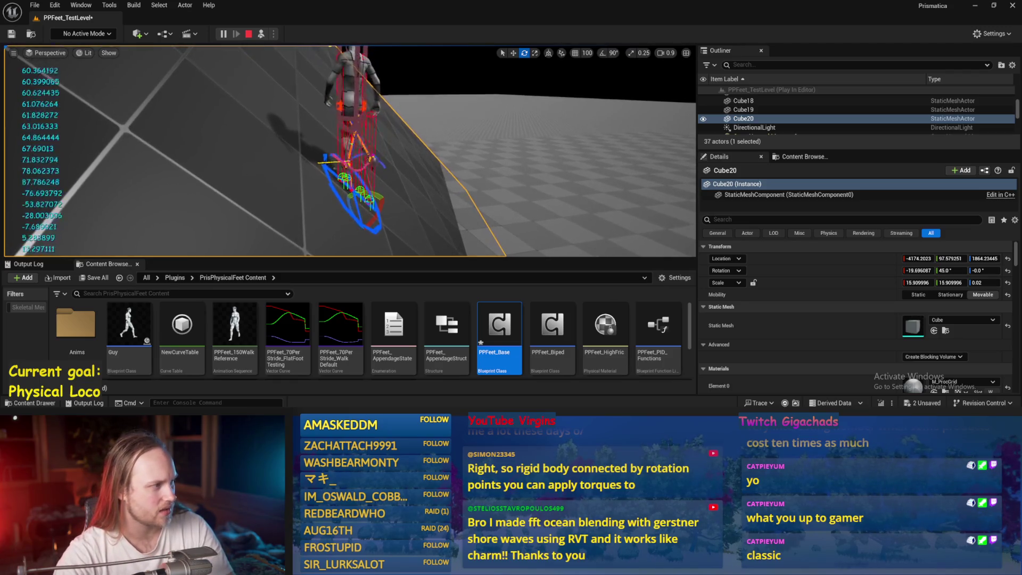
{"action": "key", "text": "Escape"}
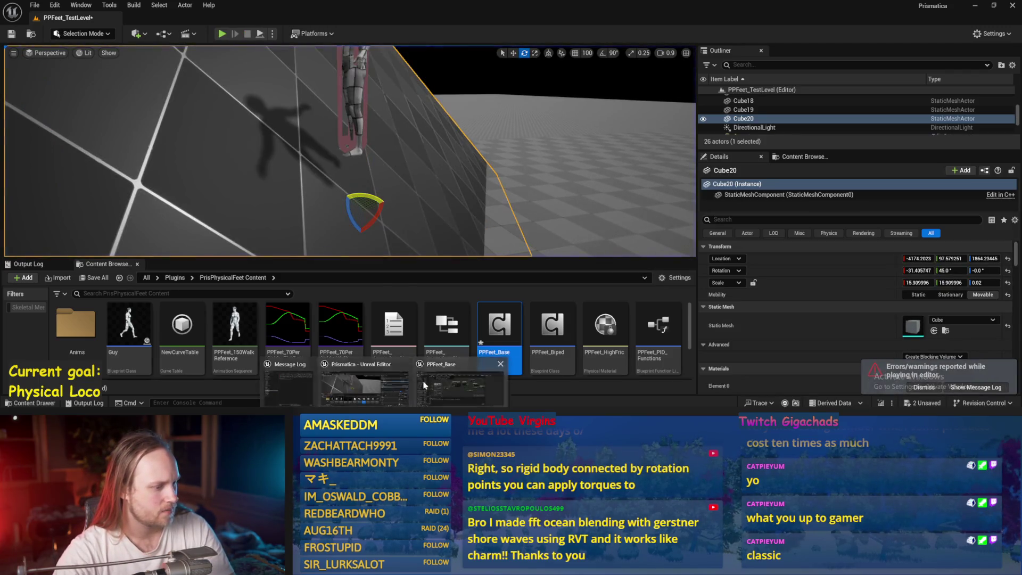
In PPFeet_Base, wire both foot trace GET outputs directly into the subtract node.
{"action": "double_click", "coordinate": [499, 330]}
{"action": "left_click_drag", "start_coordinate": [504, 195], "coordinate": [511, 254]}
{"action": "left_click_drag", "start_coordinate": [299, 200], "coordinate": [436, 204]}
{"action": "left_click_drag", "start_coordinate": [299, 231], "coordinate": [437, 215]}
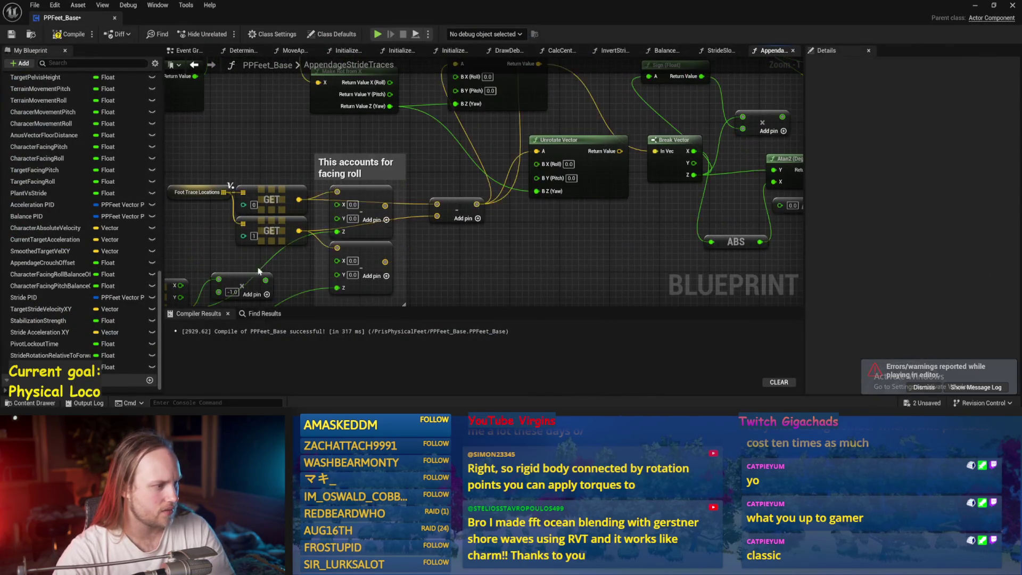
{"action": "left_click_drag", "start_coordinate": [254, 272], "coordinate": [320, 225]}
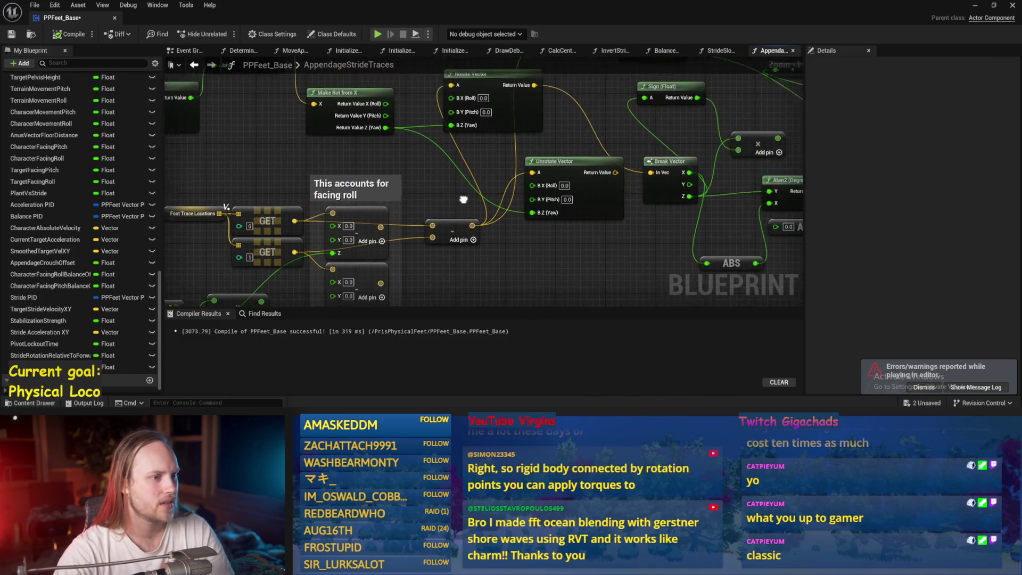
Play-test the character on the tilted Cube20 ramp, inspecting up close, then stop play.
{"action": "left_click", "coordinate": [975, 5]}
{"action": "key", "text": "alt+p"}
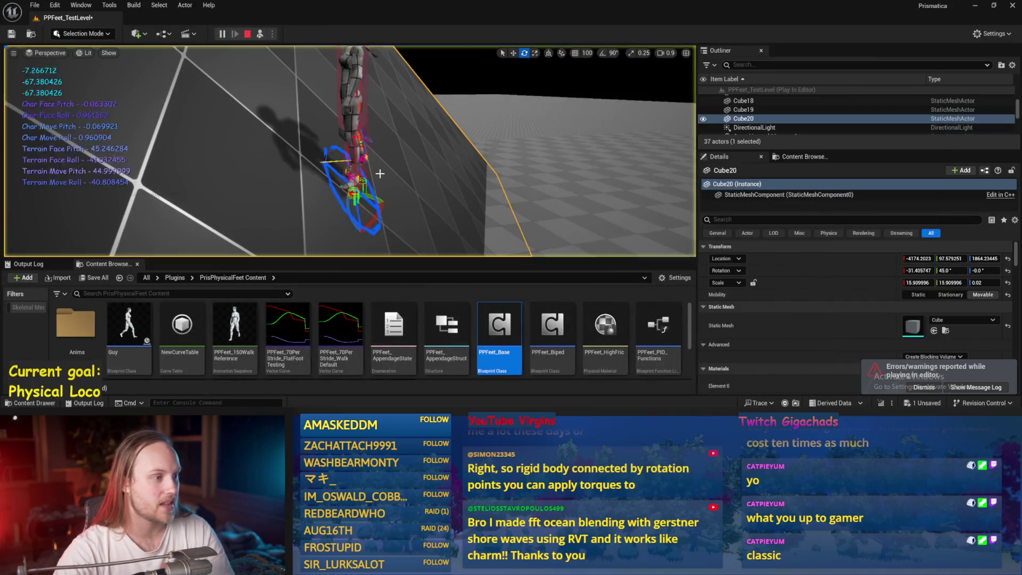
{"action": "left_click", "coordinate": [382, 113]}
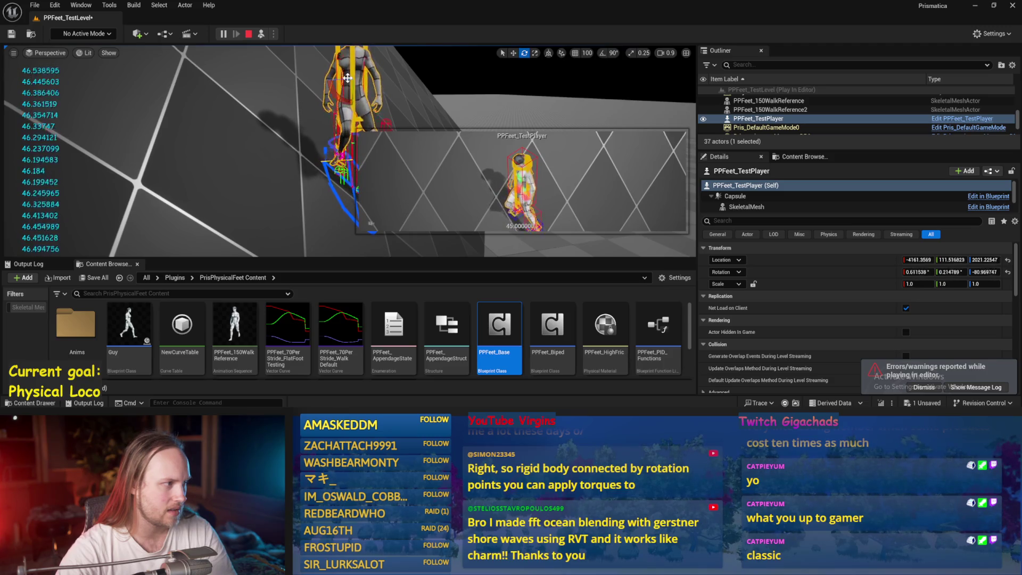
{"action": "left_click", "coordinate": [193, 157]}
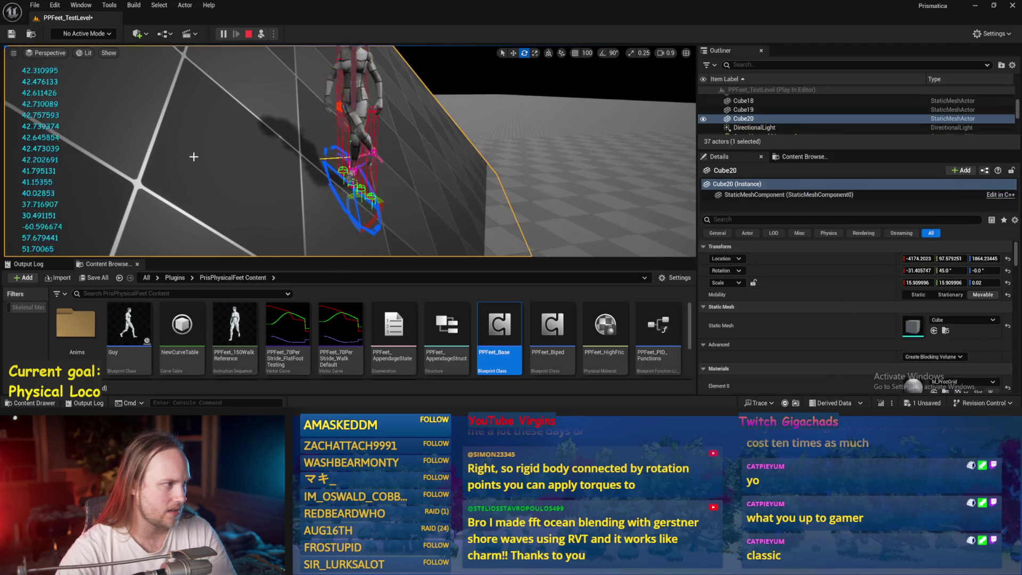
{"action": "left_click_drag", "start_coordinate": [26, 104], "coordinate": [37, 61]}
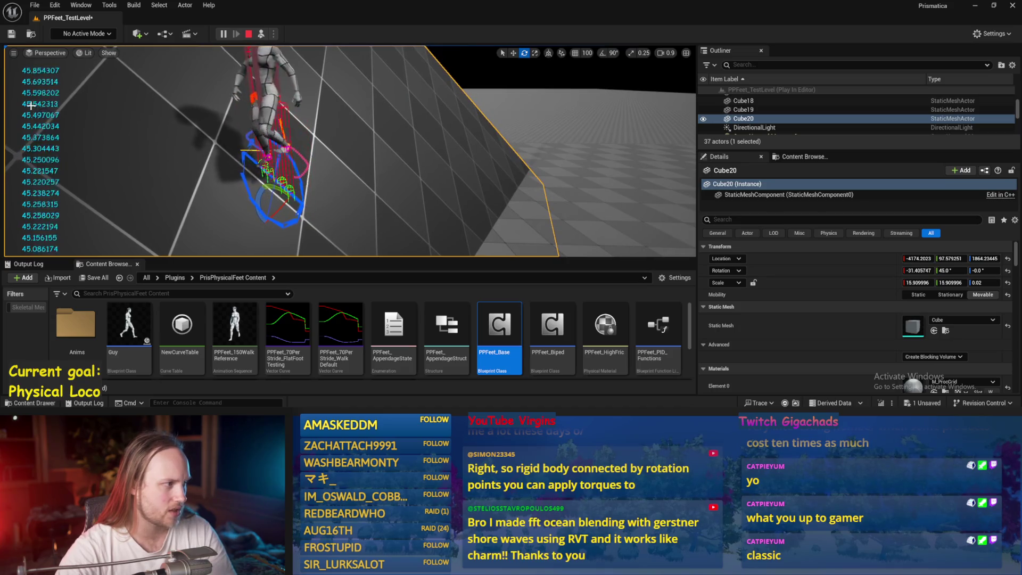
{"action": "left_click_drag", "start_coordinate": [25, 104], "coordinate": [54, 94]}
{"action": "left_click_drag", "start_coordinate": [240, 192], "coordinate": [297, 192]}
{"action": "key", "text": "Escape"}
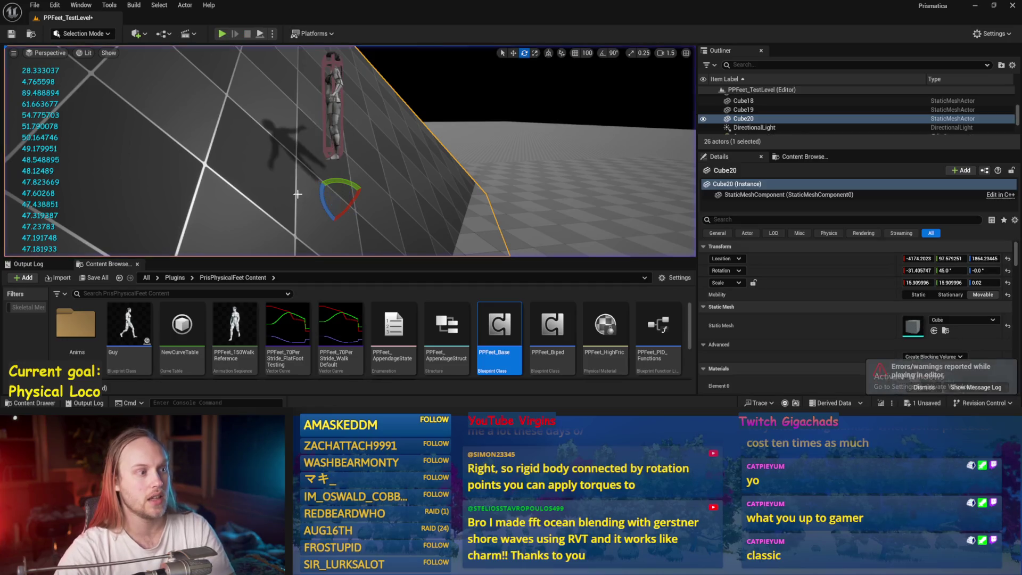
{"action": "left_click", "coordinate": [333, 136]}
{"action": "left_click_drag", "start_coordinate": [332, 136], "coordinate": [296, 164]}
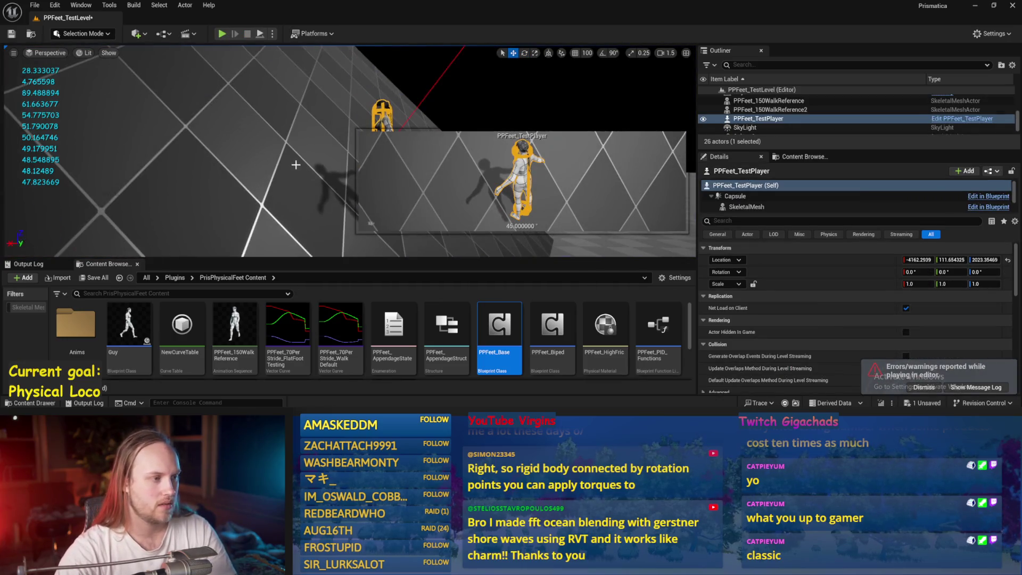
Connect the lower Make Vector output to the subtract node's second pin and save.
{"action": "left_click", "coordinate": [457, 386]}
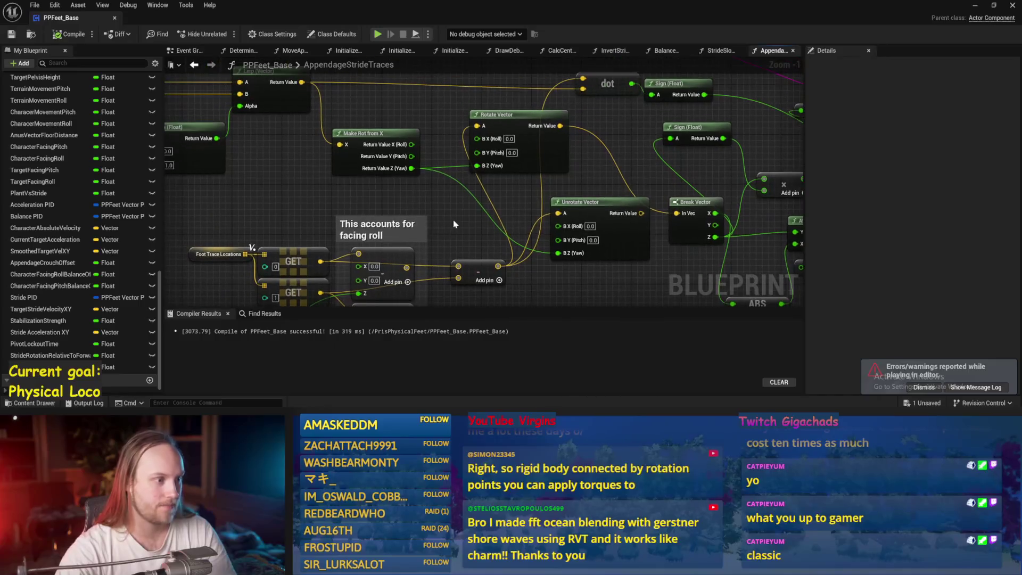
{"action": "left_click_drag", "start_coordinate": [302, 187], "coordinate": [379, 132]}
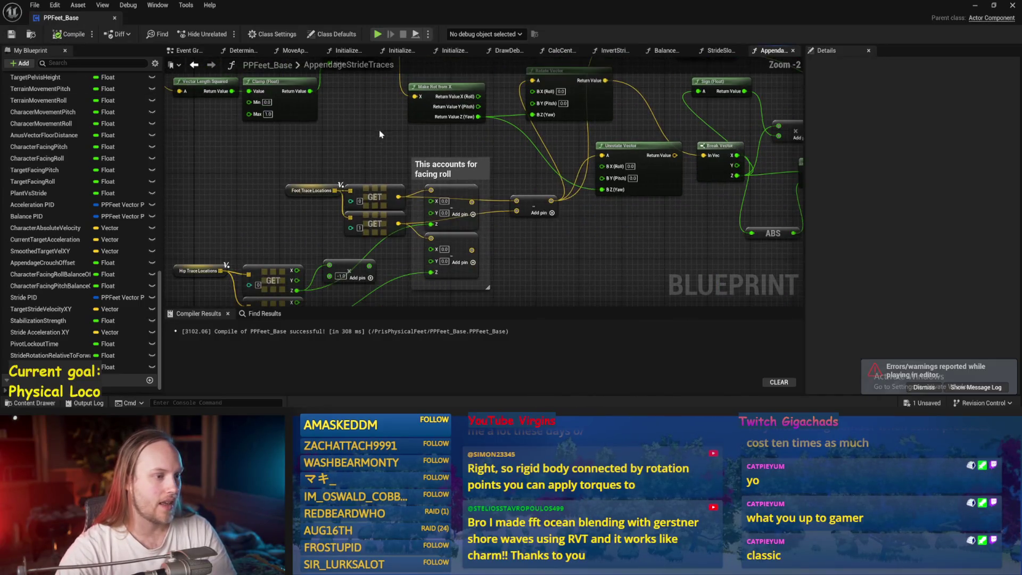
{"action": "left_click_drag", "start_coordinate": [475, 256], "coordinate": [483, 212]}
{"action": "mouse_move", "coordinate": [409, 151]}
{"action": "left_mouse_down"}
{"action": "mouse_move", "coordinate": [471, 159]}
{"action": "mouse_move", "coordinate": [408, 205]}
{"action": "left_mouse_up"}
{"action": "key", "text": "ctrl+s"}
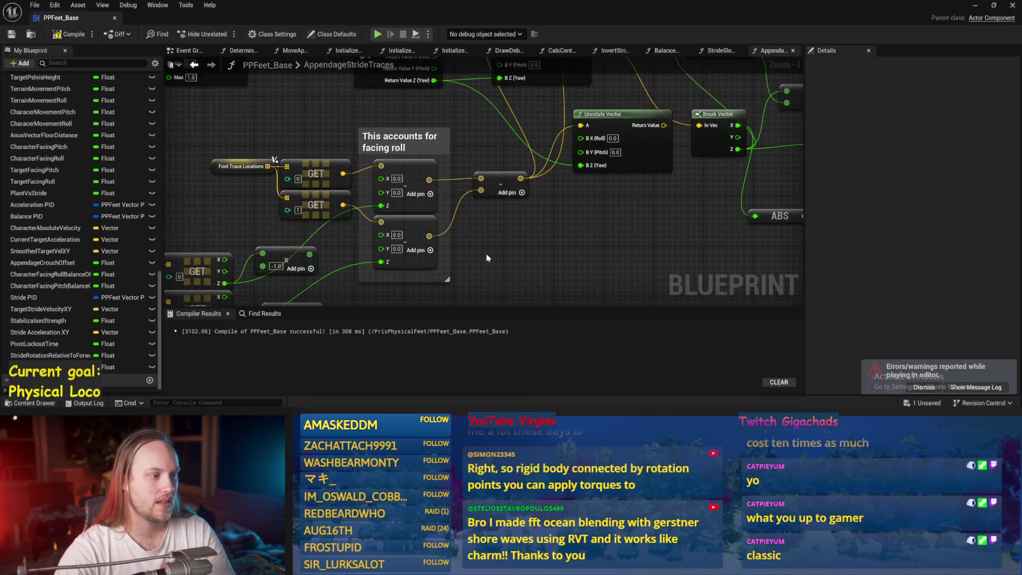
Move the -1.0 multiply nodes below the Hip Trace Locations and compile PPFeet_Base.
{"action": "scroll", "coordinate": [490, 265], "scroll_direction": "down", "scroll_amount": 1}
{"action": "left_click_drag", "start_coordinate": [490, 265], "coordinate": [543, 176]}
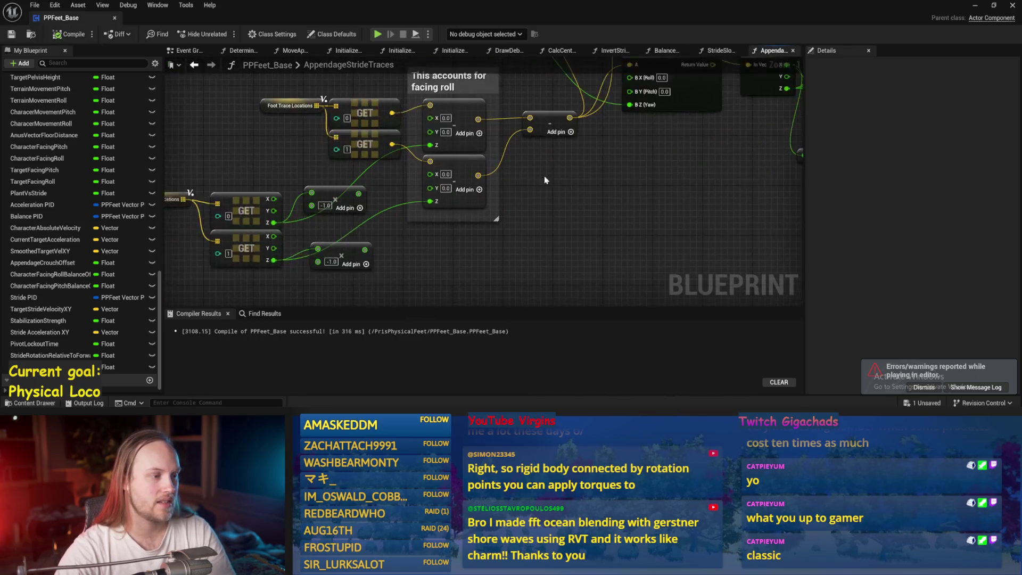
{"action": "left_click_drag", "start_coordinate": [371, 242], "coordinate": [477, 266]}
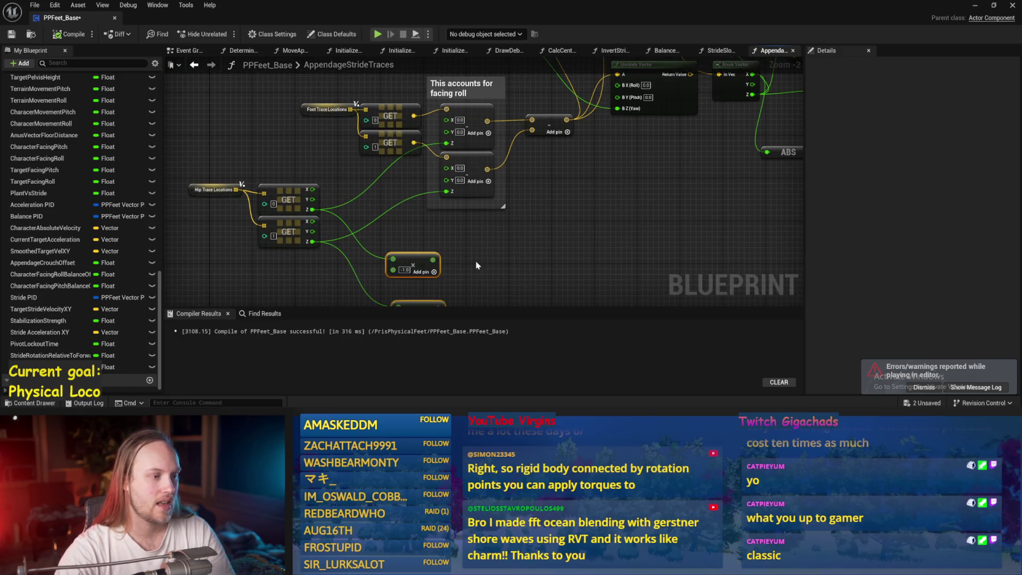
{"action": "key", "text": "F7"}
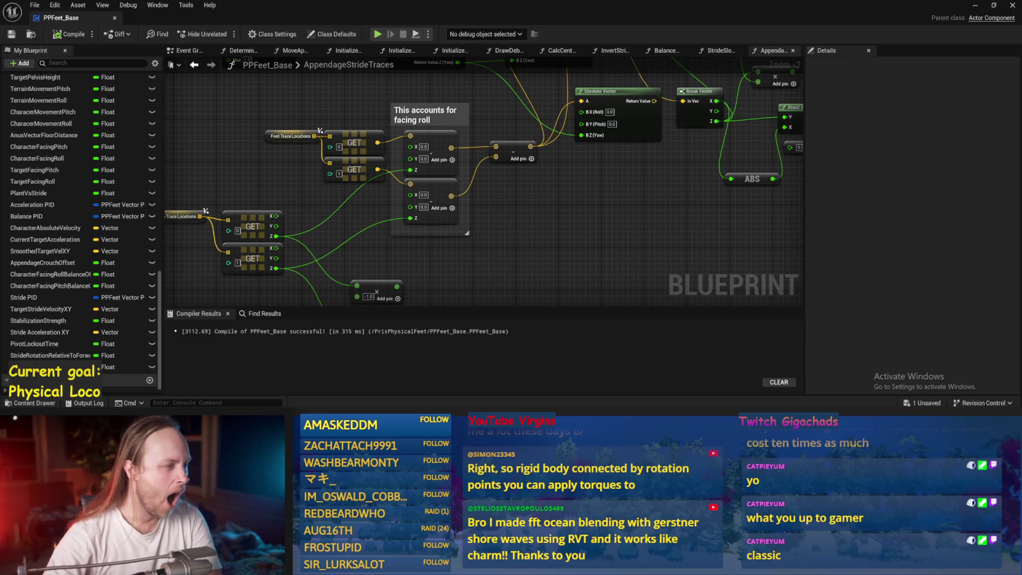
{"action": "right_click", "coordinate": [501, 283]}
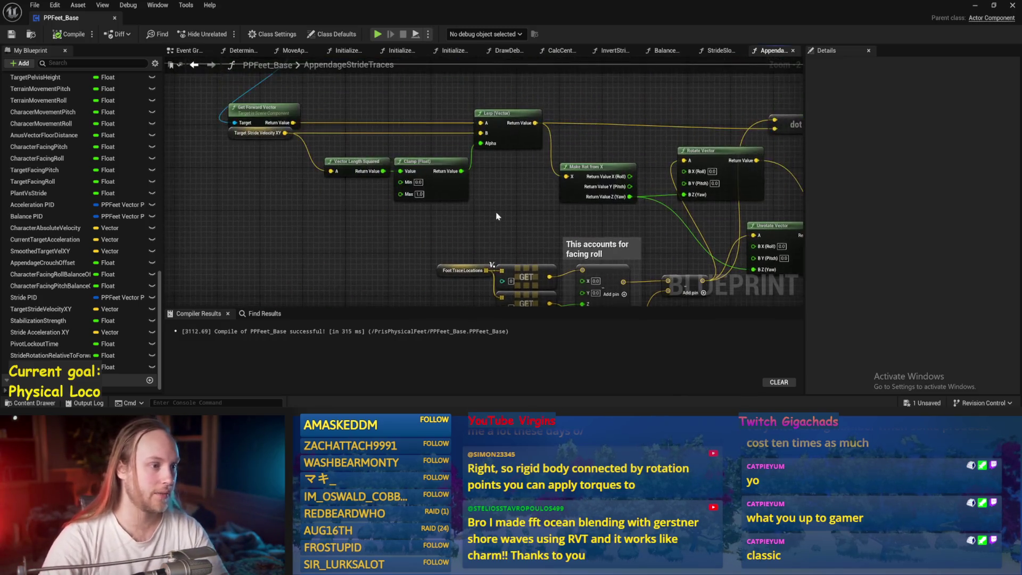
Insert a Dot node on the wire and compile.
{"action": "mouse_move", "coordinate": [331, 123]}
{"action": "left_mouse_down"}
{"action": "mouse_move", "coordinate": [356, 122]}
{"action": "mouse_move", "coordinate": [379, 254]}
{"action": "mouse_move", "coordinate": [417, 197]}
{"action": "left_mouse_up"}
{"action": "type", "text": "dot"}
{"action": "key", "text": "Return"}
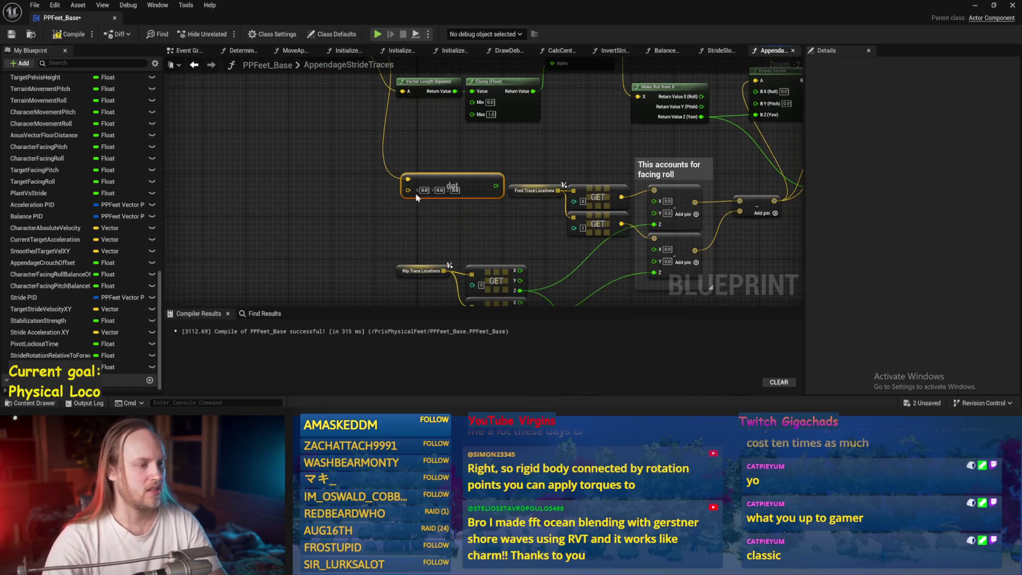
{"action": "left_click", "coordinate": [443, 163]}
{"action": "left_click_drag", "start_coordinate": [444, 163], "coordinate": [461, 208]}
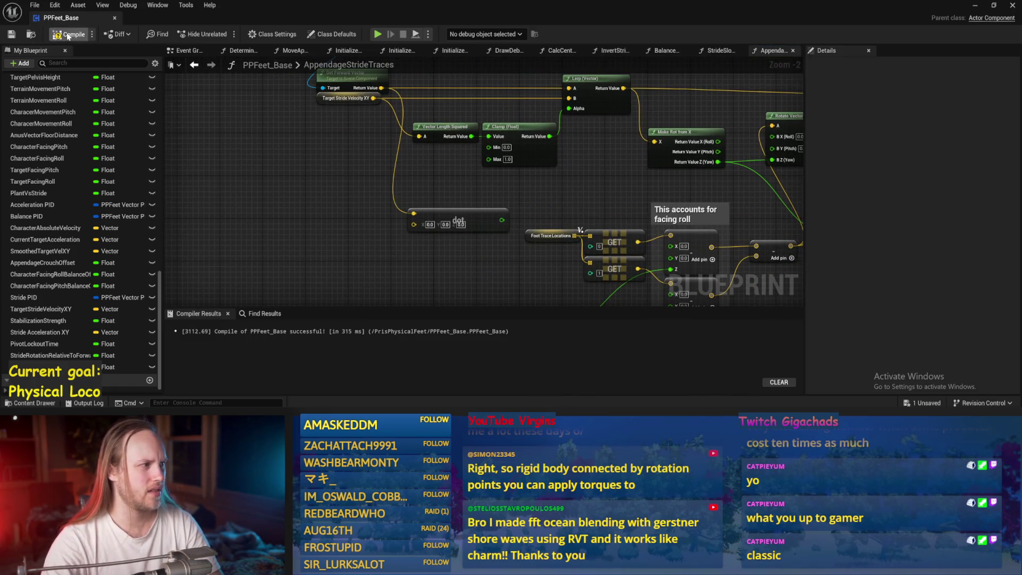
{"action": "left_click", "coordinate": [11, 35]}
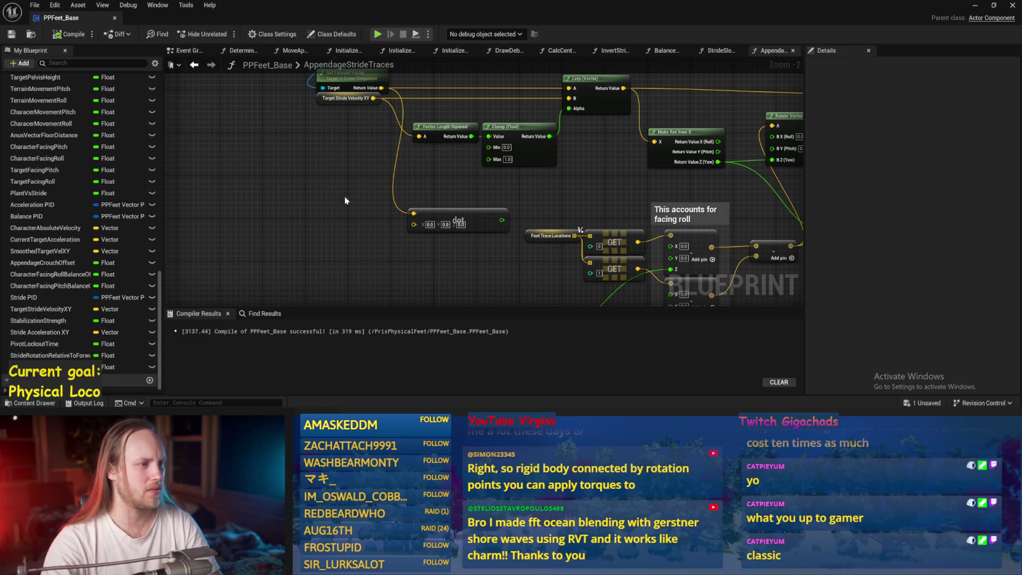
Add a Normalize 2D node fed by Target Stride Velocity XY.
{"action": "left_click_drag", "start_coordinate": [342, 194], "coordinate": [354, 225]}
{"action": "mouse_move", "coordinate": [340, 269]}
{"action": "left_mouse_down"}
{"action": "mouse_move", "coordinate": [307, 173]}
{"action": "mouse_move", "coordinate": [339, 249]}
{"action": "left_mouse_up"}
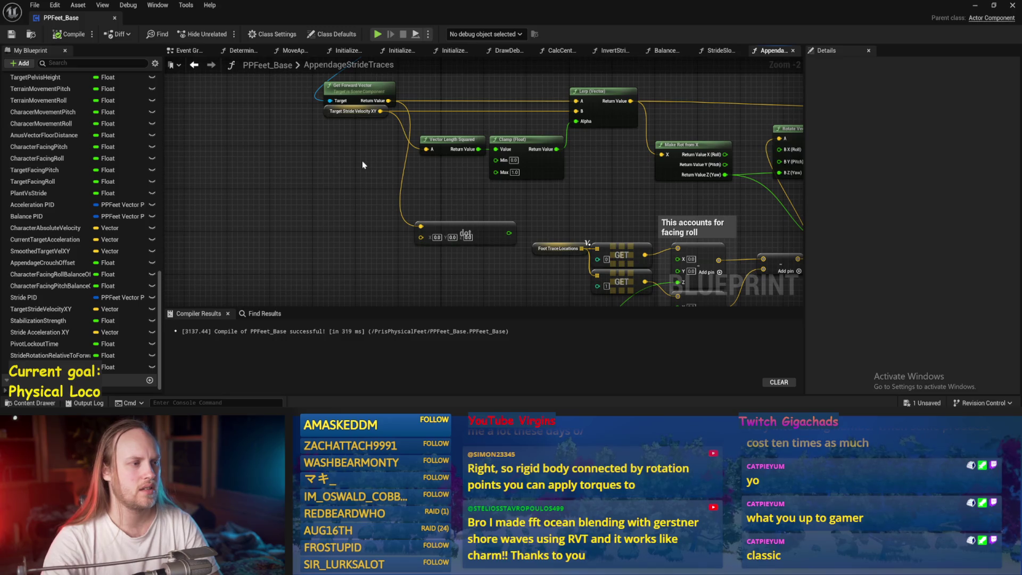
{"action": "left_click", "coordinate": [330, 114]}
{"action": "left_click_drag", "start_coordinate": [328, 118], "coordinate": [323, 168]}
{"action": "left_click", "coordinate": [338, 149]}
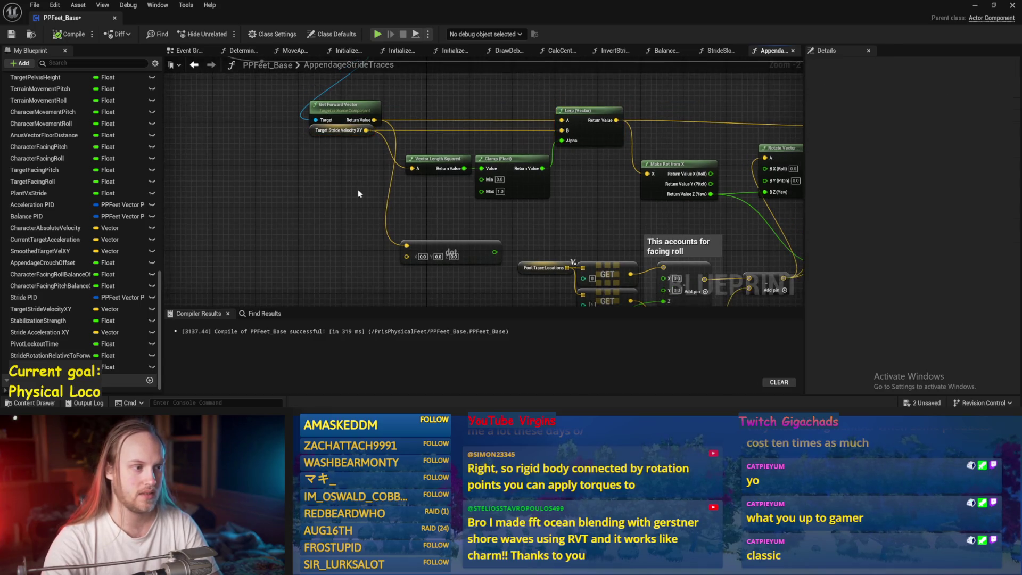
{"action": "left_click_drag", "start_coordinate": [369, 132], "coordinate": [343, 220]}
{"action": "type", "text": "nora"}
{"action": "key", "text": "BackSpace"}
{"action": "key", "text": "BackSpace"}
{"action": "key", "text": "BackSpace"}
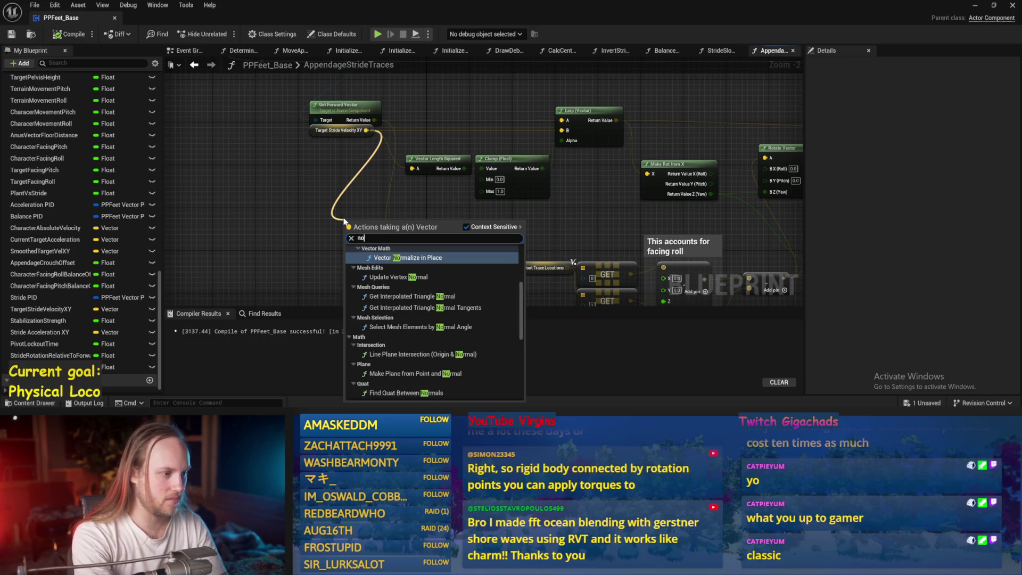
{"action": "type", "text": "li"}
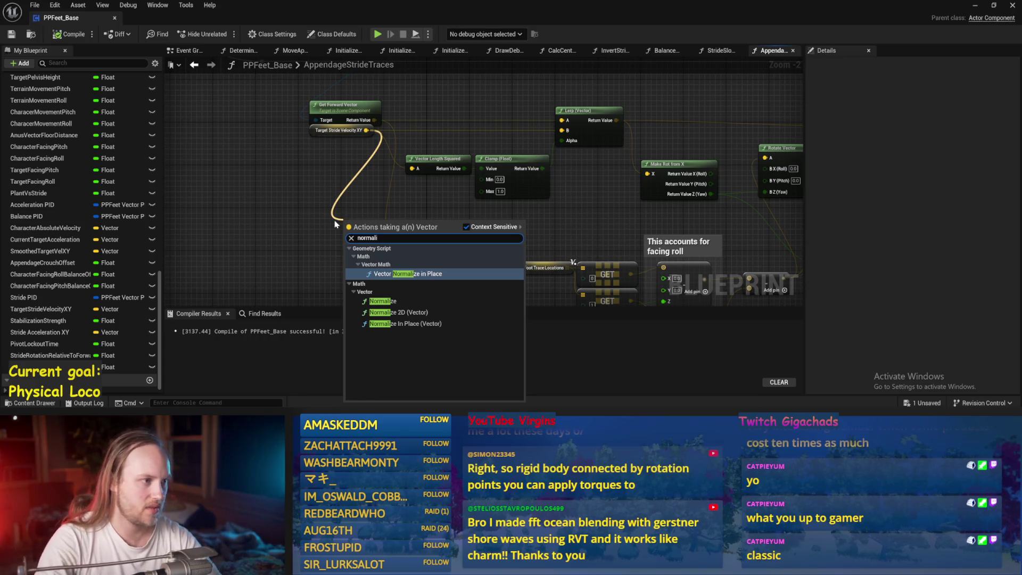
{"action": "left_click", "coordinate": [414, 313]}
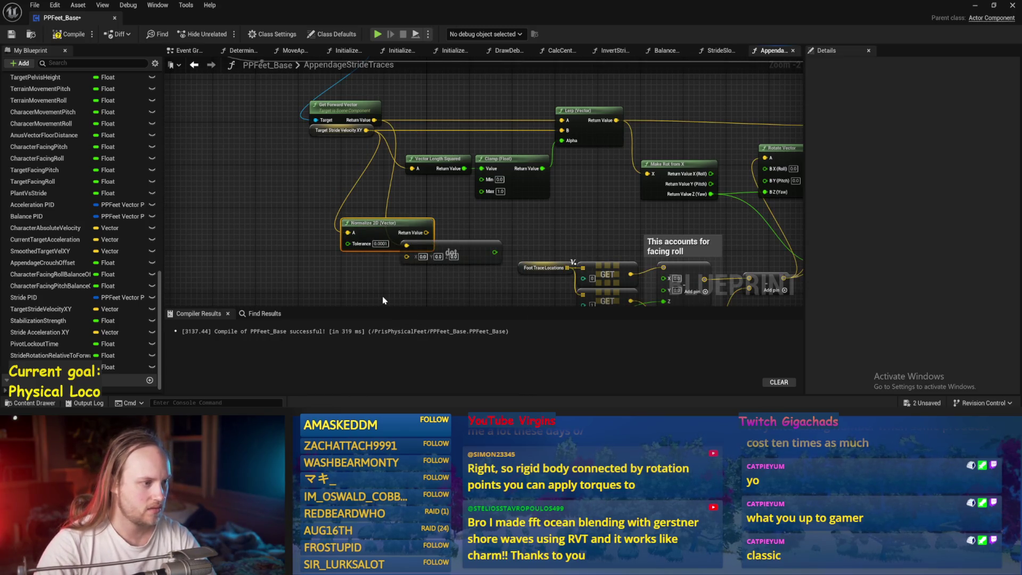
Duplicate Normalize 2D, feed both into the Dot node, wire its result onward, and save.
{"action": "scroll", "coordinate": [324, 257], "scroll_direction": "up", "scroll_amount": 1}
{"action": "left_click_drag", "start_coordinate": [426, 245], "coordinate": [345, 266]}
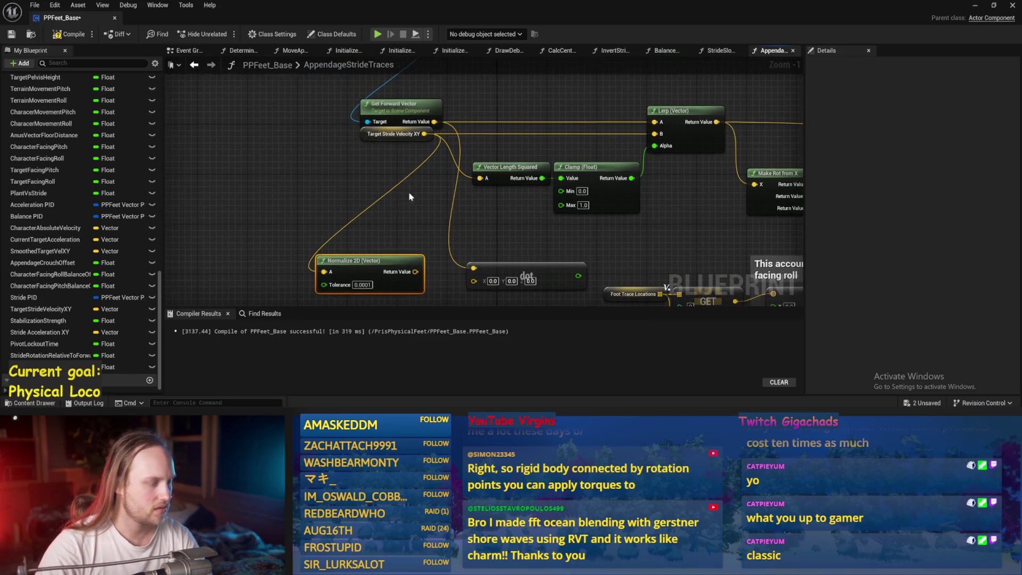
{"action": "key", "text": "ctrl+d"}
{"action": "mouse_move", "coordinate": [424, 133]}
{"action": "left_mouse_down"}
{"action": "mouse_move", "coordinate": [441, 137]}
{"action": "mouse_move", "coordinate": [342, 182]}
{"action": "left_mouse_up"}
{"action": "left_click_drag", "start_coordinate": [428, 137], "coordinate": [468, 235]}
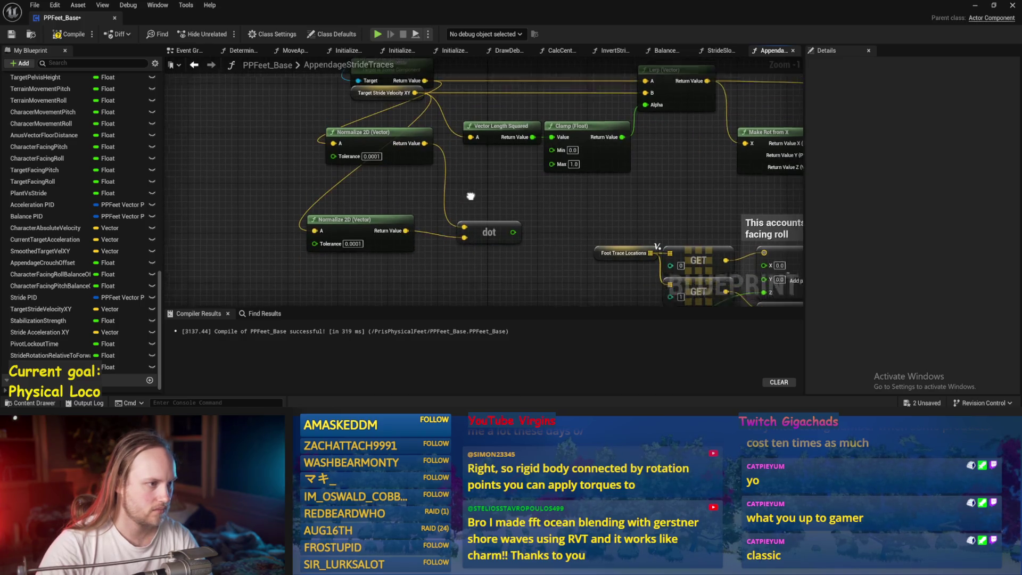
{"action": "scroll", "coordinate": [346, 195], "scroll_direction": "down", "scroll_amount": 2}
{"action": "mouse_move", "coordinate": [334, 193]}
{"action": "left_mouse_down"}
{"action": "mouse_move", "coordinate": [514, 211]}
{"action": "mouse_move", "coordinate": [680, 101]}
{"action": "mouse_move", "coordinate": [653, 136]}
{"action": "left_mouse_up"}
{"action": "key", "text": "Escape"}
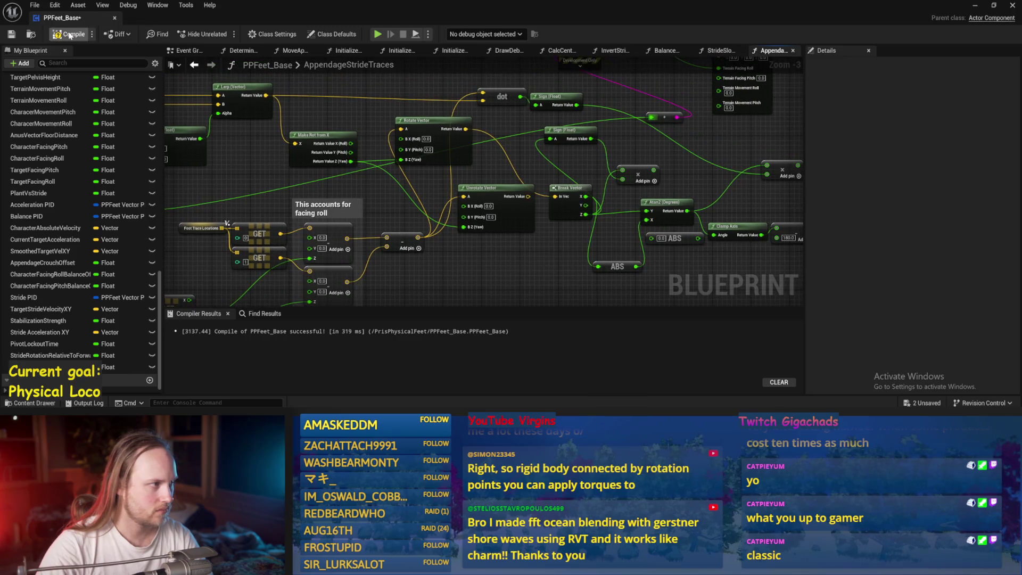
{"action": "left_click", "coordinate": [16, 35]}
Play-test while rotating PPFeet_TestPlayer to check foot alignment, with values about −0.93 to 0.95.
{"action": "key", "text": "alt+p"}
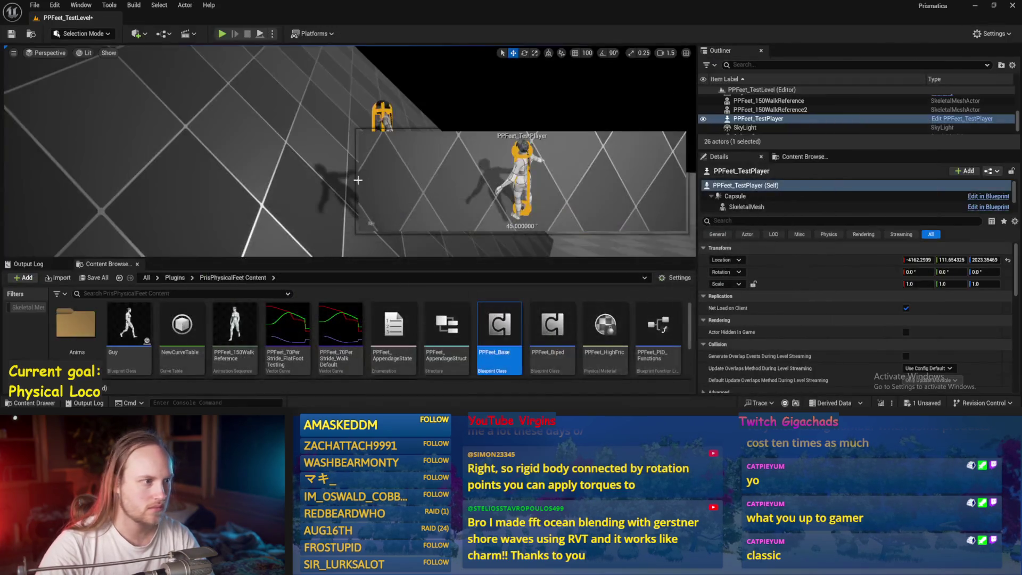
{"action": "key", "text": "f"}
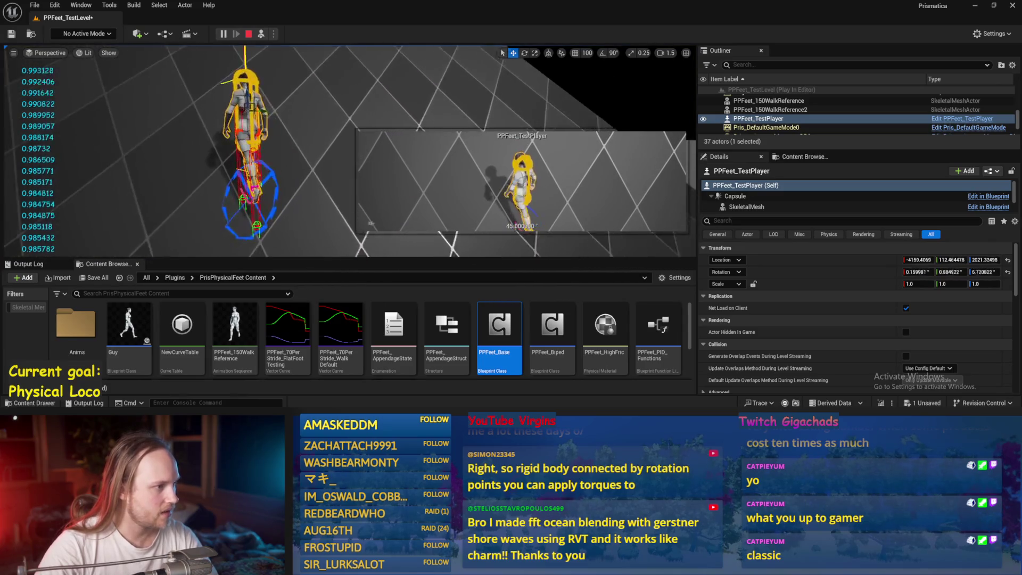
{"action": "left_click", "coordinate": [298, 143]}
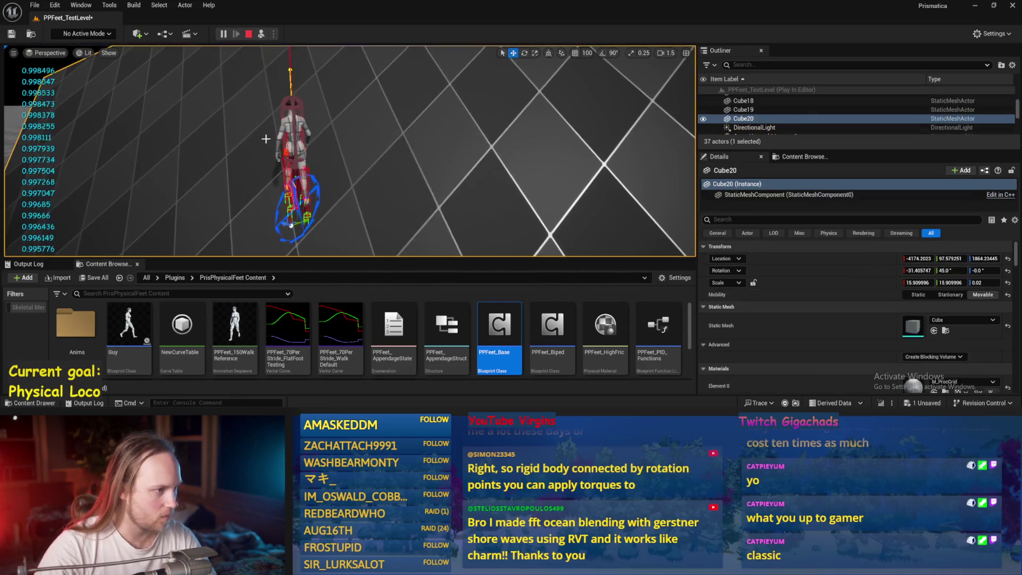
{"action": "left_click", "coordinate": [295, 137]}
{"action": "key", "text": "e"}
{"action": "left_click_drag", "start_coordinate": [276, 136], "coordinate": [282, 136]}
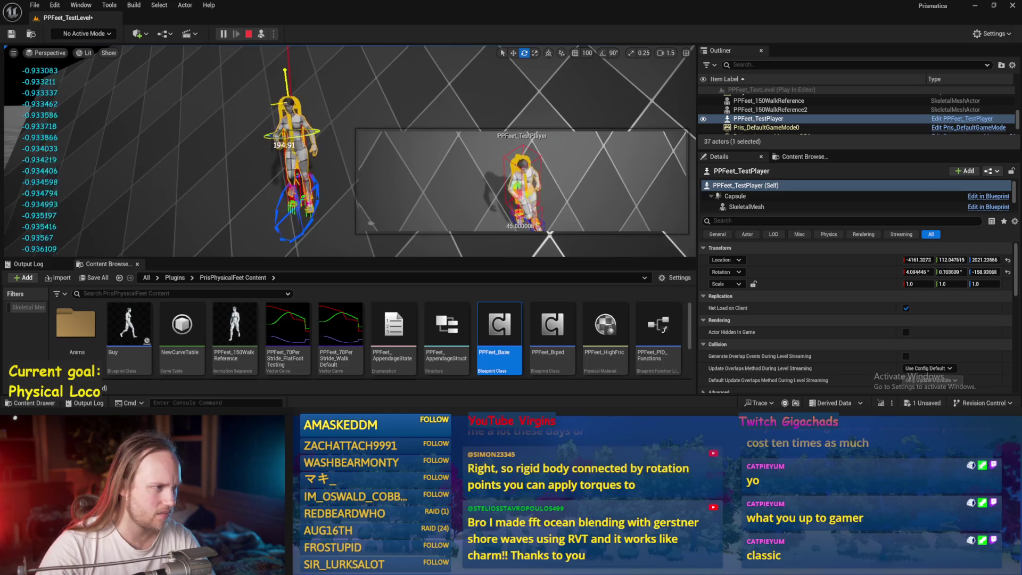
{"action": "key", "text": "Escape"}
{"action": "double_click", "coordinate": [500, 326]}
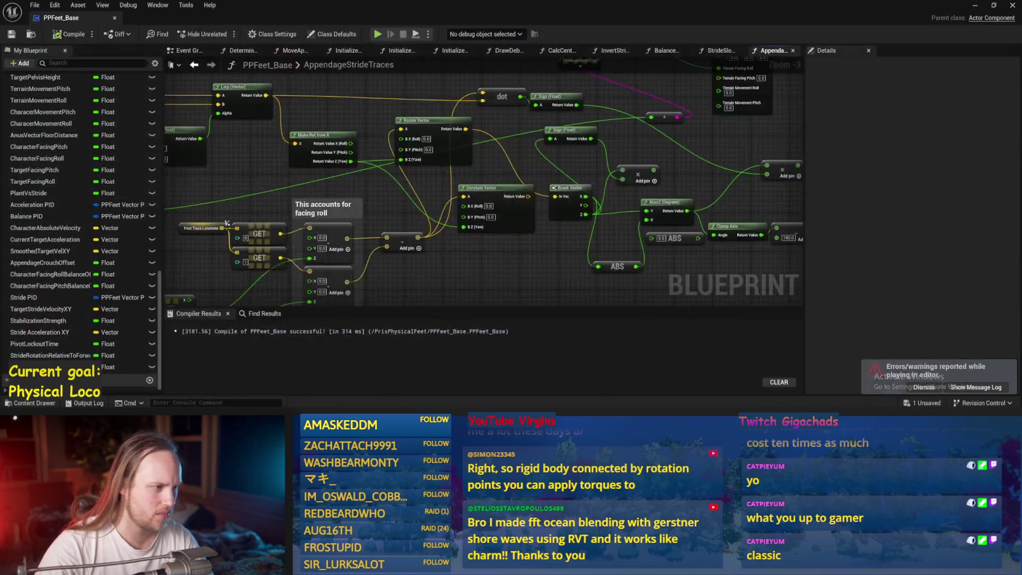
Duplicate the -1.0 multiply node beside the upper GET and save.
{"action": "left_click_drag", "start_coordinate": [606, 268], "coordinate": [609, 169]}
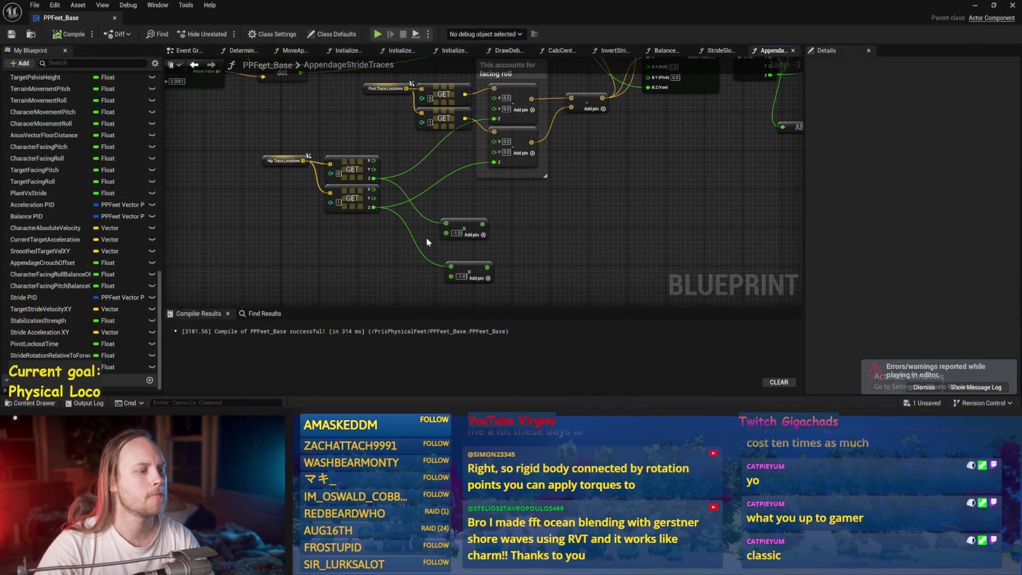
{"action": "left_click_drag", "start_coordinate": [450, 229], "coordinate": [417, 166]}
{"action": "scroll", "coordinate": [417, 165], "scroll_direction": "up", "scroll_amount": 2}
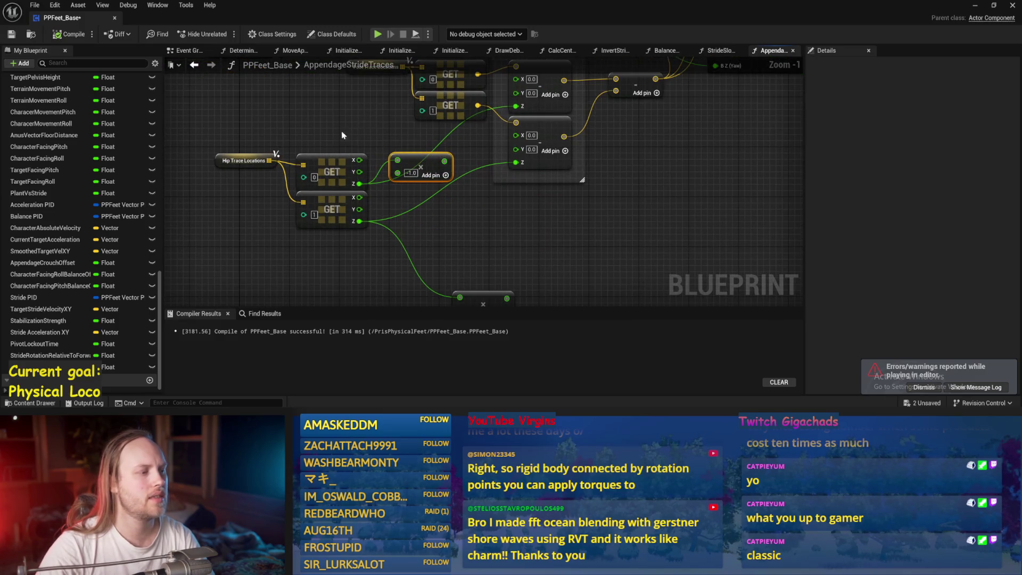
{"action": "key", "text": "ctrl+v"}
{"action": "mouse_move", "coordinate": [273, 248]}
{"action": "left_mouse_down"}
{"action": "mouse_move", "coordinate": [456, 242]}
{"action": "mouse_move", "coordinate": [477, 283]}
{"action": "mouse_move", "coordinate": [425, 198]}
{"action": "left_mouse_up"}
{"action": "left_click_drag", "start_coordinate": [465, 143], "coordinate": [424, 215]}
{"action": "key", "text": "ctrl+s"}
Wire the add results into the Make Vector Z pins and the Dot result into both multiplies, then save.
{"action": "mouse_move", "coordinate": [616, 190]}
{"action": "left_mouse_down"}
{"action": "mouse_move", "coordinate": [527, 192]}
{"action": "mouse_move", "coordinate": [498, 255]}
{"action": "left_mouse_up"}
{"action": "left_click_drag", "start_coordinate": [474, 213], "coordinate": [465, 203]}
{"action": "mouse_move", "coordinate": [298, 250]}
{"action": "left_mouse_down"}
{"action": "mouse_move", "coordinate": [376, 181]}
{"action": "mouse_move", "coordinate": [490, 177]}
{"action": "left_mouse_up"}
{"action": "mouse_move", "coordinate": [224, 199]}
{"action": "left_mouse_down"}
{"action": "mouse_move", "coordinate": [229, 160]}
{"action": "mouse_move", "coordinate": [249, 183]}
{"action": "left_mouse_up"}
{"action": "left_click_drag", "start_coordinate": [422, 234], "coordinate": [493, 179]}
{"action": "mouse_move", "coordinate": [428, 284]}
{"action": "left_mouse_down"}
{"action": "mouse_move", "coordinate": [493, 236]}
{"action": "mouse_move", "coordinate": [341, 158]}
{"action": "left_mouse_up"}
{"action": "left_click_drag", "start_coordinate": [329, 116], "coordinate": [462, 244]}
{"action": "mouse_move", "coordinate": [328, 117]}
{"action": "left_mouse_down"}
{"action": "mouse_move", "coordinate": [472, 310]}
{"action": "mouse_move", "coordinate": [458, 250]}
{"action": "left_mouse_up"}
{"action": "key", "text": "ctrl+s"}
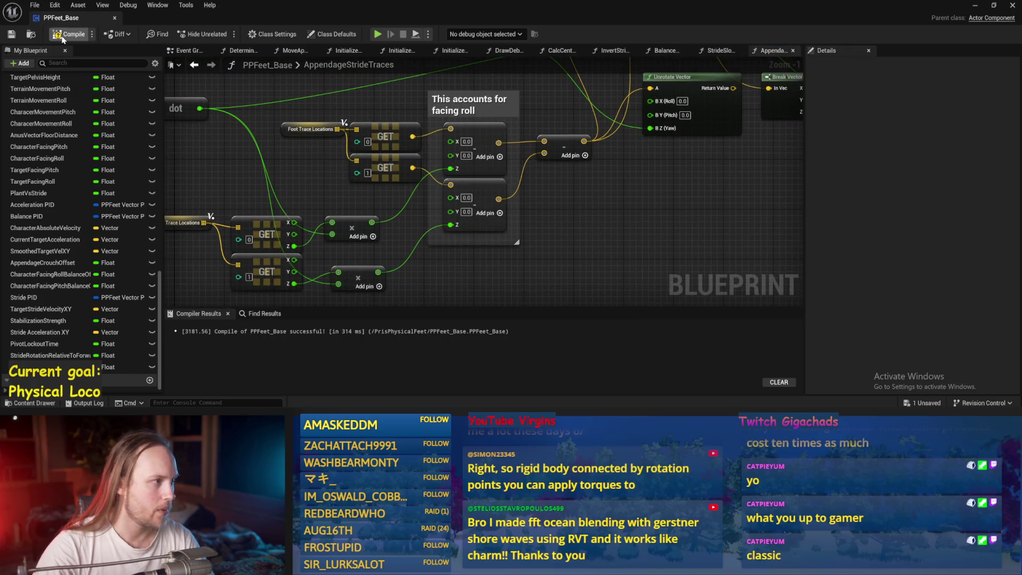
{"action": "left_click", "coordinate": [975, 5]}
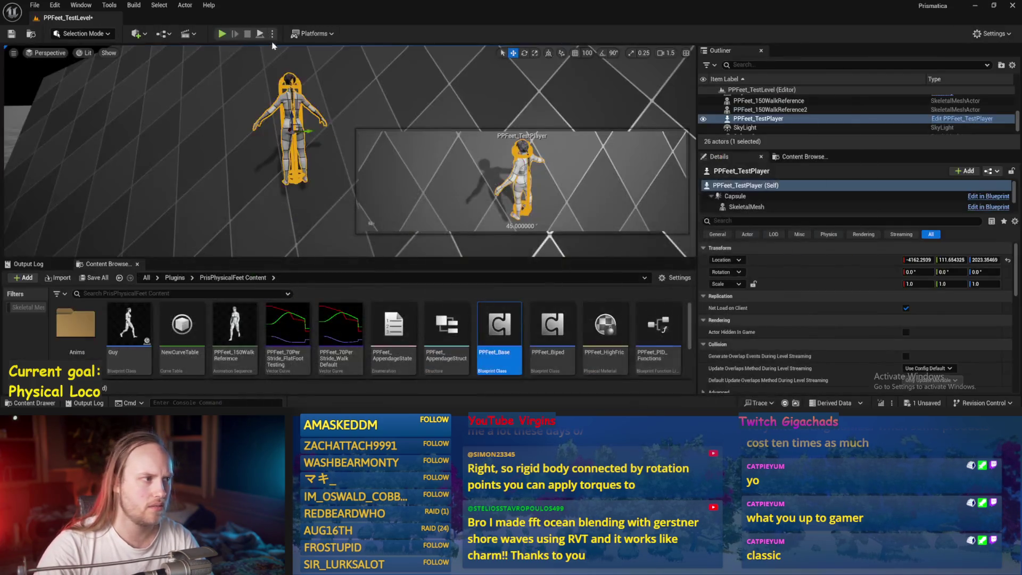
Run a brief play test, then reopen and save PPFeet_Base.
{"action": "key", "text": "alt+p"}
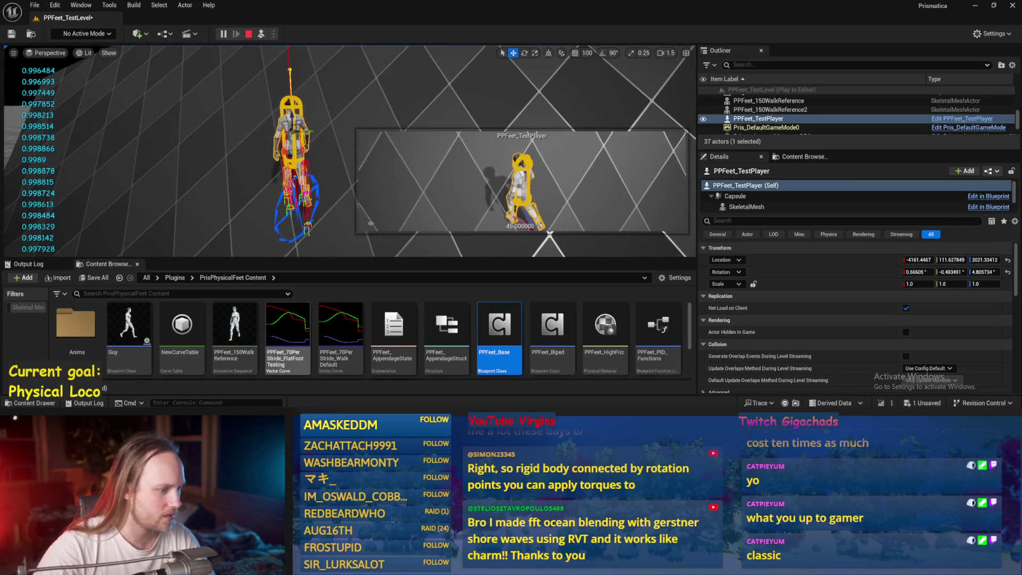
{"action": "key", "text": "Escape"}
{"action": "double_click", "coordinate": [499, 330]}
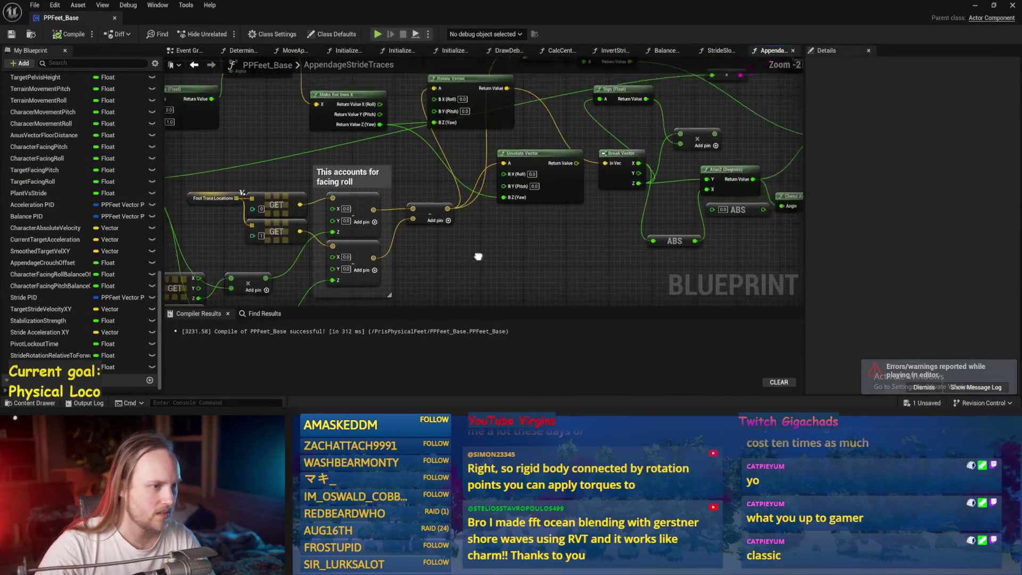
{"action": "key", "text": "ctrl+s"}
Rewire the multiply result in the stride-angle chain into the small node and save.
{"action": "left_click_drag", "start_coordinate": [411, 165], "coordinate": [454, 175]}
{"action": "left_click_drag", "start_coordinate": [479, 244], "coordinate": [380, 253]}
{"action": "left_click_drag", "start_coordinate": [472, 208], "coordinate": [374, 217]}
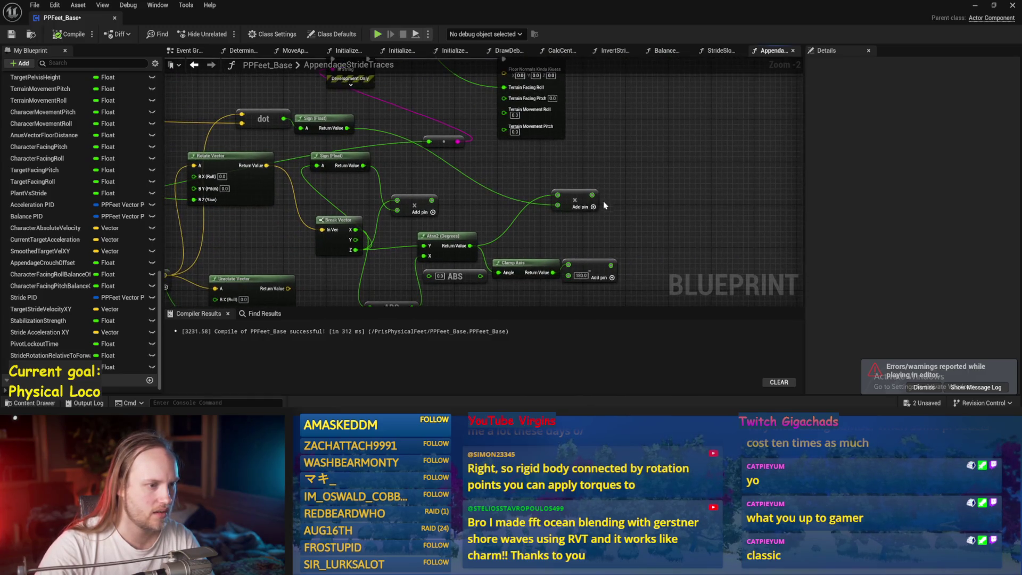
{"action": "mouse_move", "coordinate": [592, 195]}
{"action": "left_mouse_down"}
{"action": "mouse_move", "coordinate": [527, 128]}
{"action": "mouse_move", "coordinate": [583, 171]}
{"action": "mouse_move", "coordinate": [591, 194]}
{"action": "left_mouse_up"}
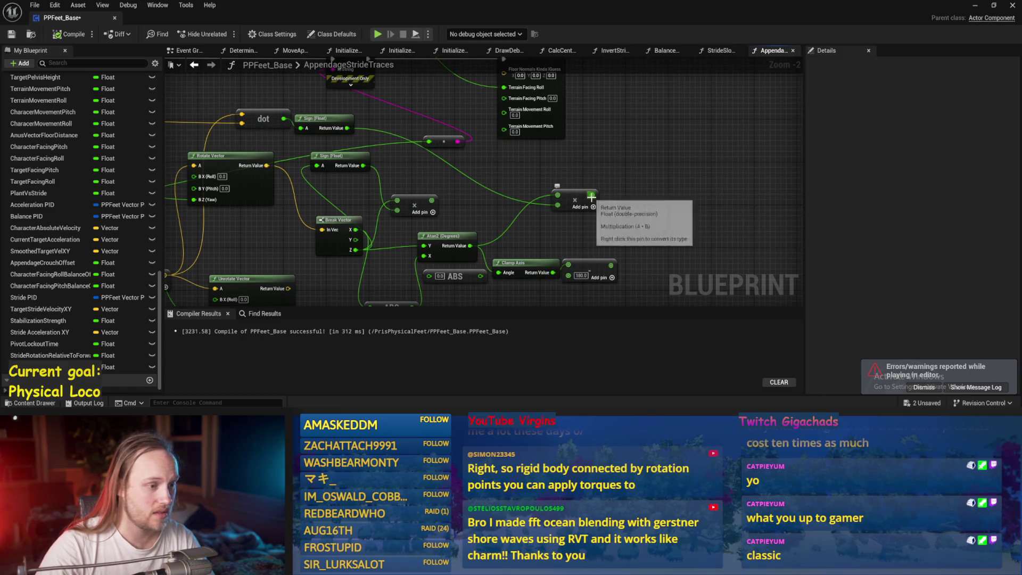
{"action": "mouse_move", "coordinate": [592, 194]}
{"action": "left_mouse_down"}
{"action": "mouse_move", "coordinate": [433, 148]}
{"action": "mouse_move", "coordinate": [440, 136]}
{"action": "left_mouse_up"}
{"action": "key", "text": "ctrl+s"}
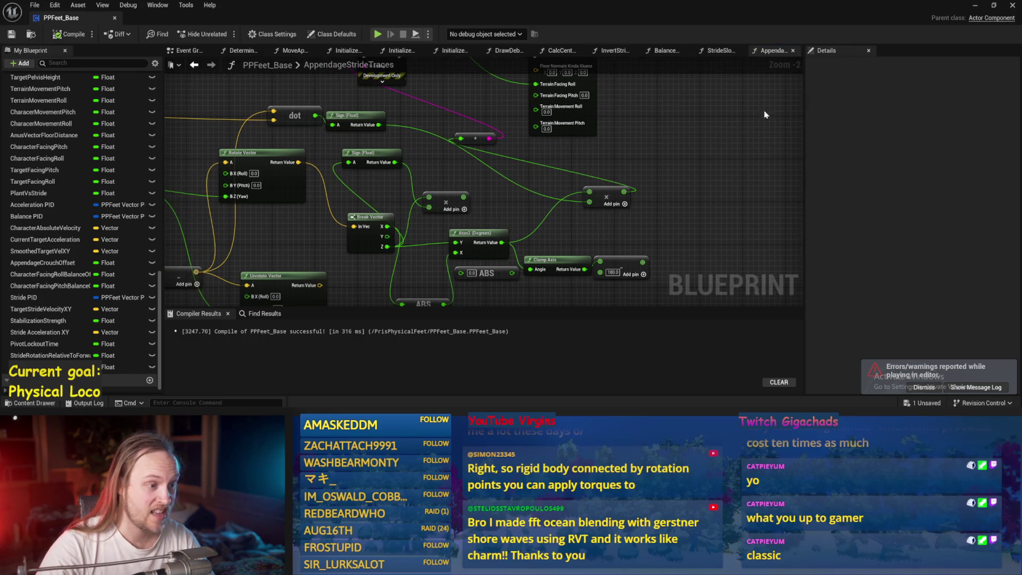
{"action": "left_click", "coordinate": [975, 7]}
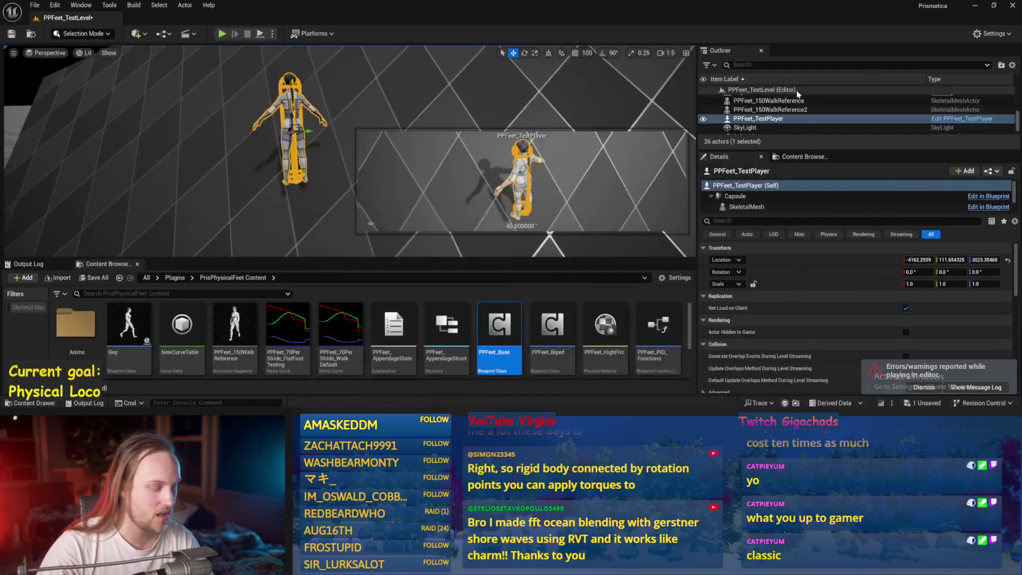
Reset Cube20's rotation, tilt it into a steep ramp, watch the test character, then stop play.
{"action": "left_click", "coordinate": [244, 189]}
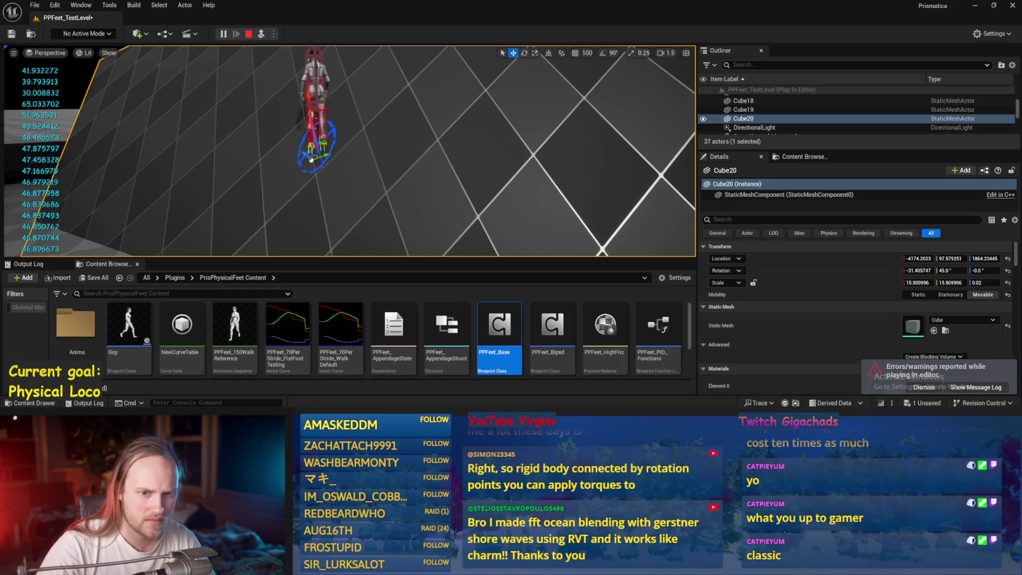
{"action": "left_click", "coordinate": [1008, 270]}
{"action": "key", "text": "e"}
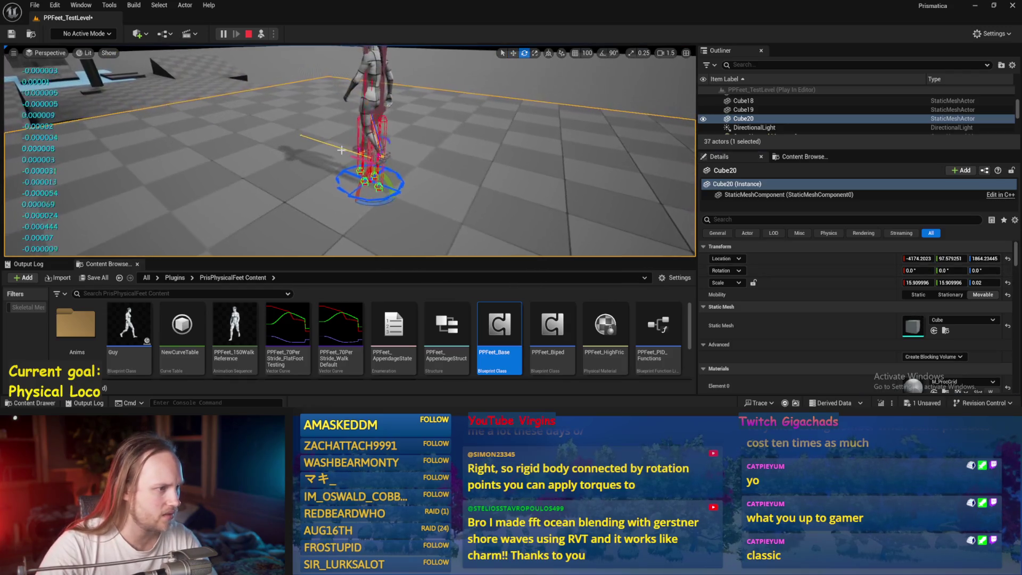
{"action": "left_click_drag", "start_coordinate": [341, 180], "coordinate": [352, 166]}
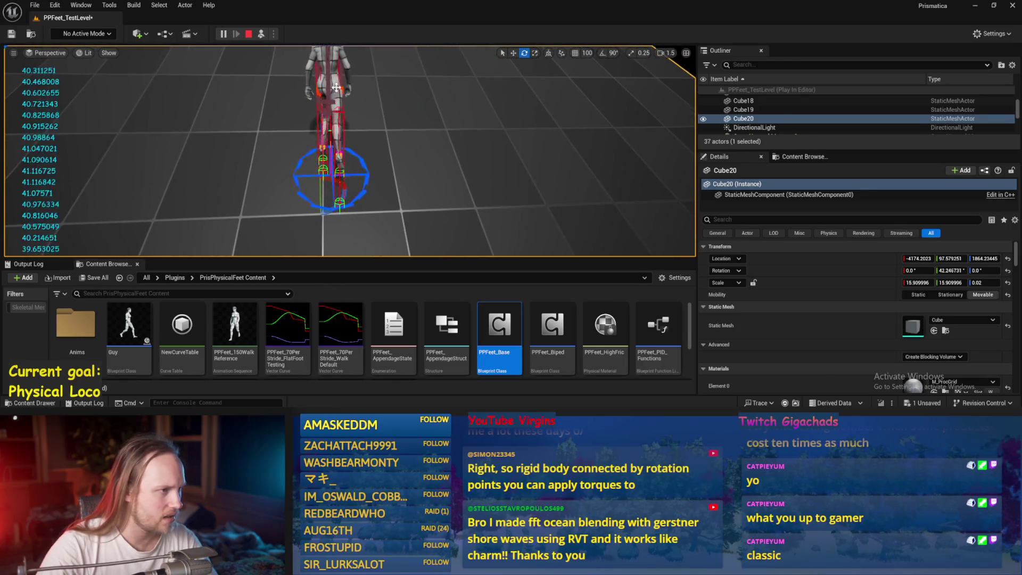
{"action": "left_click", "coordinate": [330, 155]}
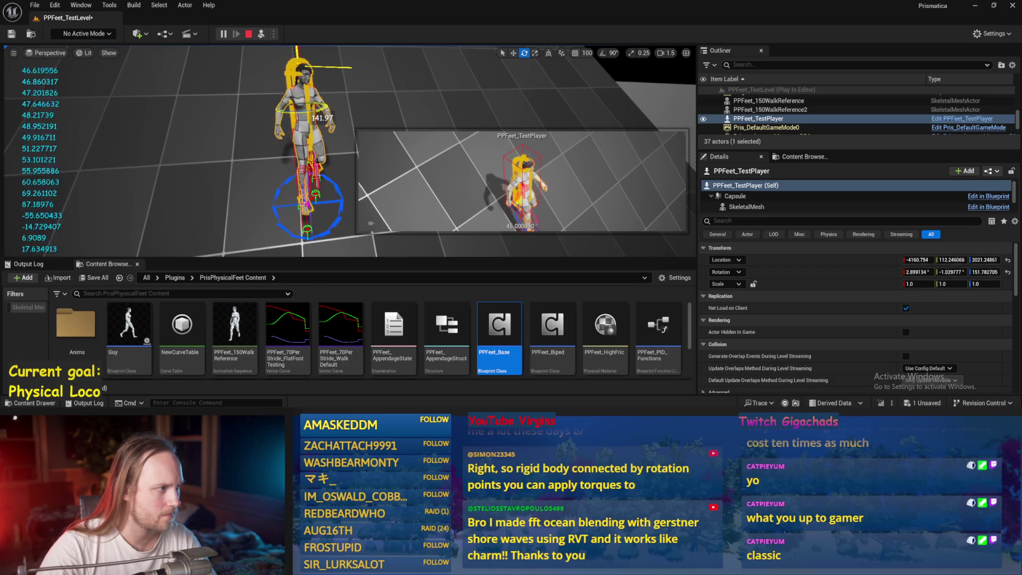
{"action": "key", "text": "Escape"}
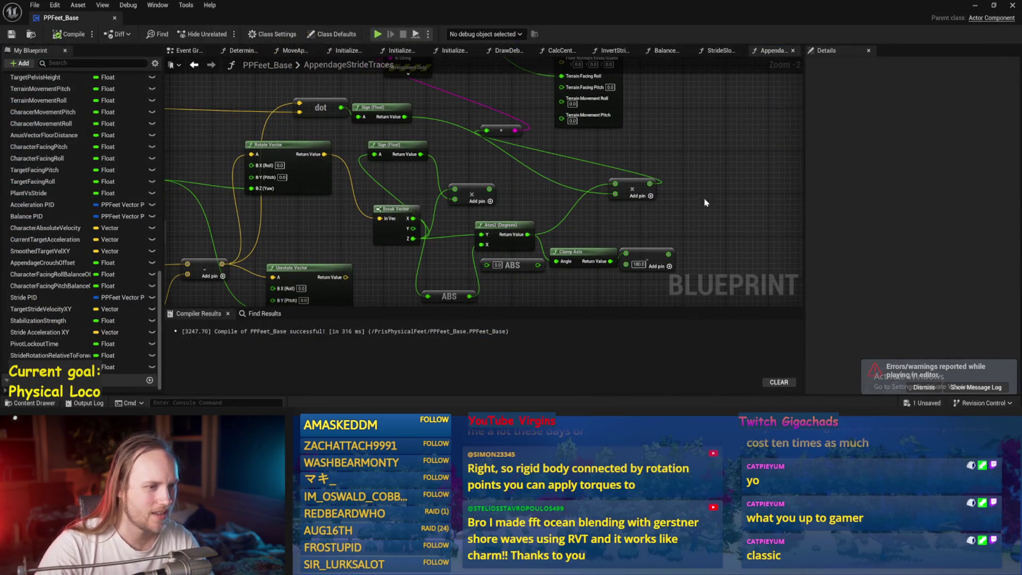
Rearrange the dot, Sign (Float) and Add nodes near the facing roll nodes.
{"action": "left_click_drag", "start_coordinate": [410, 196], "coordinate": [534, 152]}
{"action": "left_click_drag", "start_coordinate": [461, 125], "coordinate": [422, 125]}
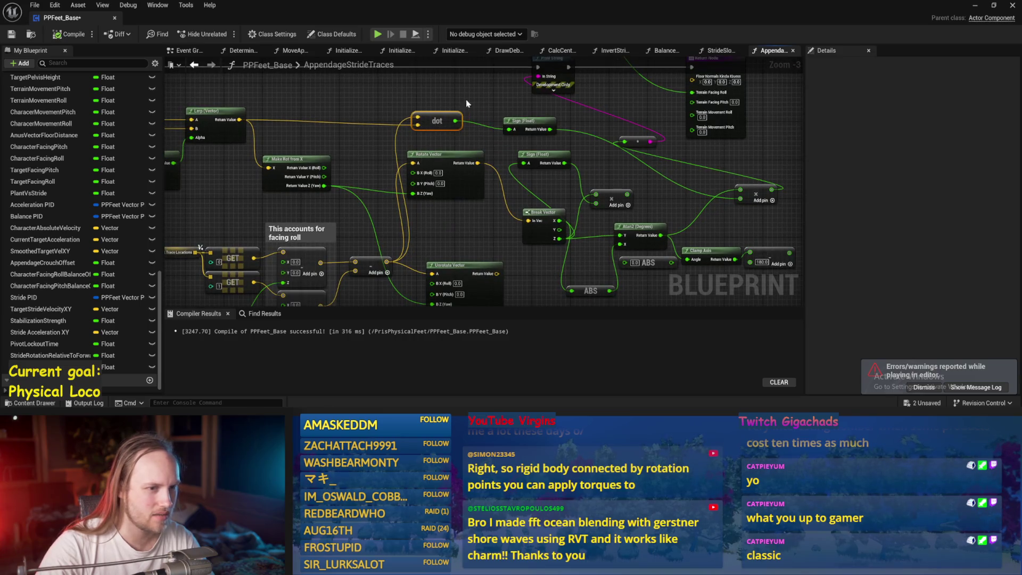
{"action": "left_click_drag", "start_coordinate": [526, 121], "coordinate": [493, 111]}
{"action": "left_click_drag", "start_coordinate": [758, 192], "coordinate": [714, 179]}
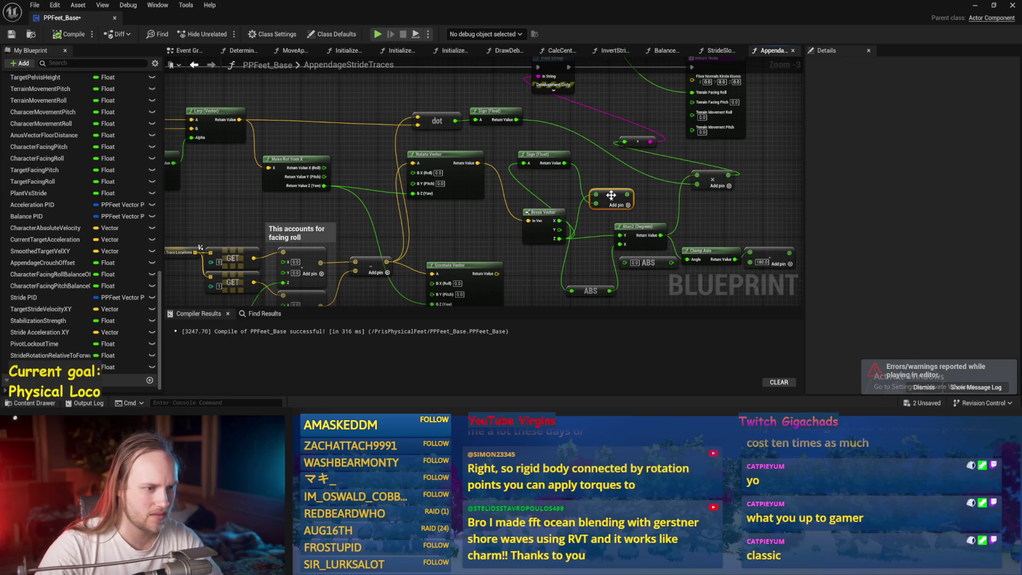
{"action": "left_click_drag", "start_coordinate": [612, 208], "coordinate": [561, 245]}
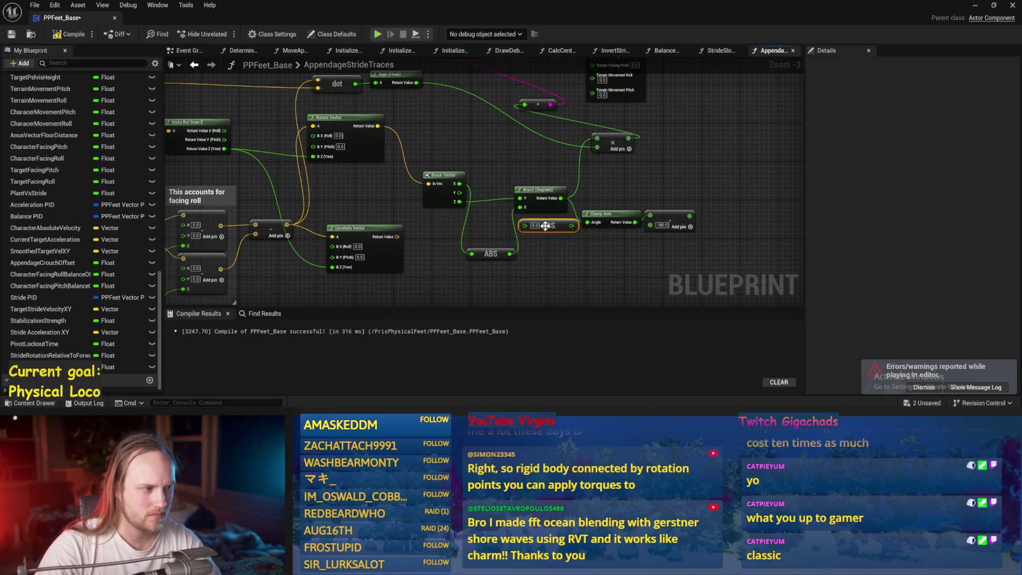
{"action": "left_click_drag", "start_coordinate": [485, 155], "coordinate": [595, 173]}
Wire Unrotate Vector's Return Value into Break Vector's In Vec, save PPFeet_Base and return to the level.
{"action": "left_click_drag", "start_coordinate": [502, 254], "coordinate": [534, 201]}
{"action": "left_click", "coordinate": [11, 34]}
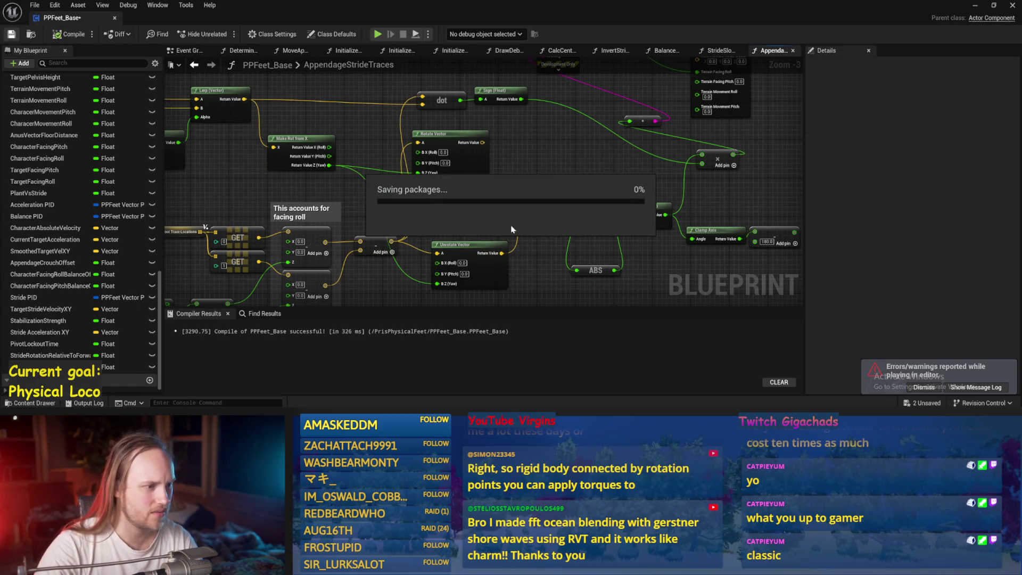
{"action": "left_click", "coordinate": [975, 6]}
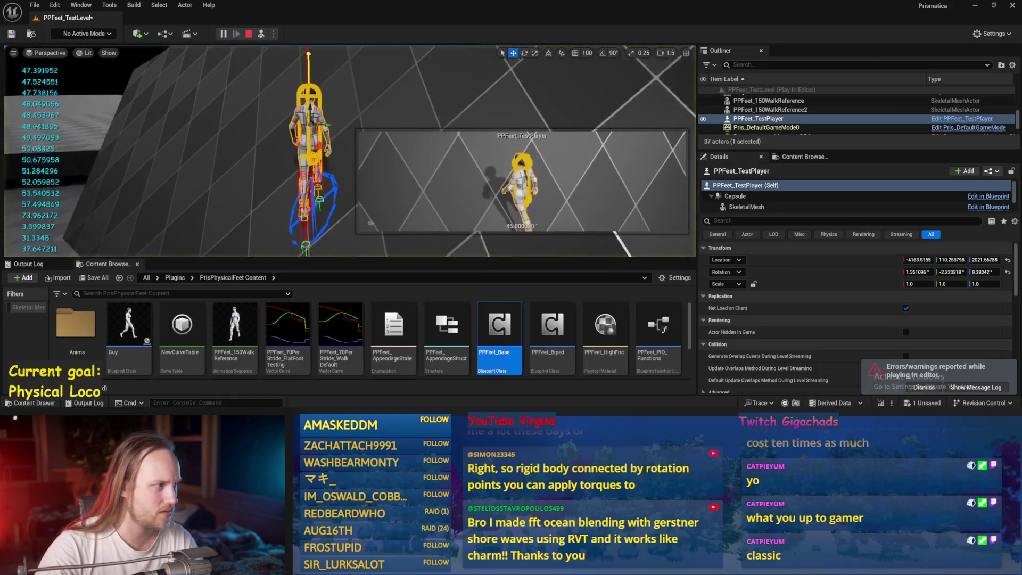
Watch the character's feet on the 45° Cube20 ramp, stop play and reset Cube20's rotation to flat.
{"action": "left_click", "coordinate": [248, 166]}
{"action": "scroll", "coordinate": [248, 166], "scroll_direction": "down", "scroll_amount": 3}
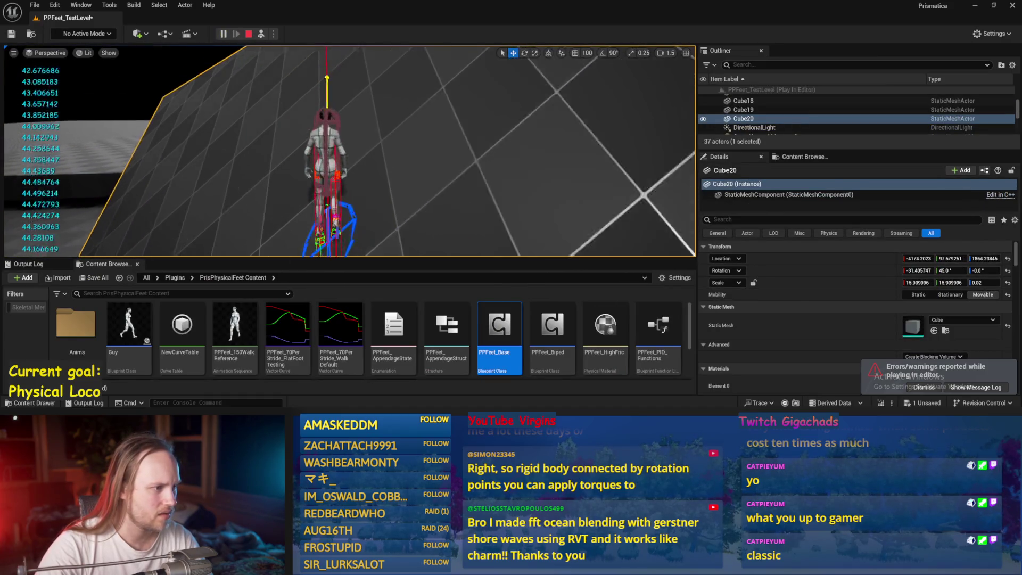
{"action": "scroll", "coordinate": [349, 150], "scroll_direction": "up", "scroll_amount": 3}
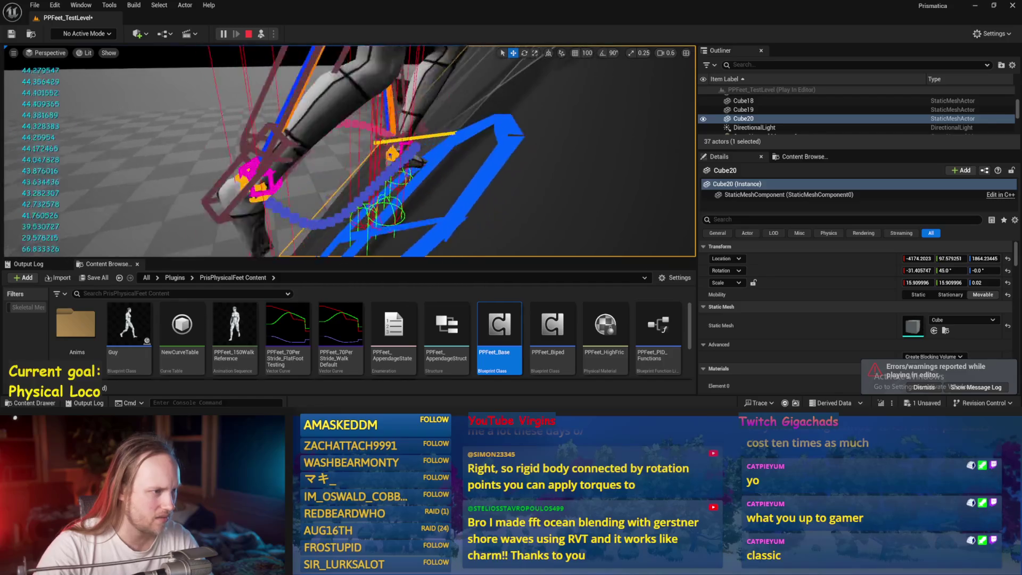
{"action": "scroll", "coordinate": [273, 166], "scroll_direction": "up", "scroll_amount": 3}
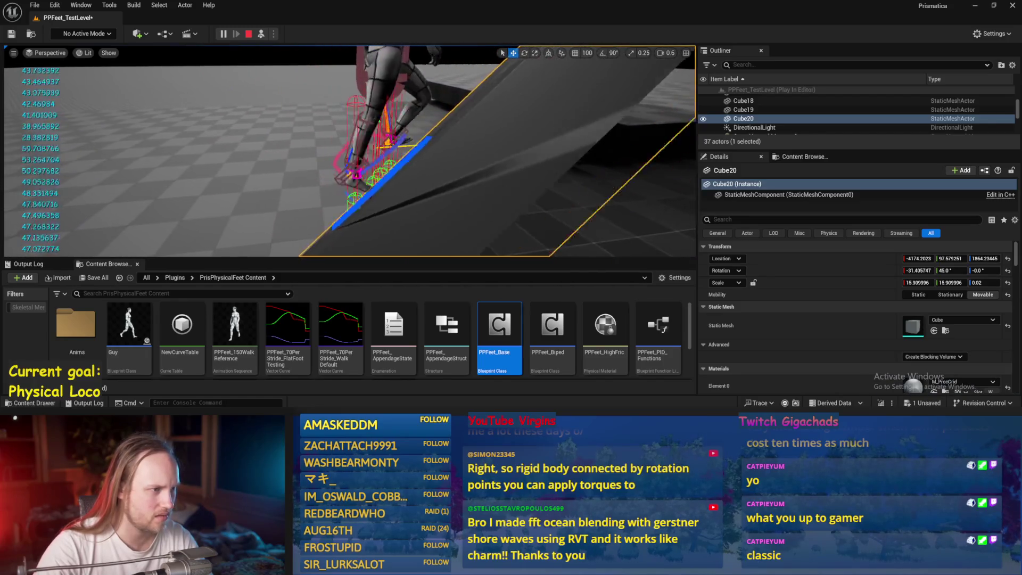
{"action": "key", "text": "Escape"}
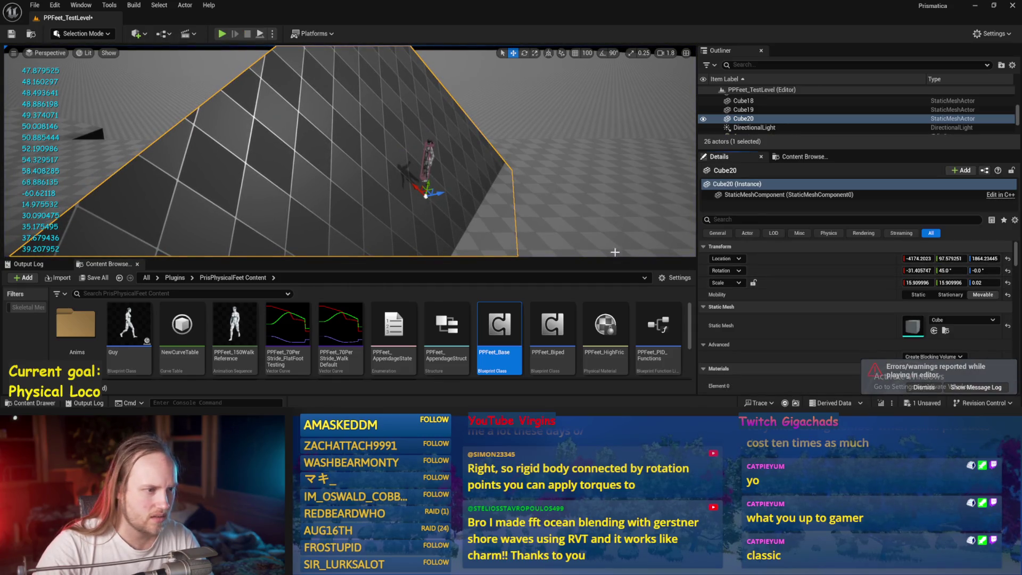
{"action": "left_click", "coordinate": [1007, 271]}
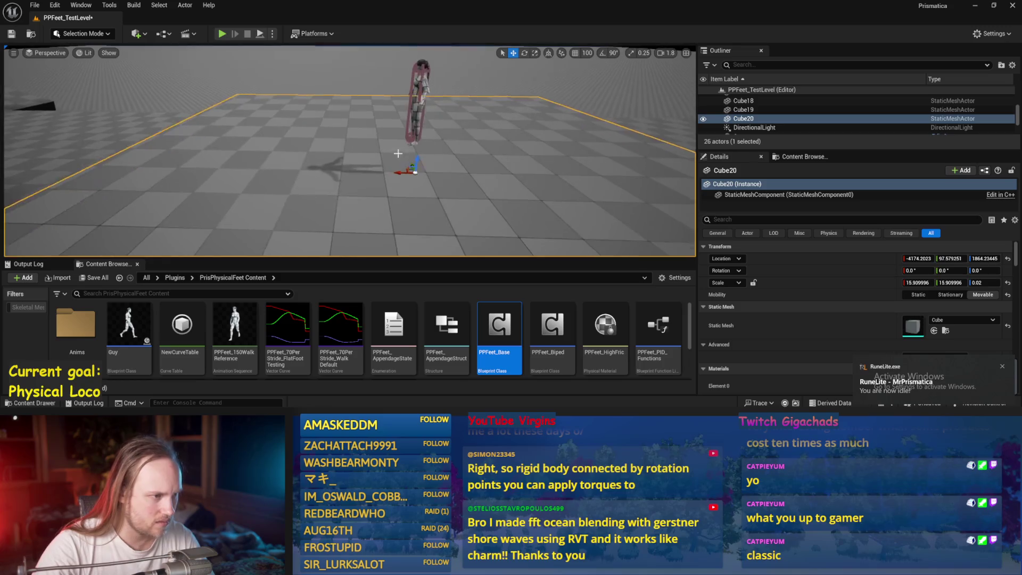
Tilt Cube20 to a 30° pitch with Rotation Y set to 30.
{"action": "key", "text": "e"}
{"action": "left_click_drag", "start_coordinate": [396, 175], "coordinate": [385, 156]}
{"action": "key", "text": "Return"}
Save the level, dismiss the play errors notice and start a play session on the ramp.
{"action": "key", "text": "ctrl+s"}
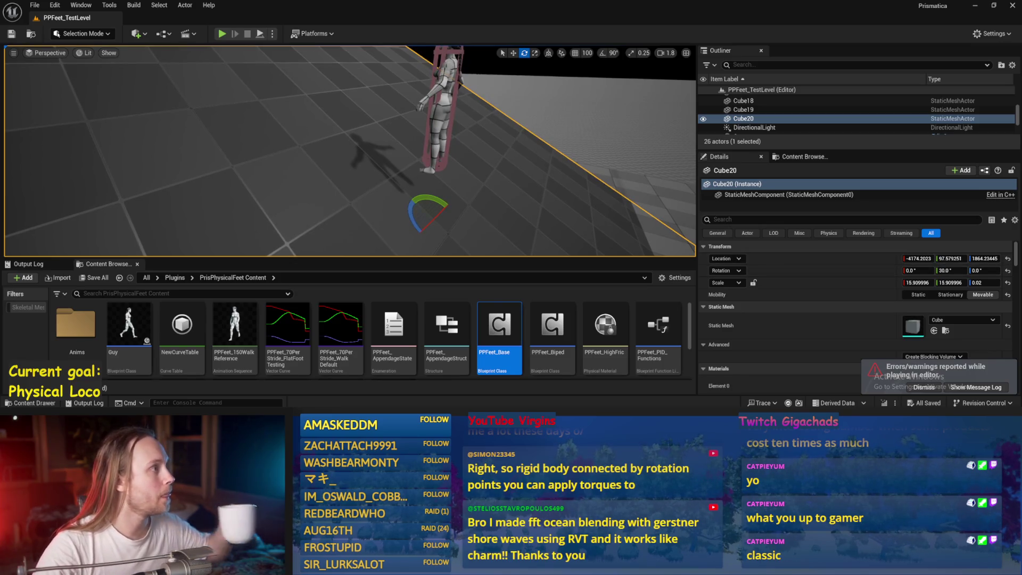
{"action": "left_click", "coordinate": [916, 387]}
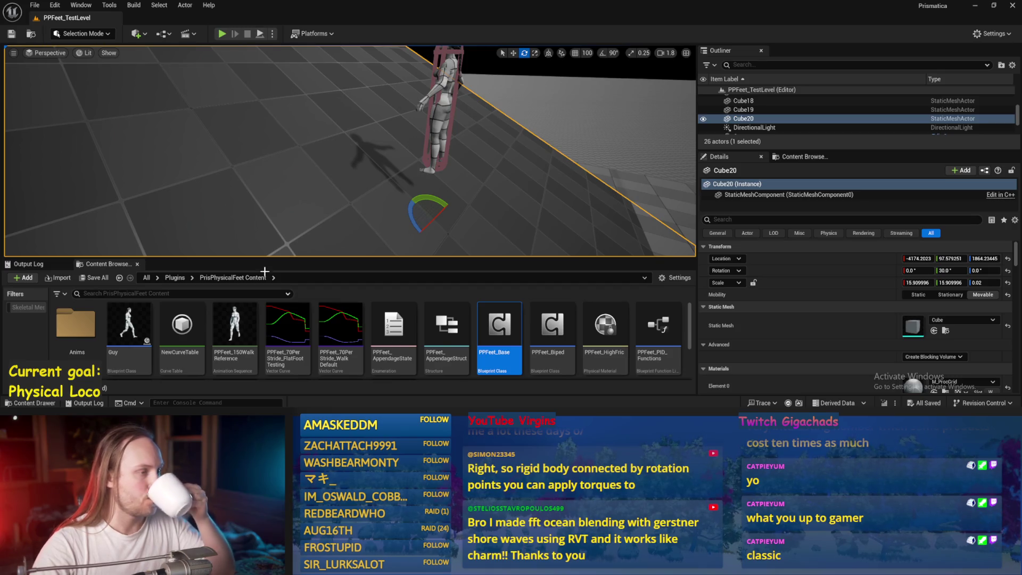
{"action": "left_click", "coordinate": [260, 33]}
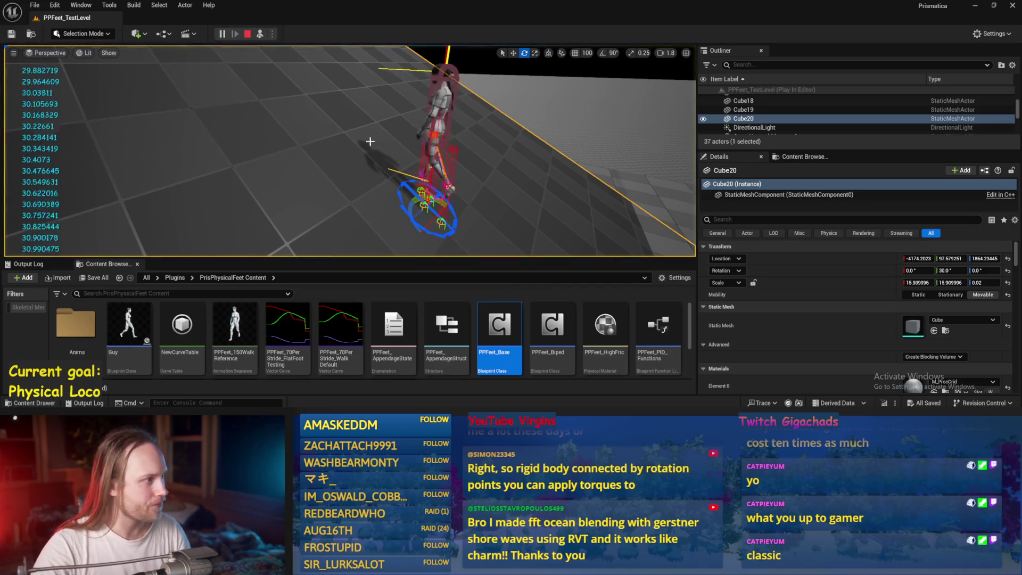
Turn PPFeet_TestPlayer to a 90° yaw on the 30° ramp.
{"action": "key", "text": "super"}
{"action": "key", "text": "super"}
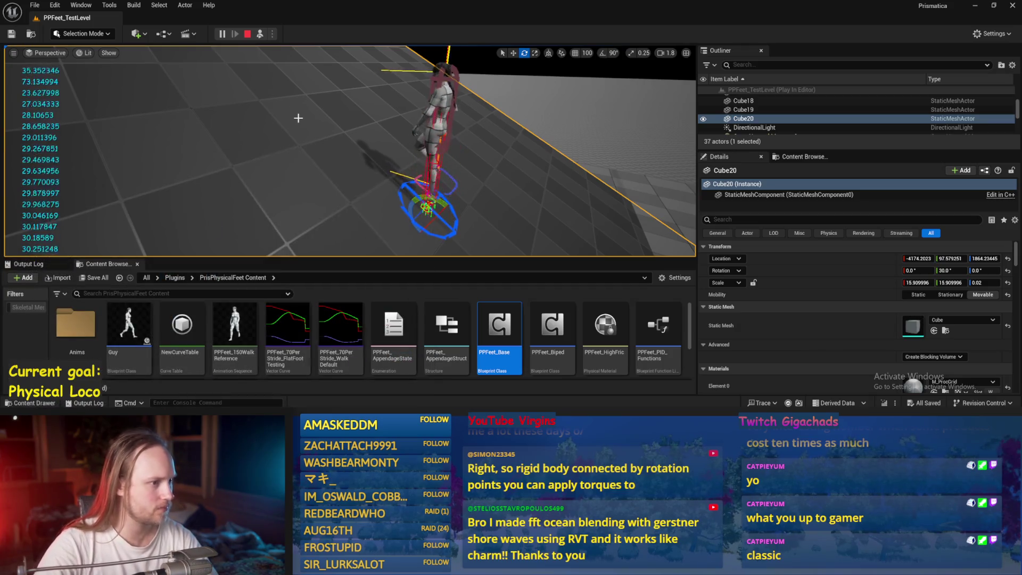
{"action": "left_click", "coordinate": [298, 117]}
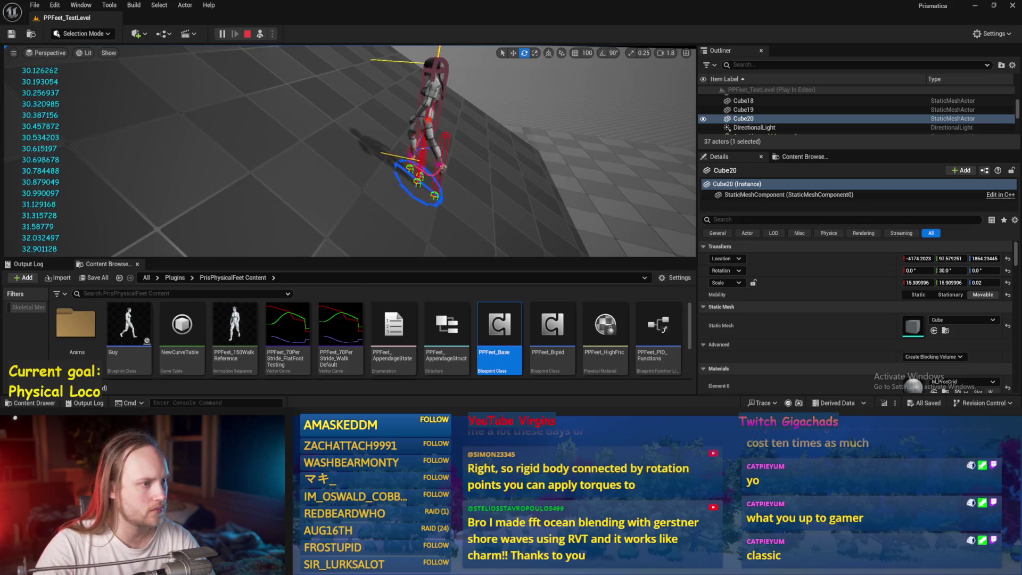
{"action": "left_click", "coordinate": [432, 118]}
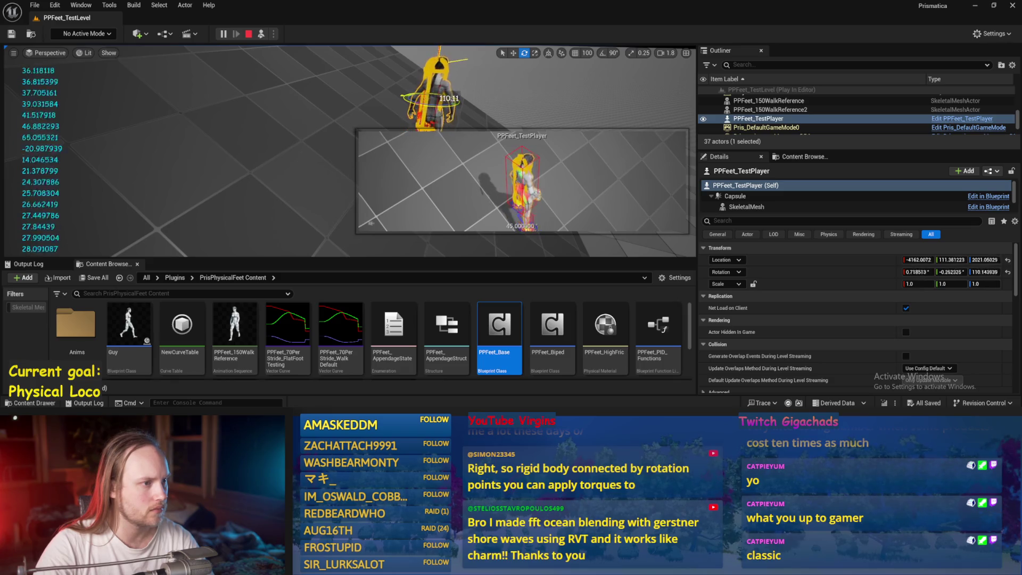
{"action": "left_click_drag", "start_coordinate": [445, 97], "coordinate": [455, 99]}
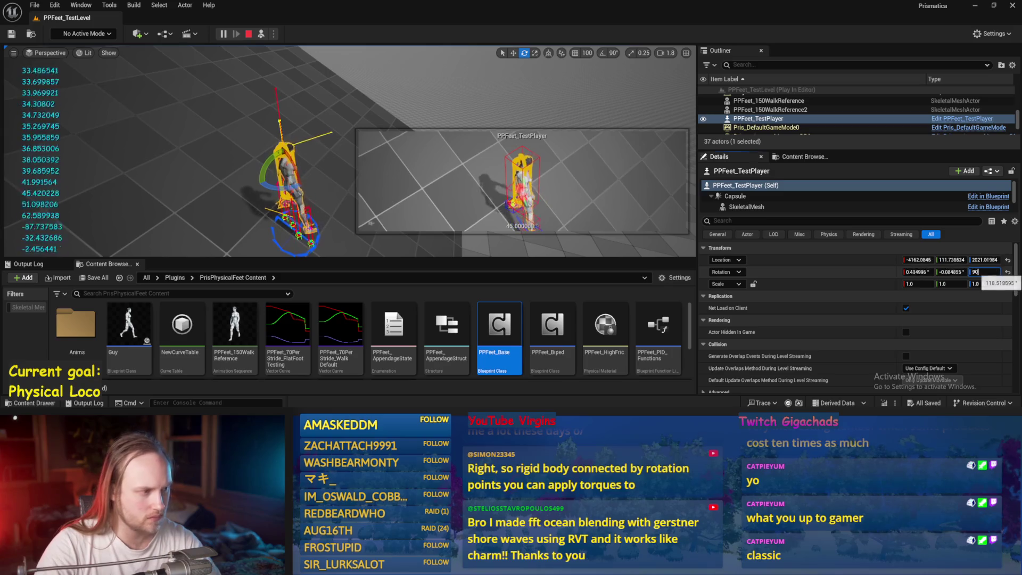
{"action": "key", "text": "Return"}
Stop the play session and restart Simulate to check Terrain Face and Move Pitch near -30°.
{"action": "left_click", "coordinate": [248, 34]}
{"action": "key", "text": "alt+s"}
{"action": "key", "text": "e"}
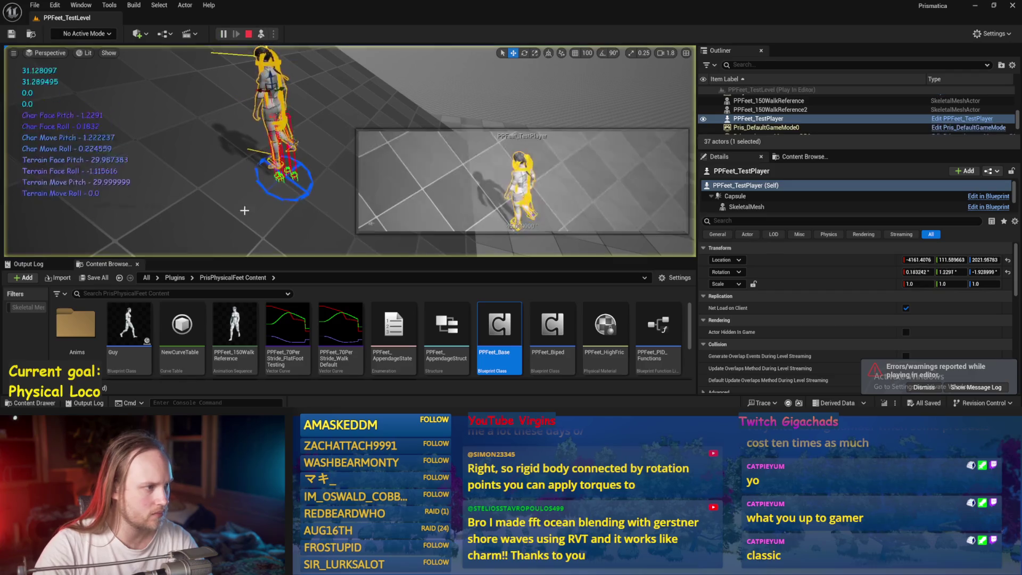
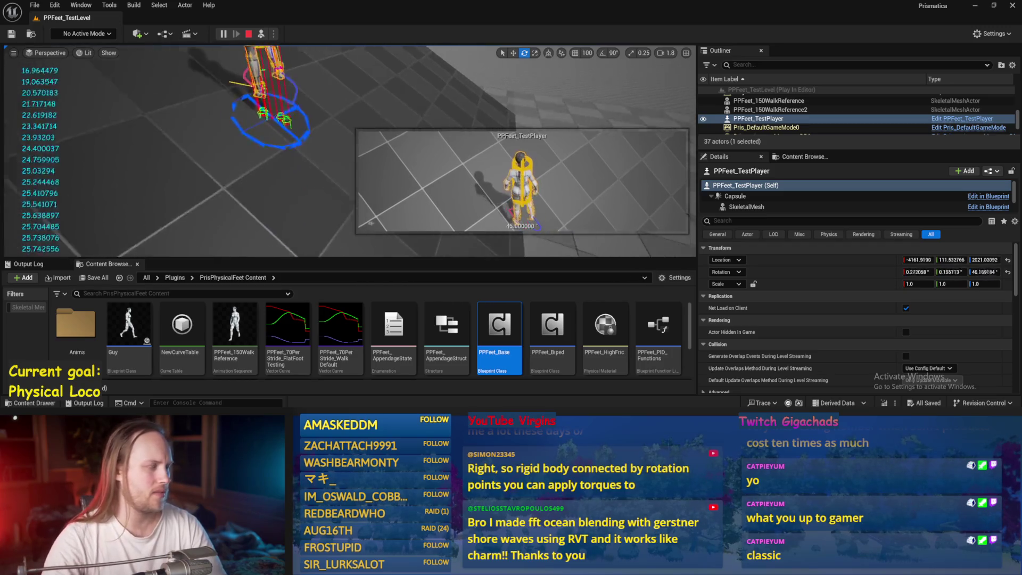
Stop the running play-in-editor test and save PPFeet_Base.
{"action": "scroll", "coordinate": [346, 149], "scroll_direction": "down", "scroll_amount": 2}
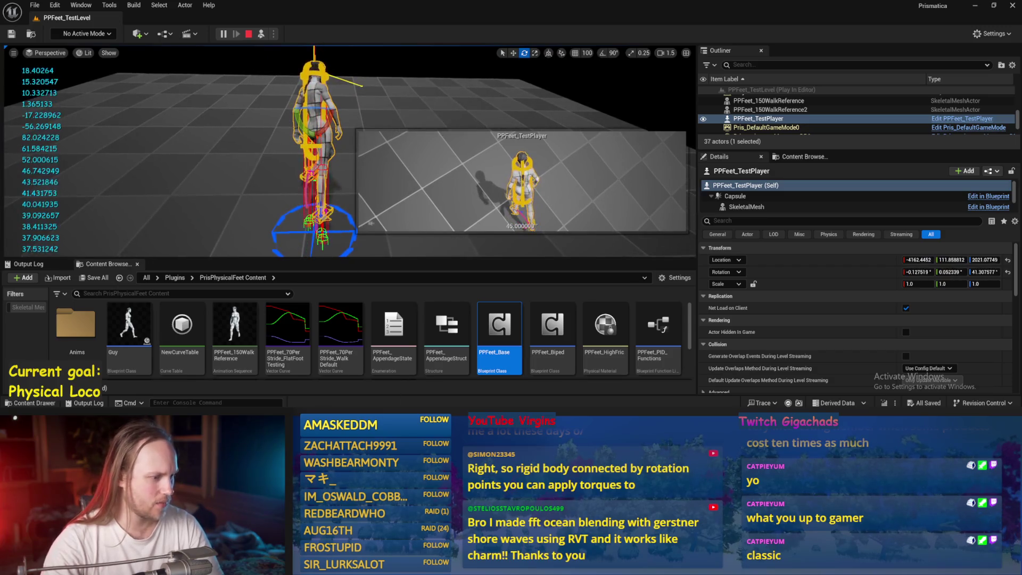
{"action": "key", "text": "Escape"}
{"action": "key", "text": "ctrl+s"}
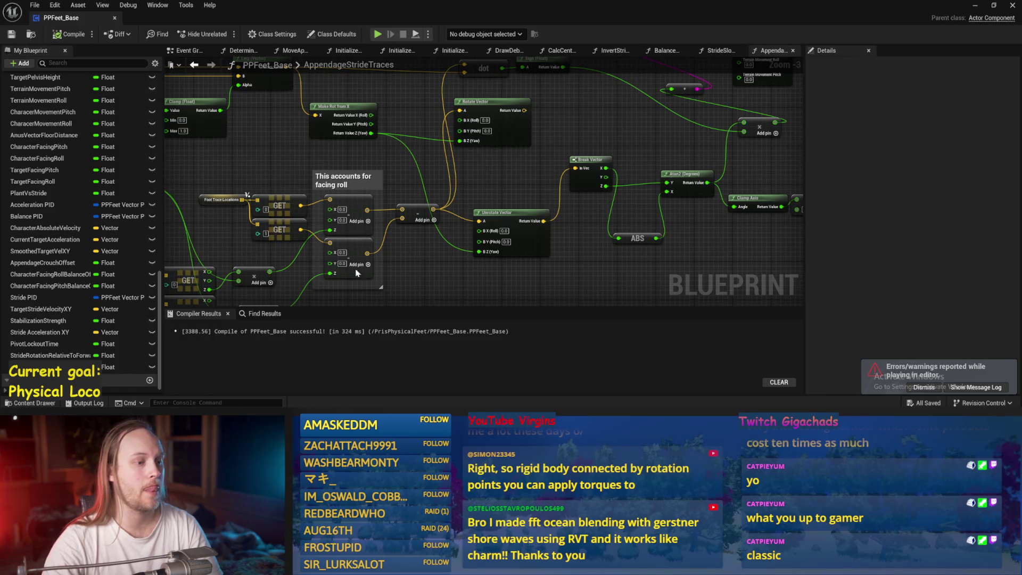
Move the ABS node up beside Break Vector and save the blueprint.
{"action": "left_click_drag", "start_coordinate": [603, 276], "coordinate": [525, 300]}
{"action": "left_click_drag", "start_coordinate": [558, 264], "coordinate": [564, 179]}
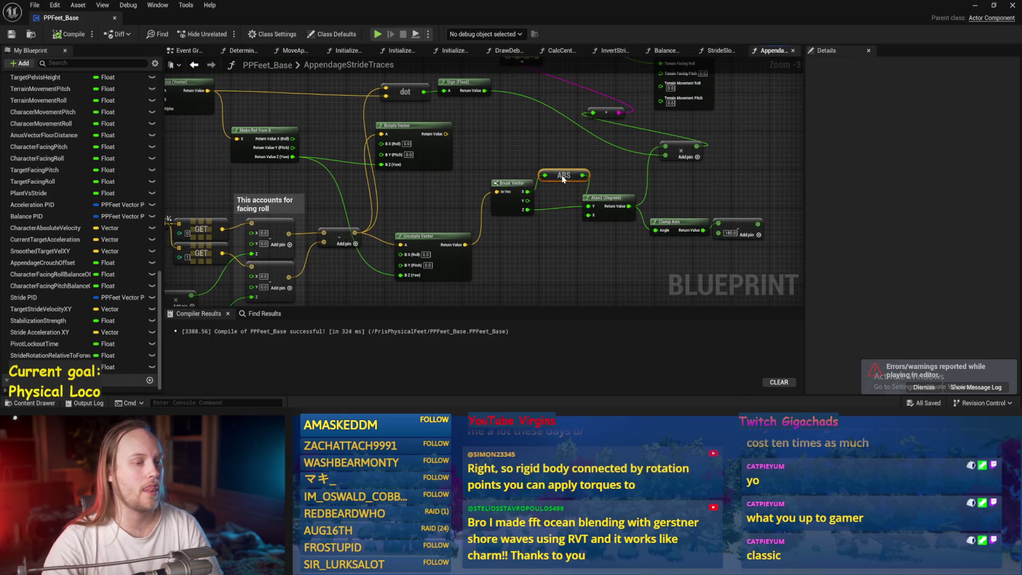
{"action": "key", "text": "ctrl+s"}
{"action": "mouse_move", "coordinate": [567, 269]}
{"action": "left_mouse_down"}
{"action": "mouse_move", "coordinate": [619, 262]}
{"action": "mouse_move", "coordinate": [633, 222]}
{"action": "mouse_move", "coordinate": [637, 267]}
{"action": "left_mouse_up"}
{"action": "mouse_move", "coordinate": [293, 162]}
{"action": "left_mouse_down"}
{"action": "mouse_move", "coordinate": [314, 199]}
{"action": "mouse_move", "coordinate": [347, 206]}
{"action": "mouse_move", "coordinate": [434, 184]}
{"action": "left_mouse_up"}
Add a Get Right Vector node from Character Capsule and place it below Get Forward Vector.
{"action": "left_click_drag", "start_coordinate": [360, 133], "coordinate": [419, 176]}
{"action": "type", "text": "right vec"}
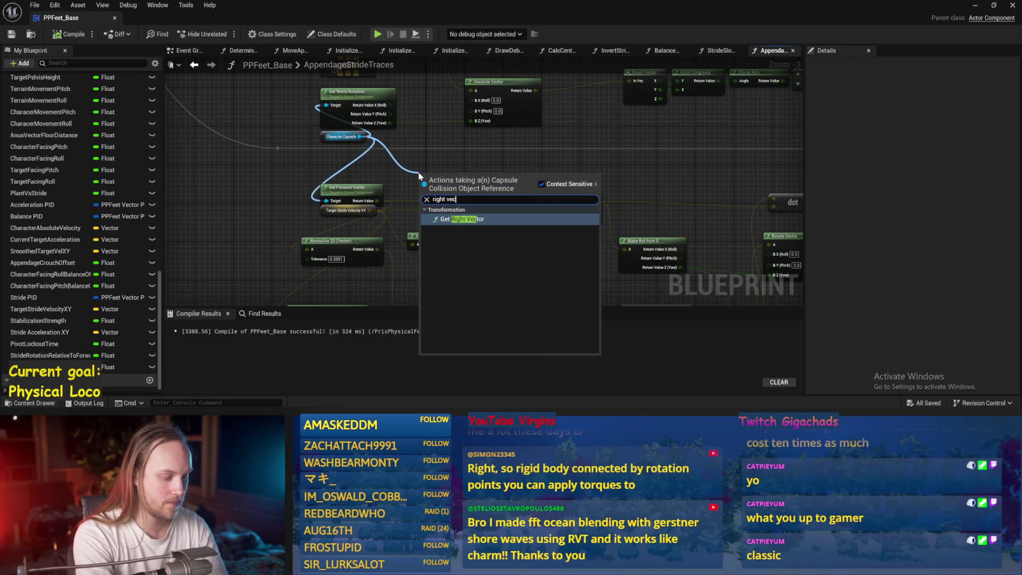
{"action": "key", "text": "Return"}
{"action": "scroll", "coordinate": [453, 151], "scroll_direction": "up", "scroll_amount": 2}
{"action": "mouse_move", "coordinate": [480, 155]}
{"action": "left_mouse_down"}
{"action": "mouse_move", "coordinate": [229, 200]}
{"action": "mouse_move", "coordinate": [206, 255]}
{"action": "left_mouse_up"}
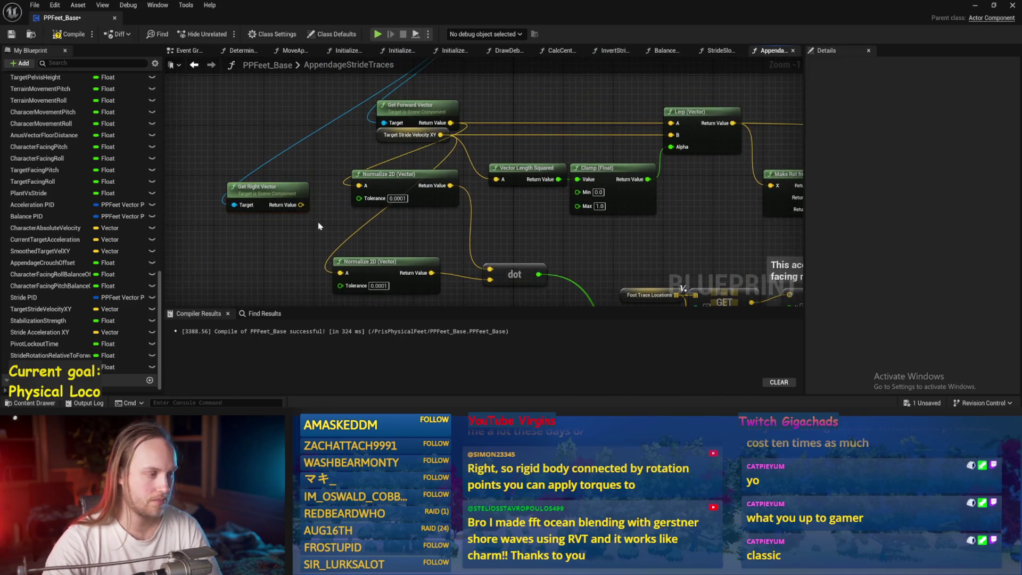
{"action": "left_click_drag", "start_coordinate": [287, 203], "coordinate": [294, 159]}
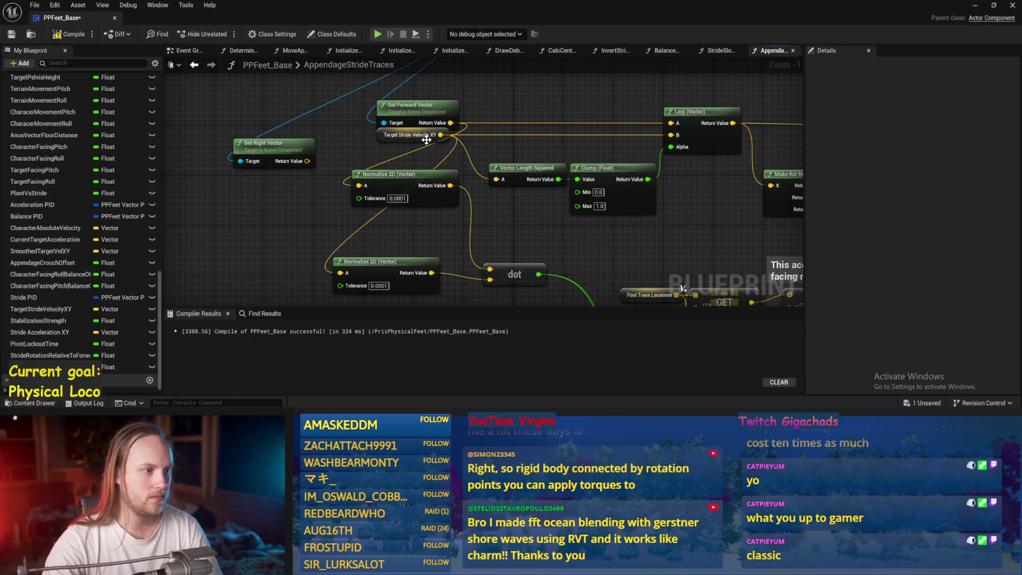
Align the two Normalize 2D nodes and Get Forward Vector, then compile and save.
{"action": "left_click", "coordinate": [371, 178]}
{"action": "left_click_drag", "start_coordinate": [371, 277], "coordinate": [384, 271]}
{"action": "left_click", "coordinate": [428, 231]}
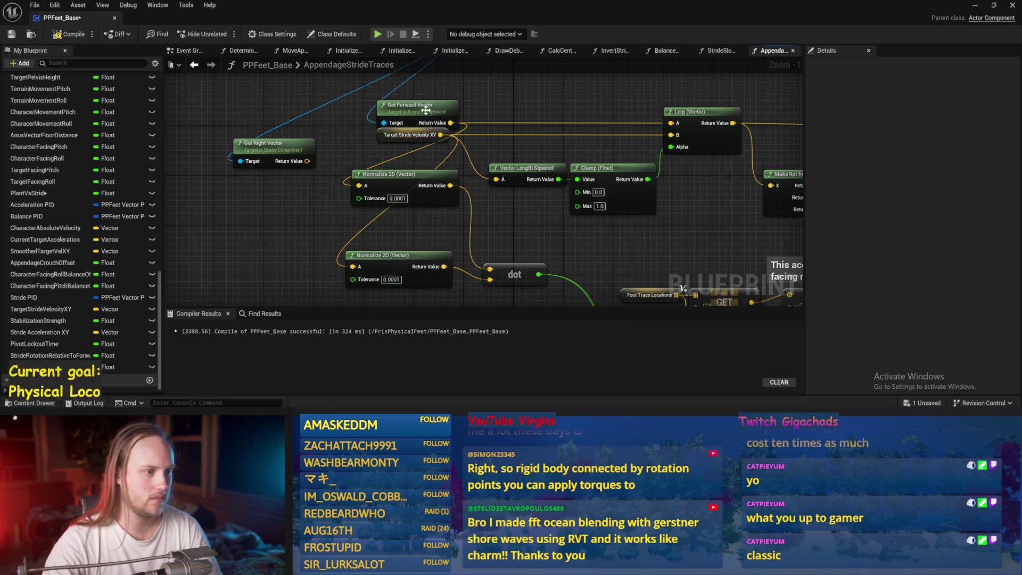
{"action": "left_click_drag", "start_coordinate": [426, 108], "coordinate": [425, 101]}
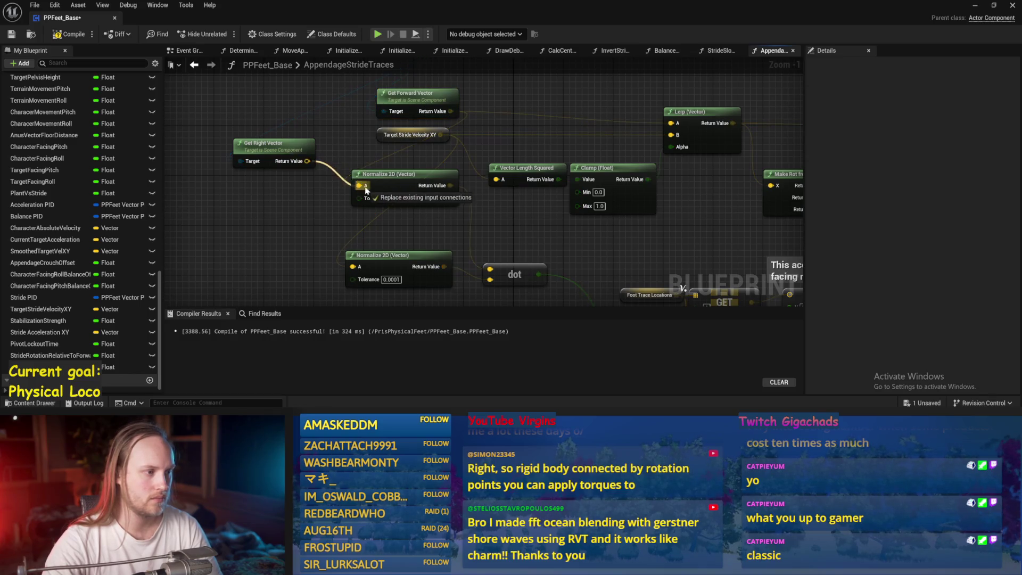
{"action": "scroll", "coordinate": [488, 196], "scroll_direction": "down", "scroll_amount": 3}
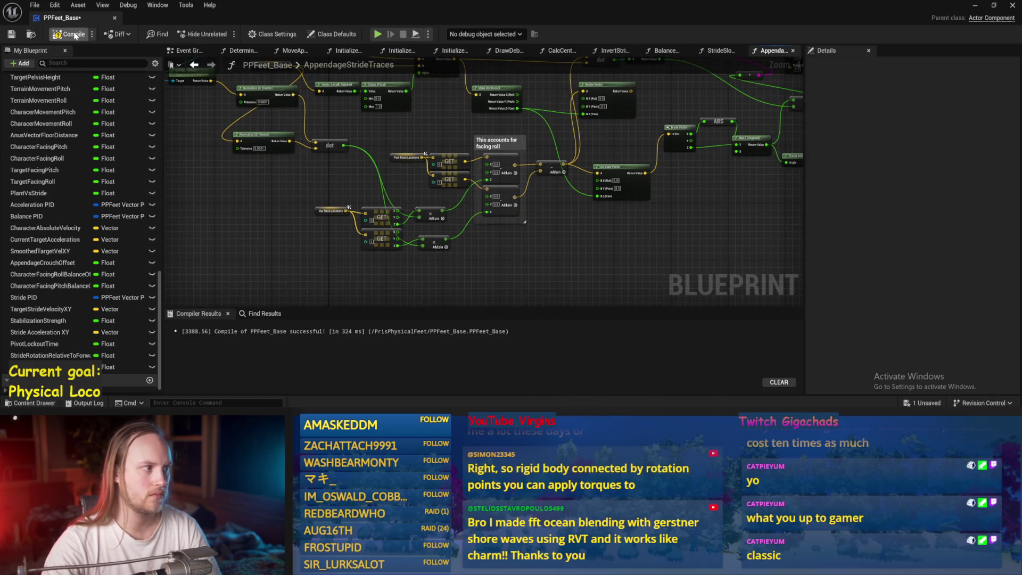
{"action": "left_click", "coordinate": [12, 36]}
Add a Lerp (Vector) node with the subtract result wired into input A.
{"action": "scroll", "coordinate": [417, 283], "scroll_direction": "up", "scroll_amount": 2}
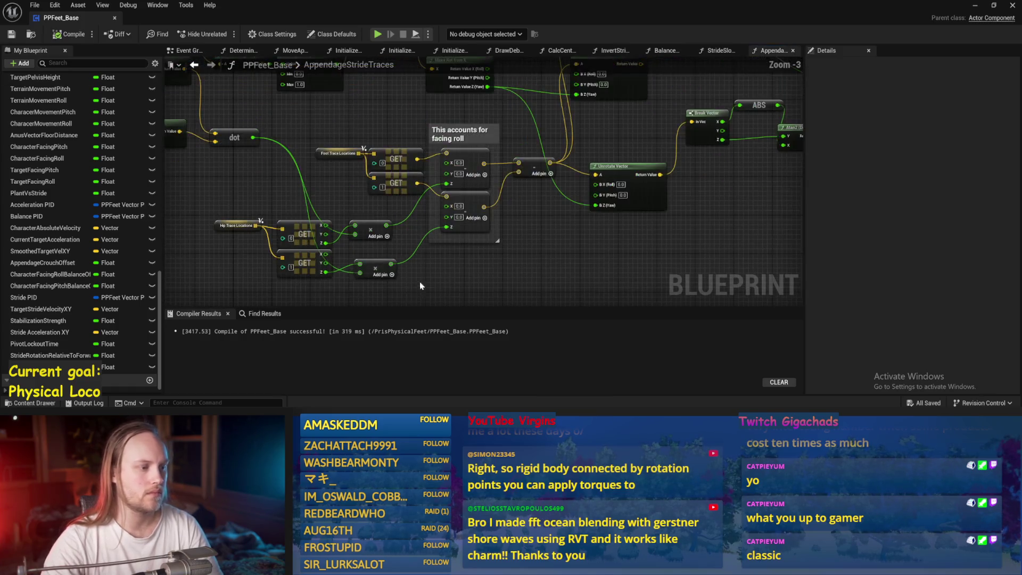
{"action": "scroll", "coordinate": [381, 221], "scroll_direction": "up", "scroll_amount": 1}
{"action": "left_click_drag", "start_coordinate": [430, 242], "coordinate": [500, 199]}
{"action": "left_click_drag", "start_coordinate": [671, 211], "coordinate": [538, 255]}
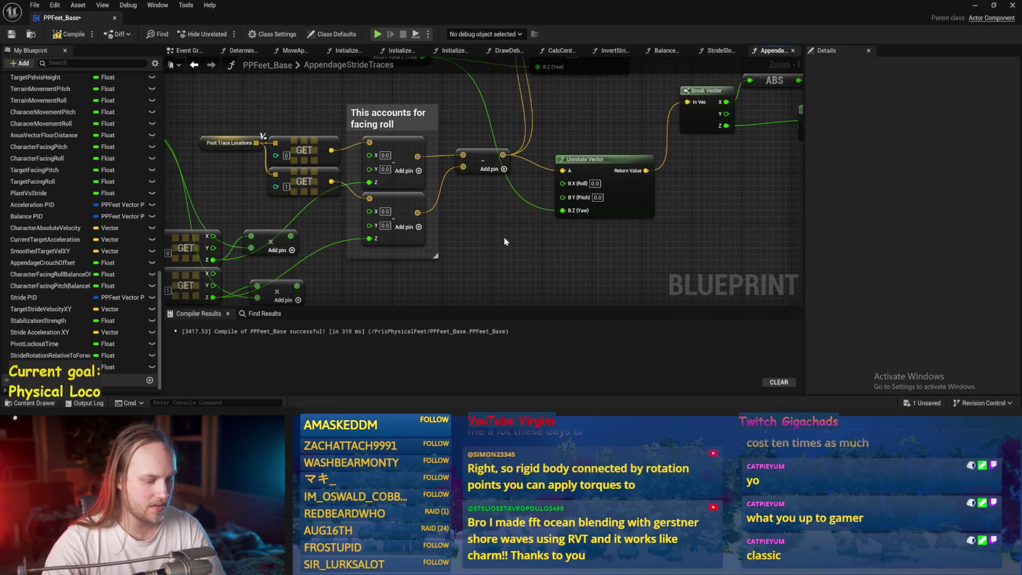
{"action": "right_click", "coordinate": [499, 220]}
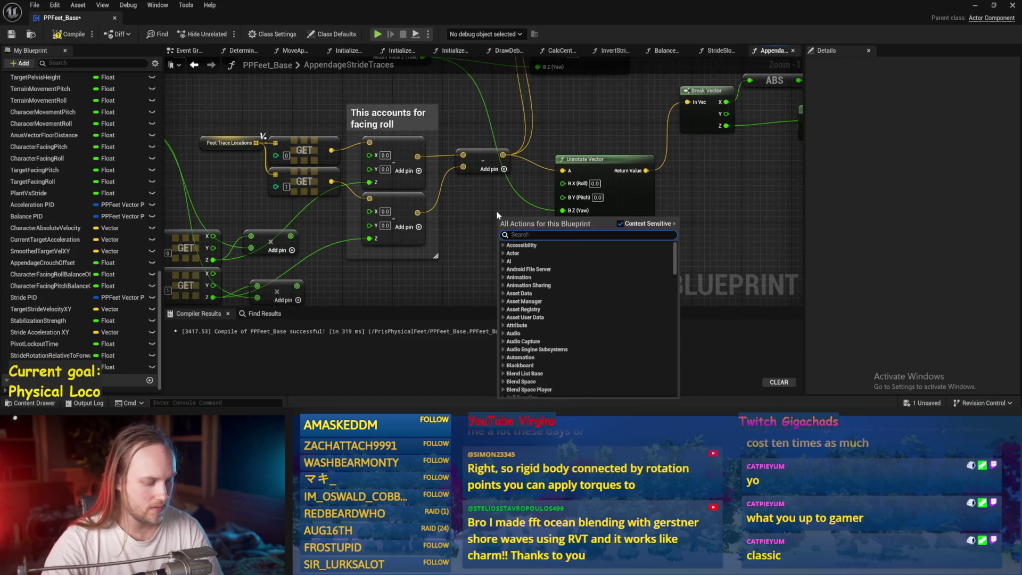
{"action": "type", "text": "vler"}
{"action": "key", "text": "Return"}
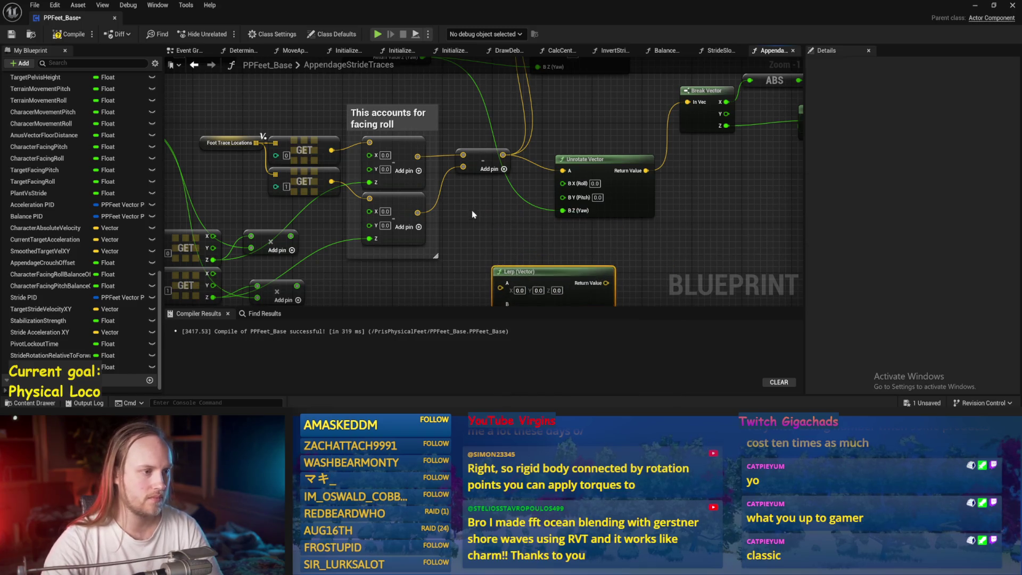
{"action": "left_click_drag", "start_coordinate": [506, 161], "coordinate": [505, 219]}
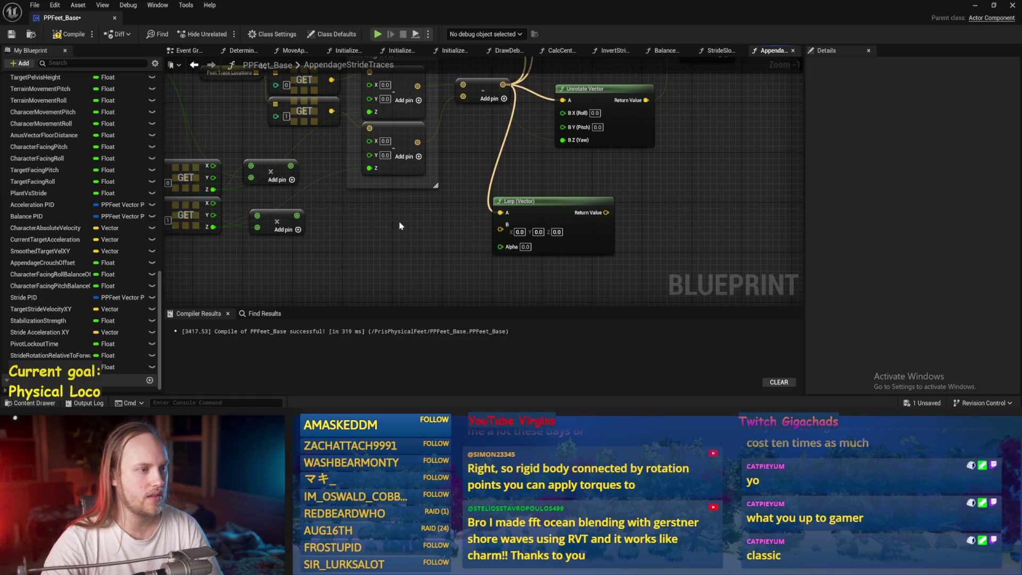
Move Unrotate Vector beside Break Vector and shift the Lerp (Vector) node up-right.
{"action": "left_click_drag", "start_coordinate": [425, 231], "coordinate": [440, 282]}
{"action": "left_click_drag", "start_coordinate": [659, 220], "coordinate": [580, 256]}
{"action": "left_click_drag", "start_coordinate": [554, 223], "coordinate": [572, 154]}
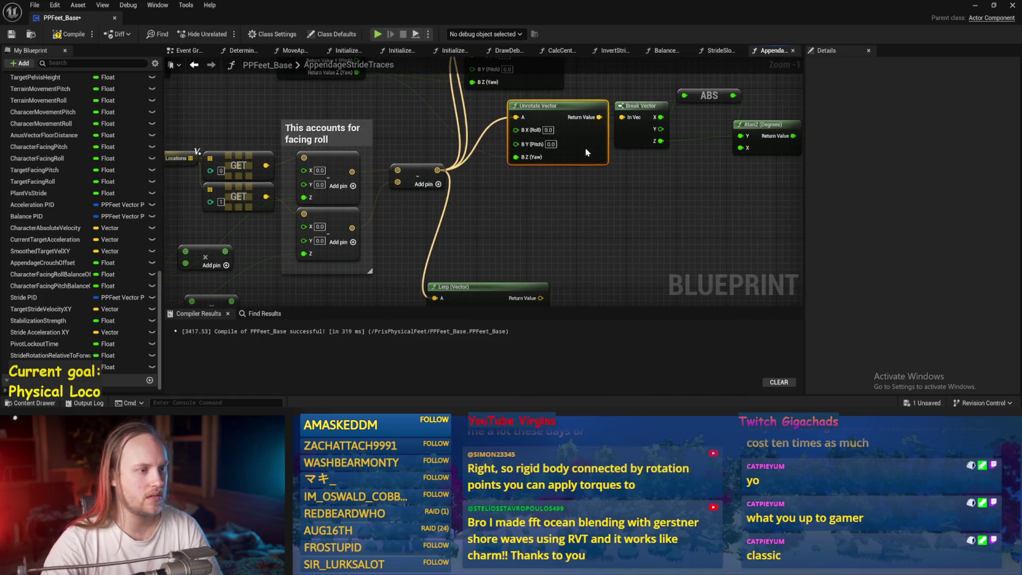
{"action": "left_click_drag", "start_coordinate": [521, 229], "coordinate": [598, 189]}
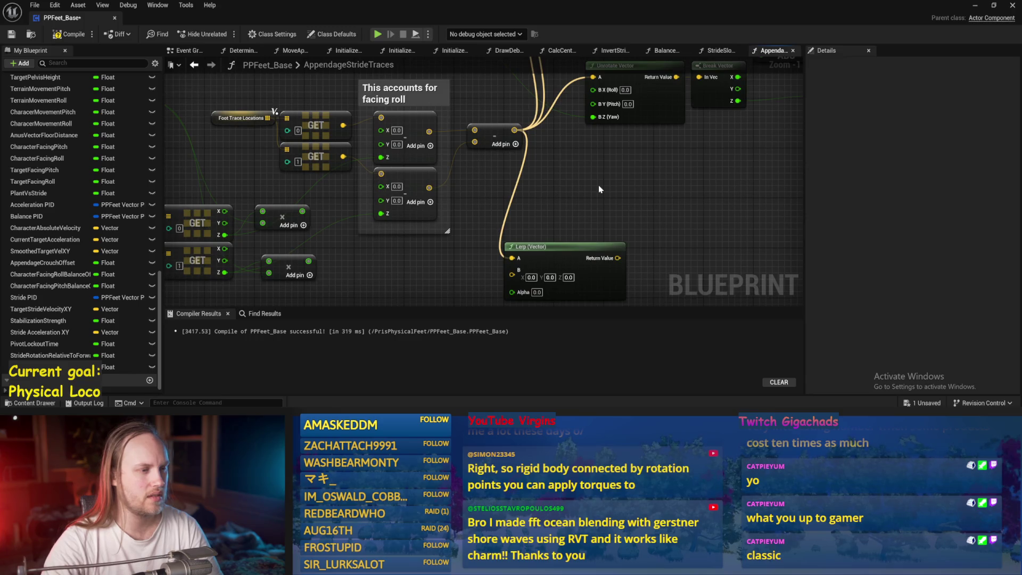
{"action": "scroll", "coordinate": [604, 180], "scroll_direction": "down", "scroll_amount": 1}
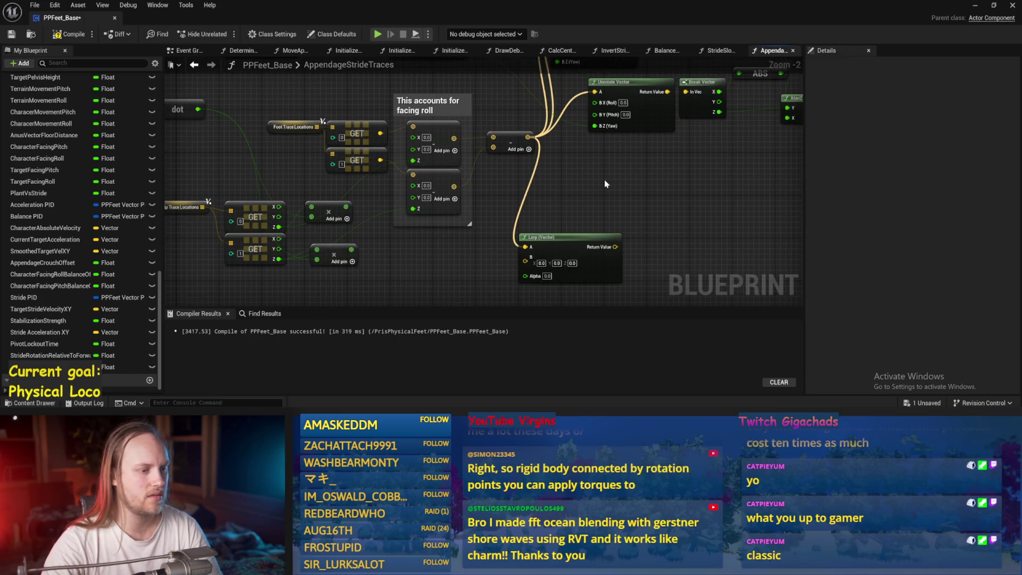
{"action": "left_click_drag", "start_coordinate": [548, 238], "coordinate": [591, 200]}
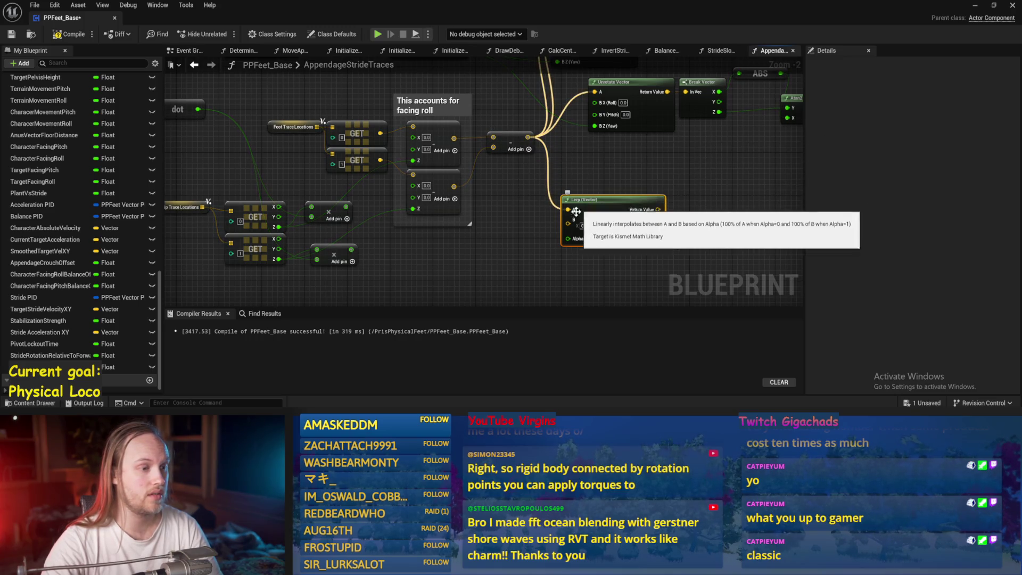
{"action": "mouse_move", "coordinate": [342, 235]}
{"action": "left_mouse_down"}
{"action": "mouse_move", "coordinate": [468, 241]}
{"action": "mouse_move", "coordinate": [459, 207]}
{"action": "mouse_move", "coordinate": [539, 167]}
{"action": "left_mouse_up"}
Delete the Lerp (Vector), wire the lower multiply output into Z, then compile, save and play.
{"action": "key", "text": "Delete"}
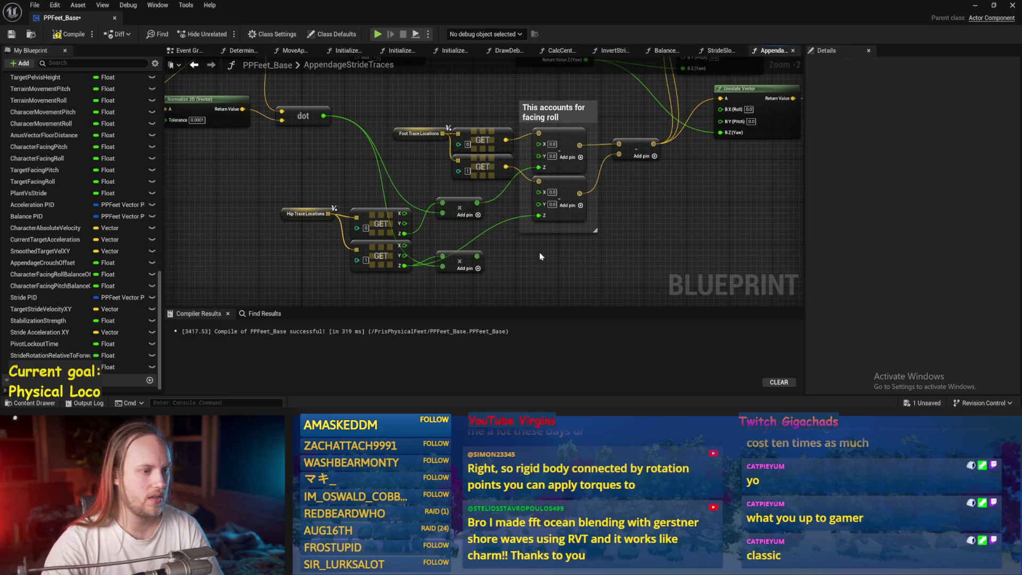
{"action": "left_click_drag", "start_coordinate": [477, 256], "coordinate": [539, 215]}
{"action": "left_click_drag", "start_coordinate": [597, 192], "coordinate": [512, 218]}
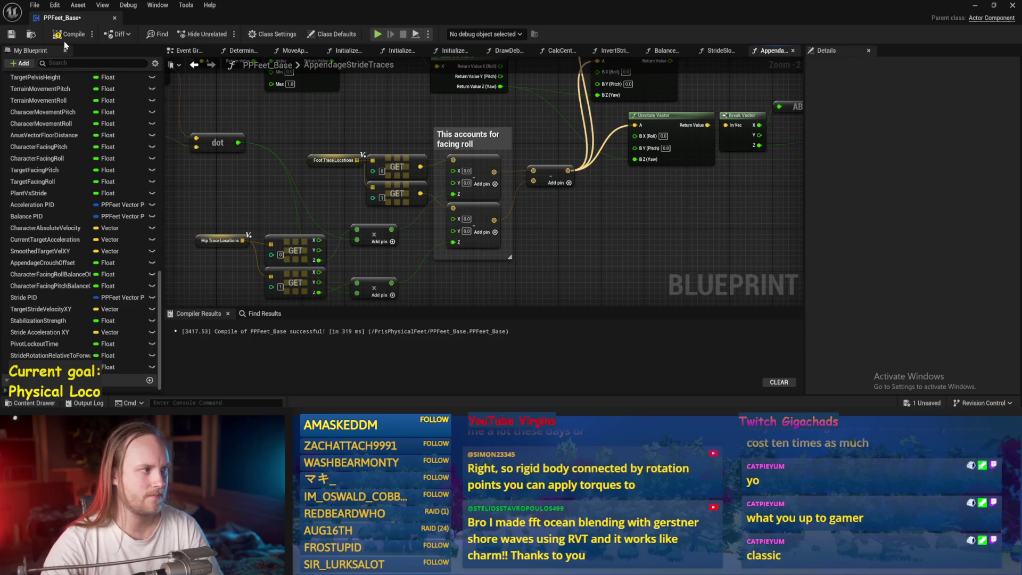
{"action": "left_click", "coordinate": [6, 36]}
{"action": "key", "text": "alt+Tab"}
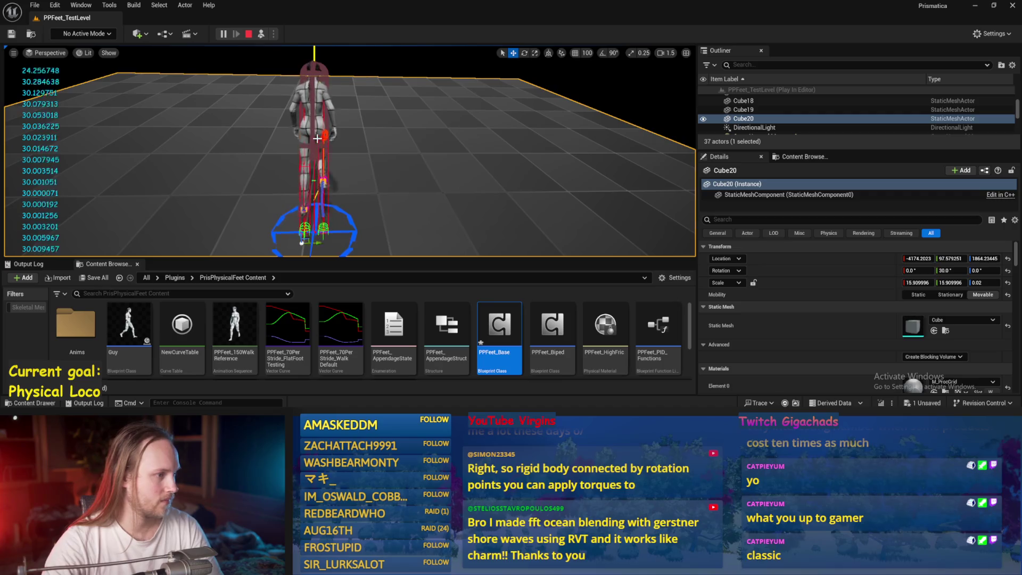
Switch to rotate mode during the play test, stop it, and reopen PPFeet_Base.
{"action": "key", "text": "e"}
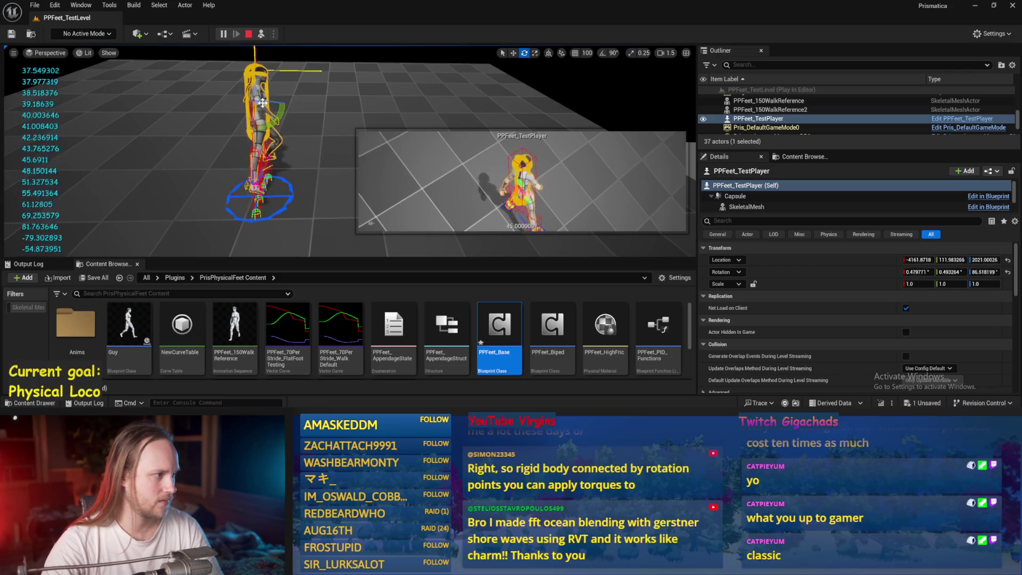
{"action": "key", "text": "Escape"}
{"action": "double_click", "coordinate": [499, 327]}
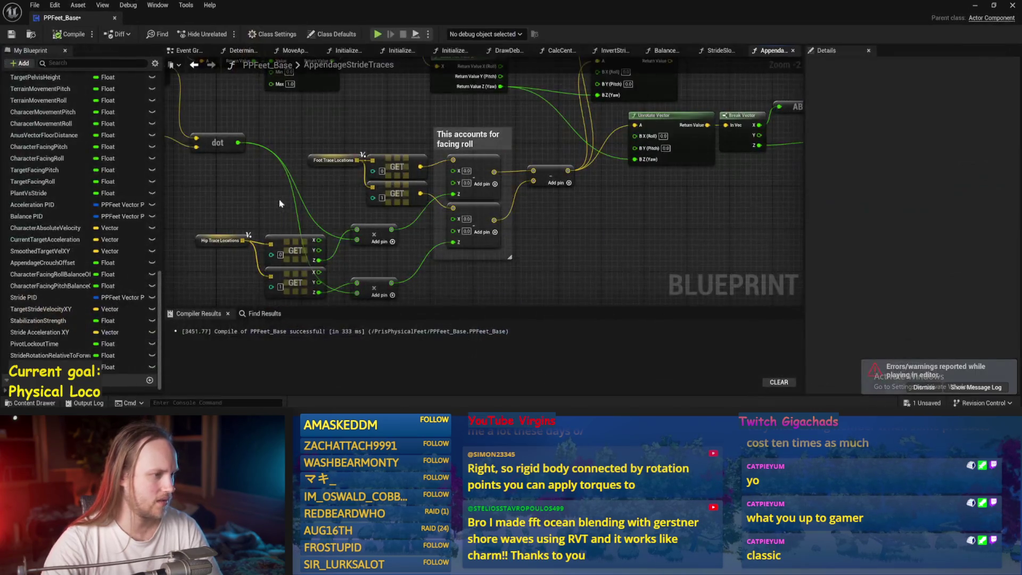
Move both Normalize 2D nodes and the dot node far left, save, and minimize the editor.
{"action": "key", "text": "ctrl+s"}
{"action": "left_click_drag", "start_coordinate": [367, 168], "coordinate": [367, 189]}
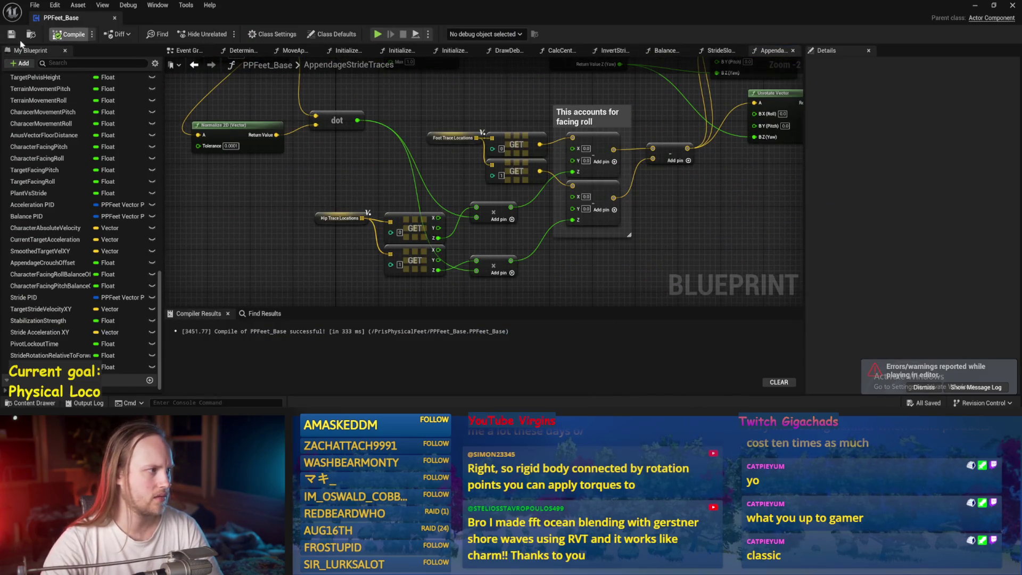
{"action": "mouse_move", "coordinate": [635, 285]}
{"action": "left_mouse_down"}
{"action": "mouse_move", "coordinate": [598, 219]}
{"action": "mouse_move", "coordinate": [614, 247]}
{"action": "left_mouse_up"}
{"action": "left_click_drag", "start_coordinate": [352, 101], "coordinate": [479, 183]}
{"action": "left_click_drag", "start_coordinate": [388, 114], "coordinate": [245, 119]}
{"action": "left_click_drag", "start_coordinate": [372, 203], "coordinate": [213, 170]}
{"action": "mouse_move", "coordinate": [458, 188]}
{"action": "left_mouse_down"}
{"action": "mouse_move", "coordinate": [337, 192]}
{"action": "mouse_move", "coordinate": [366, 184]}
{"action": "left_mouse_up"}
{"action": "key", "text": "ctrl+s"}
{"action": "left_click_drag", "start_coordinate": [416, 147], "coordinate": [457, 171]}
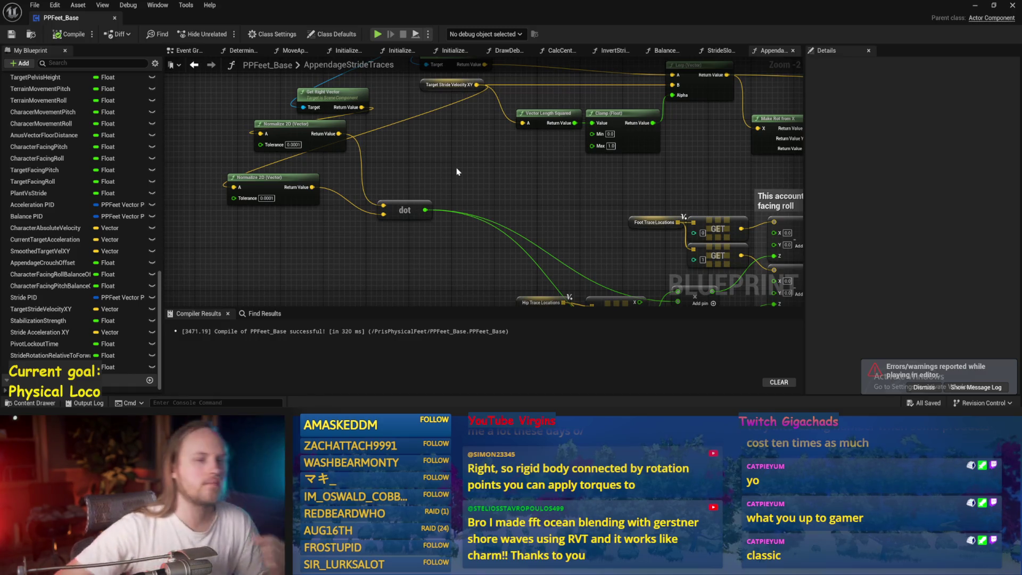
{"action": "left_click", "coordinate": [976, 7]}
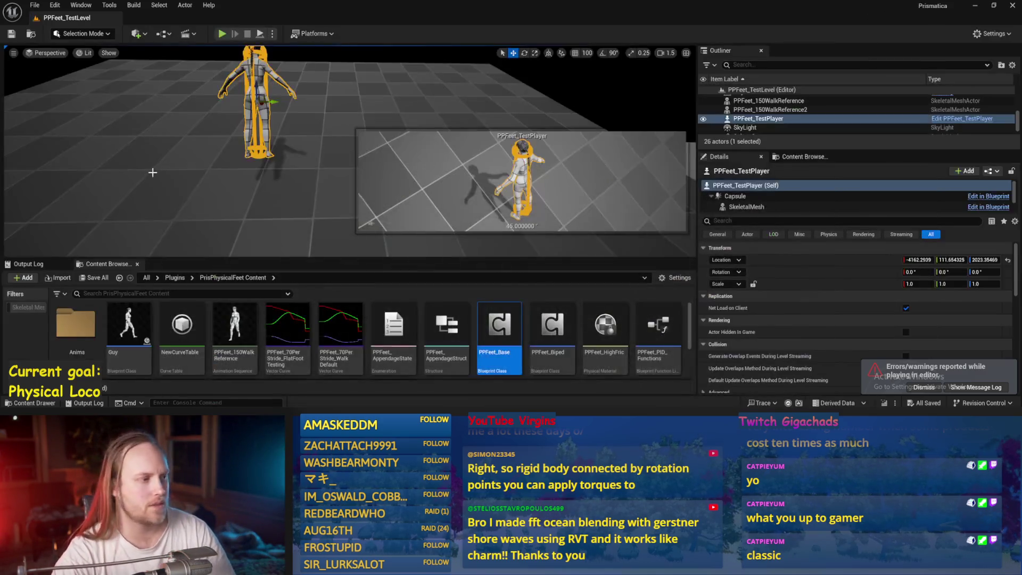
Play-test the level, selecting the walking test character and turning it to a new heading.
{"action": "left_click", "coordinate": [259, 34]}
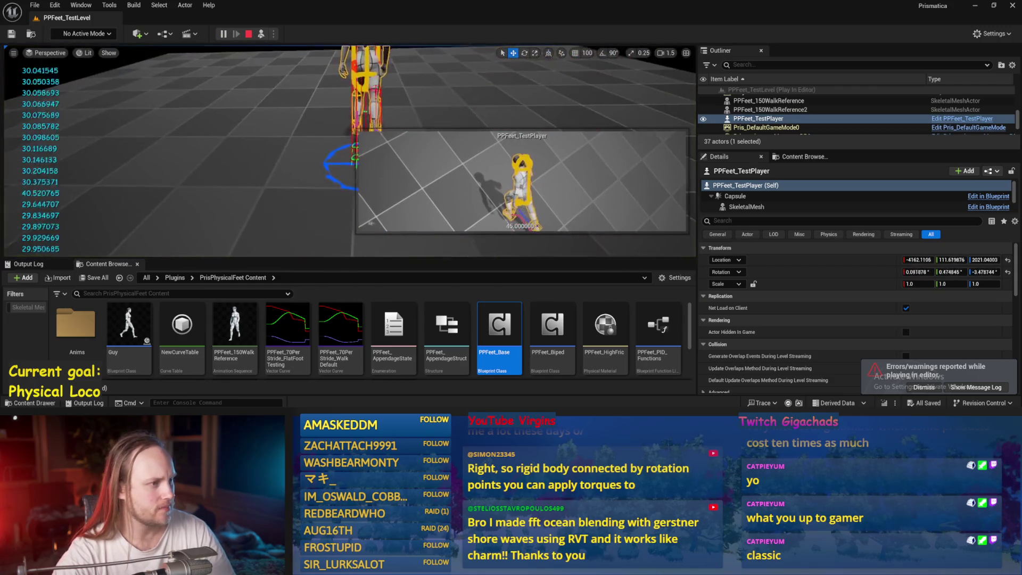
{"action": "left_click", "coordinate": [311, 206]}
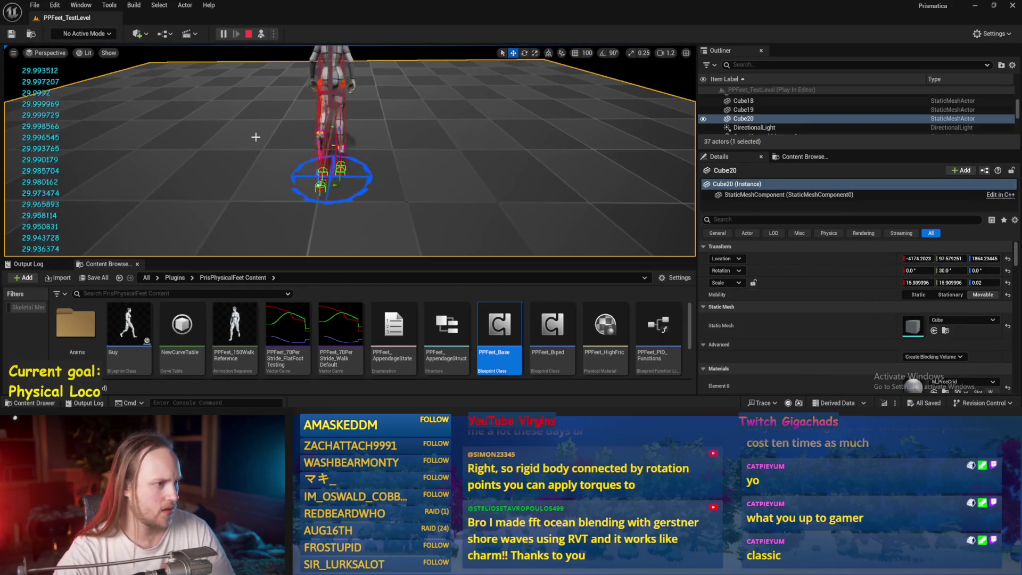
{"action": "scroll", "coordinate": [350, 150], "scroll_direction": "down", "scroll_amount": 5}
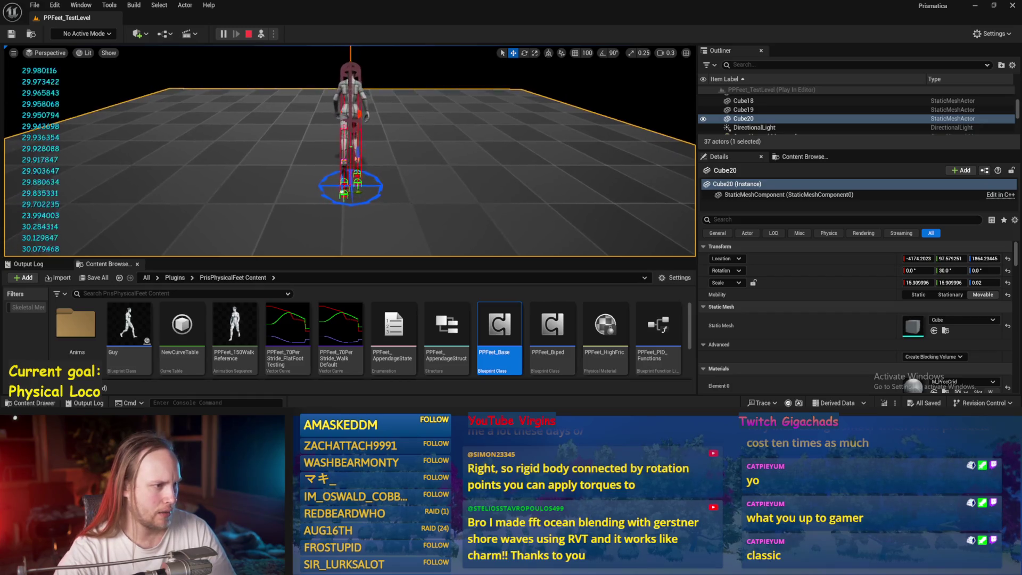
{"action": "left_click", "coordinate": [336, 86]}
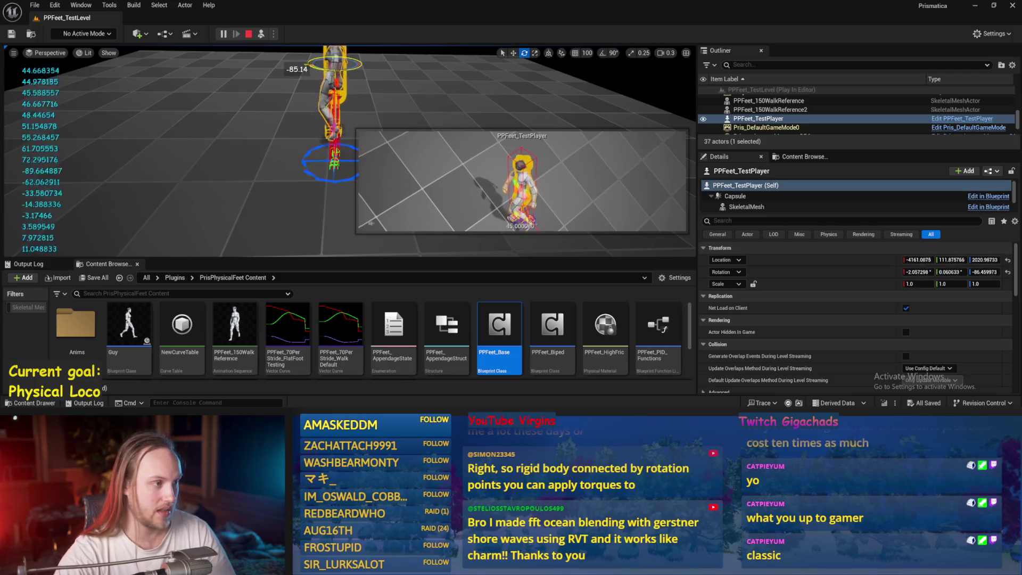
{"action": "left_click_drag", "start_coordinate": [358, 121], "coordinate": [358, 122]}
Stop the test, reopen PPFeet_Base, and line the upper Normalize 2D up with the lower.
{"action": "key", "text": "Escape"}
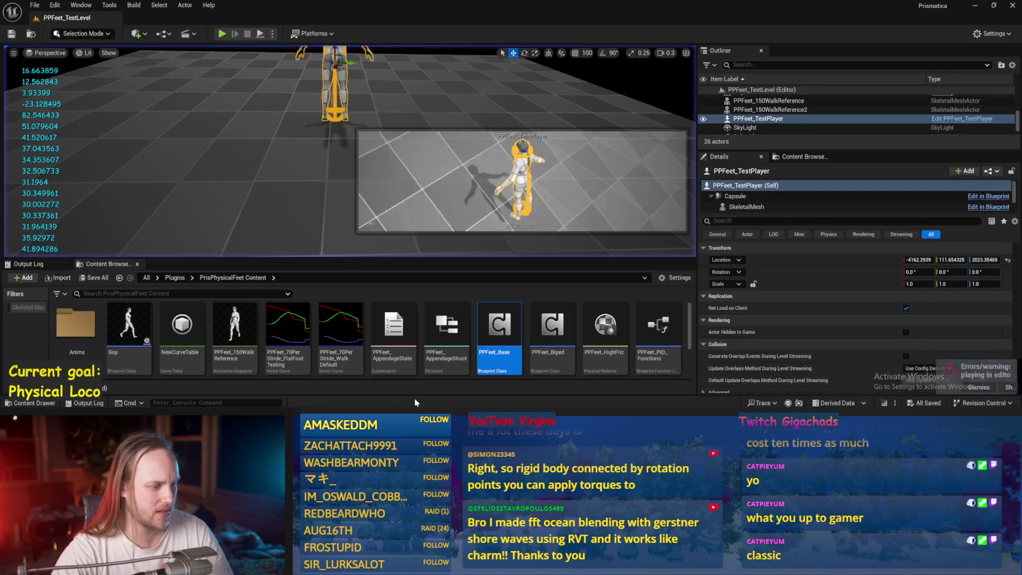
{"action": "double_click", "coordinate": [499, 325]}
{"action": "mouse_move", "coordinate": [318, 165]}
{"action": "left_mouse_down"}
{"action": "mouse_move", "coordinate": [314, 218]}
{"action": "mouse_move", "coordinate": [322, 165]}
{"action": "mouse_move", "coordinate": [290, 165]}
{"action": "left_mouse_up"}
{"action": "left_click", "coordinate": [422, 194]}
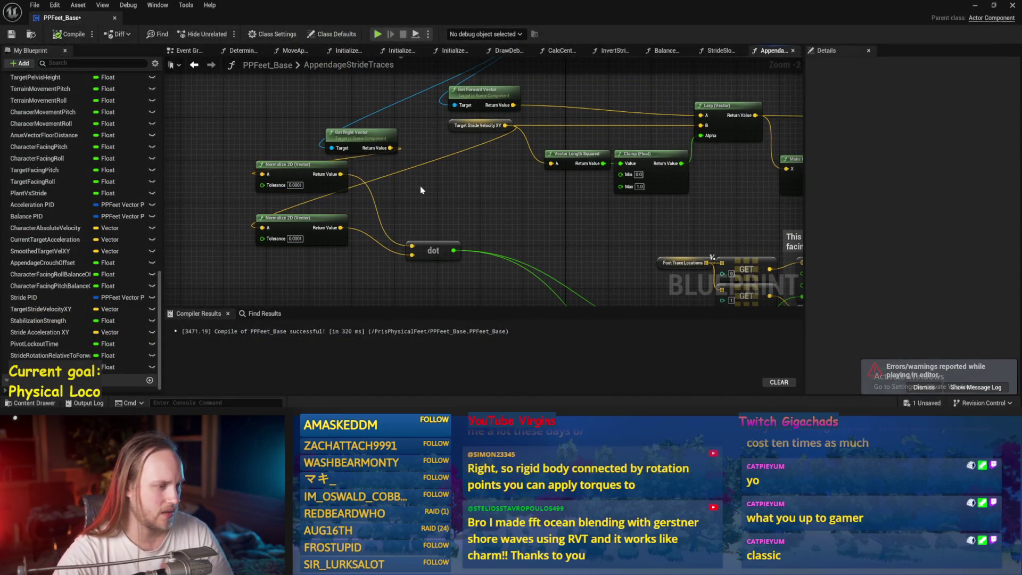
Pan to the rotation nodes and dismiss the node action list that popped up.
{"action": "scroll", "coordinate": [435, 230], "scroll_direction": "down", "scroll_amount": 2}
{"action": "scroll", "coordinate": [438, 239], "scroll_direction": "up", "scroll_amount": 2}
{"action": "mouse_move", "coordinate": [404, 80]}
{"action": "left_mouse_down"}
{"action": "mouse_move", "coordinate": [436, 75]}
{"action": "mouse_move", "coordinate": [467, 215]}
{"action": "mouse_move", "coordinate": [371, 211]}
{"action": "mouse_move", "coordinate": [484, 172]}
{"action": "left_mouse_up"}
{"action": "left_click_drag", "start_coordinate": [474, 210], "coordinate": [221, 278]}
{"action": "key", "text": "Escape"}
{"action": "scroll", "coordinate": [80, 240], "scroll_direction": "up", "scroll_amount": 5}
Look over the forward vector, dot and facing roll nodes, then save and start Play In Editor.
{"action": "mouse_move", "coordinate": [474, 206]}
{"action": "left_mouse_down"}
{"action": "mouse_move", "coordinate": [250, 285]}
{"action": "mouse_move", "coordinate": [340, 234]}
{"action": "left_mouse_up"}
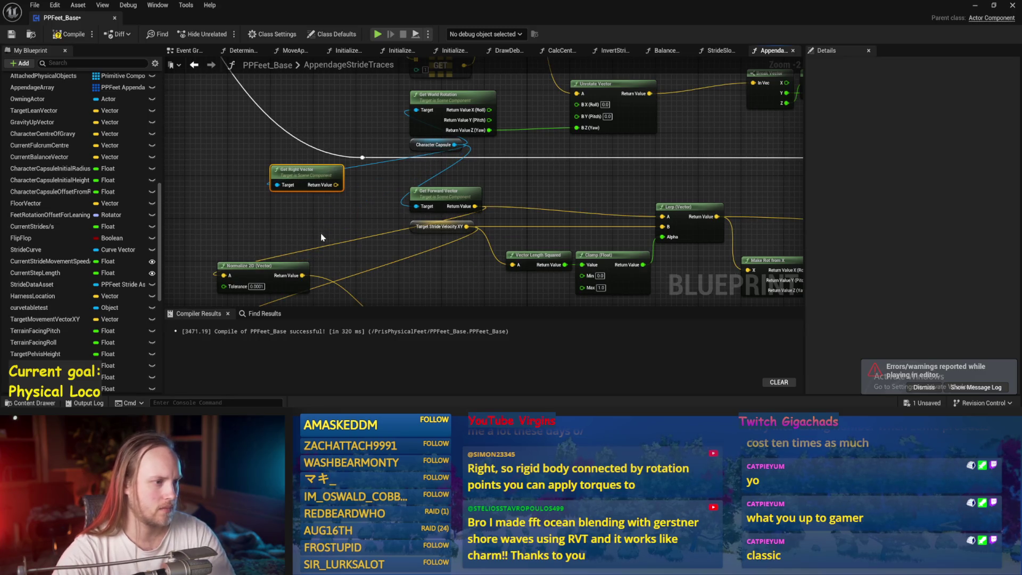
{"action": "left_click_drag", "start_coordinate": [409, 277], "coordinate": [390, 155]}
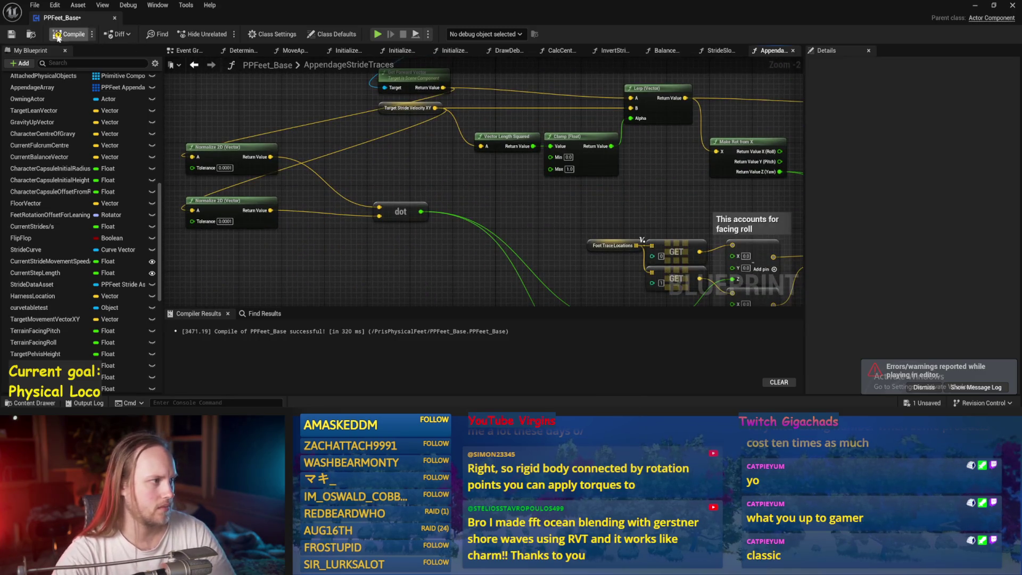
{"action": "left_click_drag", "start_coordinate": [509, 176], "coordinate": [290, 158]}
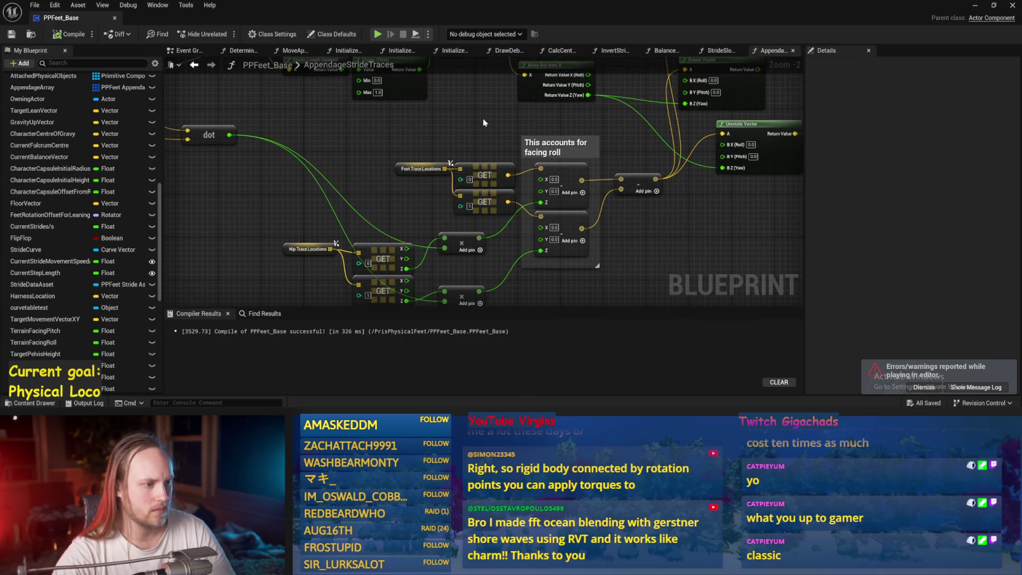
{"action": "left_click_drag", "start_coordinate": [483, 118], "coordinate": [477, 19]}
{"action": "key", "text": "ctrl+s"}
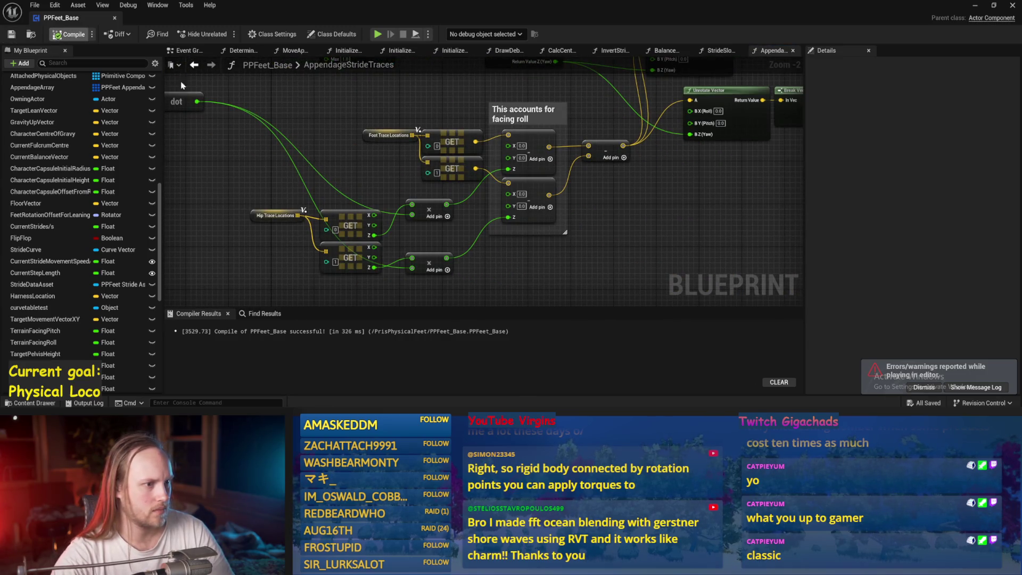
{"action": "key", "text": "alt+p"}
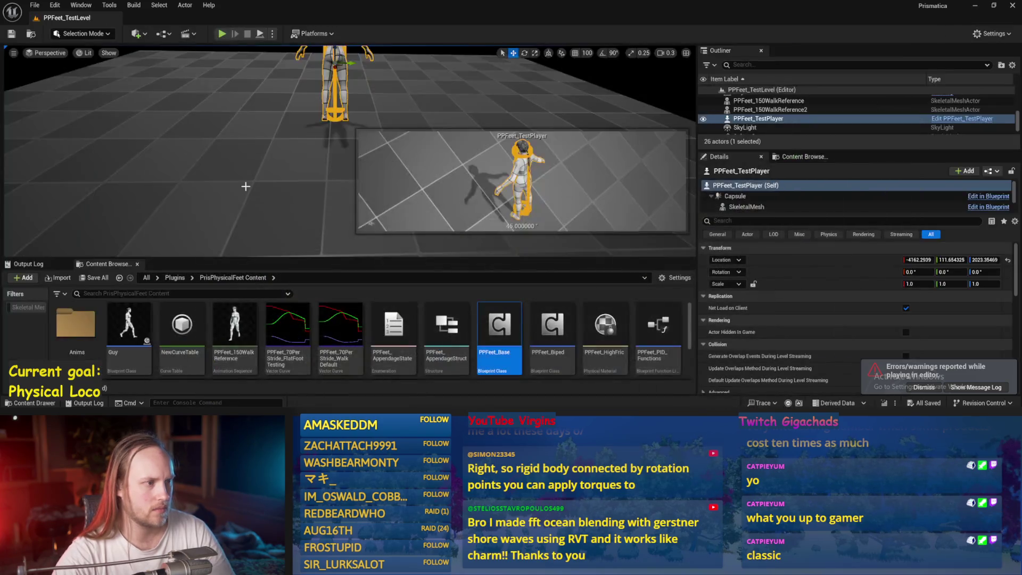
During play, rotate PPFeet_TestPlayer about 70 degrees, watch the result, then stop the session.
{"action": "left_click", "coordinate": [242, 184]}
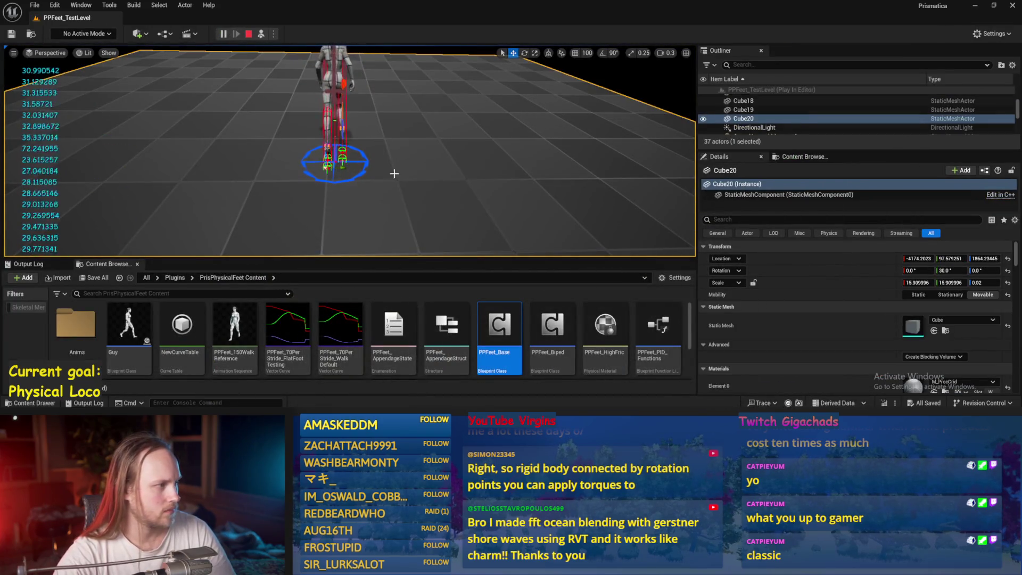
{"action": "left_click", "coordinate": [329, 90]}
{"action": "key", "text": "e"}
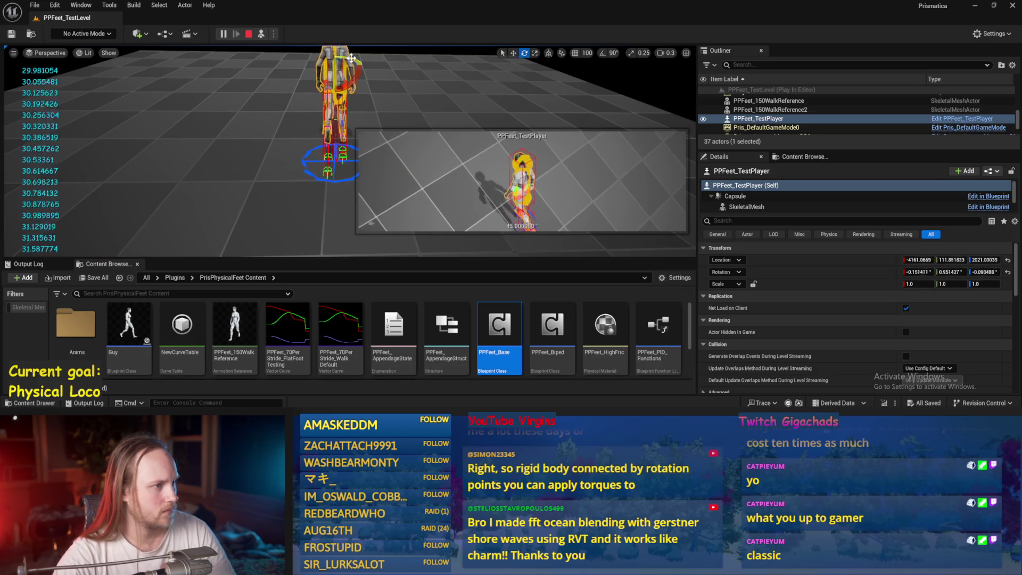
{"action": "left_click_drag", "start_coordinate": [353, 61], "coordinate": [441, 63]}
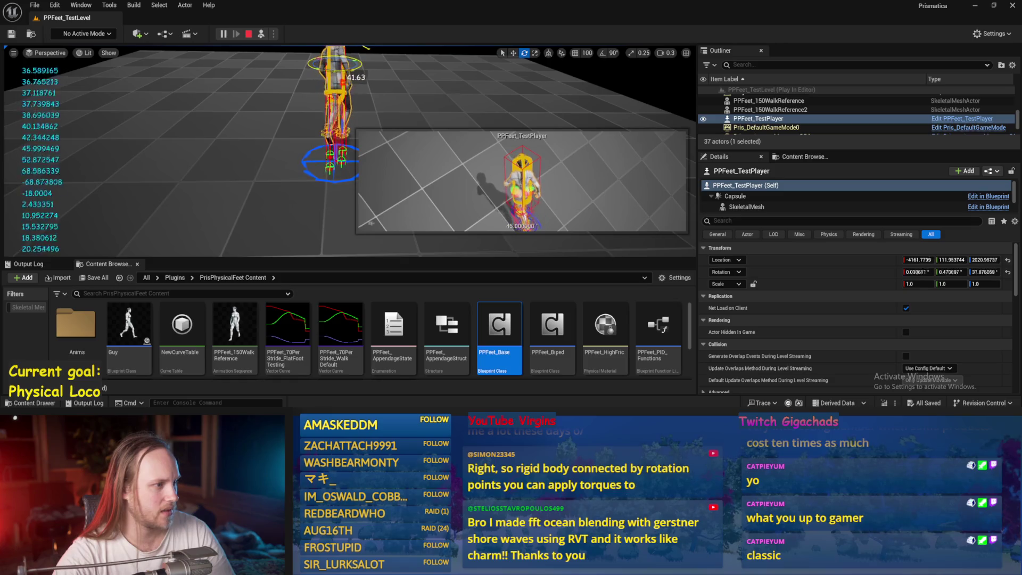
{"action": "left_click", "coordinate": [255, 151]}
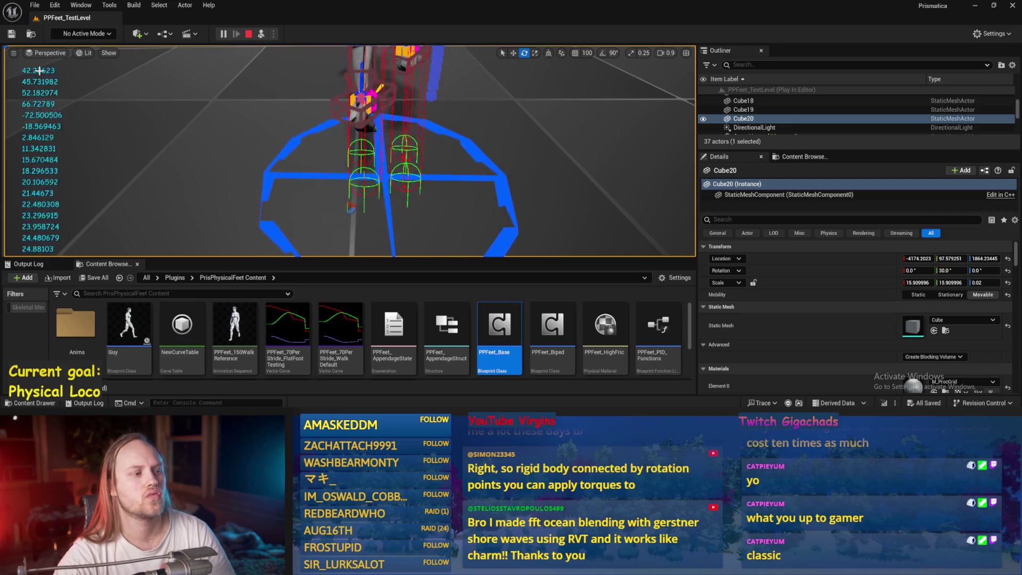
{"action": "key", "text": "Escape"}
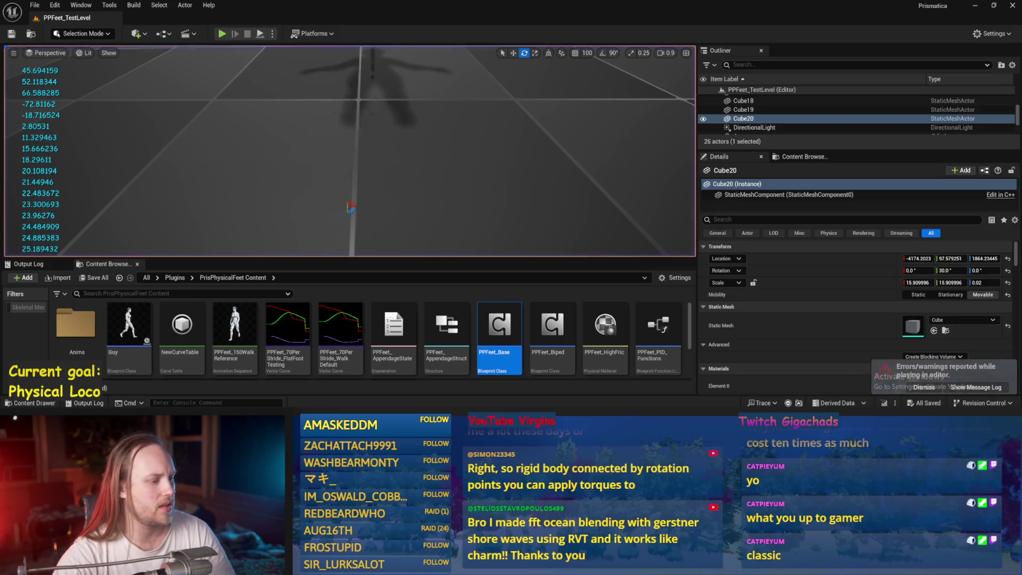
Back in PPFeet_Base, compile and centre the Normalize 2D and dot nodes in view.
{"action": "left_click", "coordinate": [439, 388]}
{"action": "left_click", "coordinate": [67, 35]}
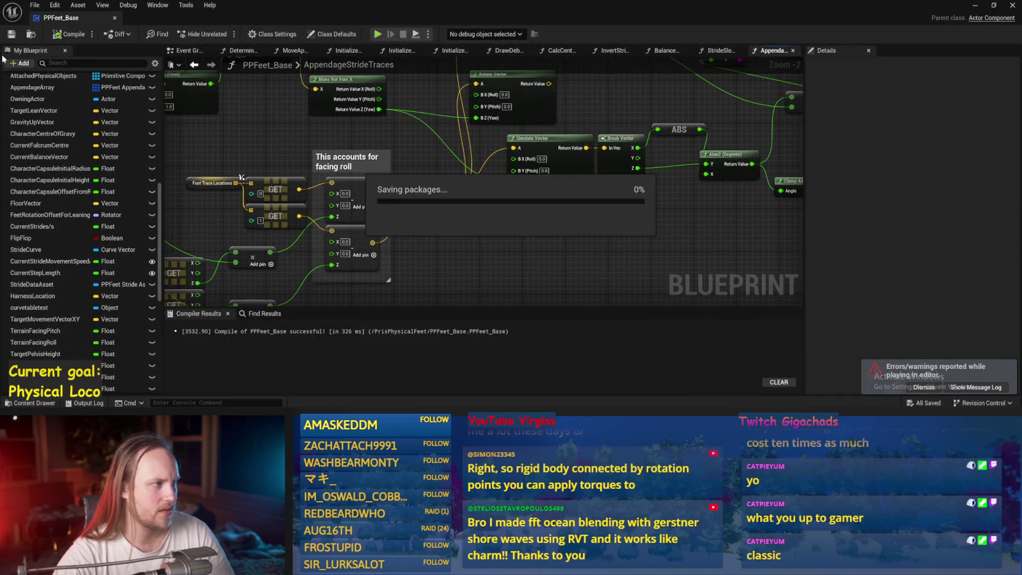
{"action": "left_click_drag", "start_coordinate": [436, 255], "coordinate": [559, 178]}
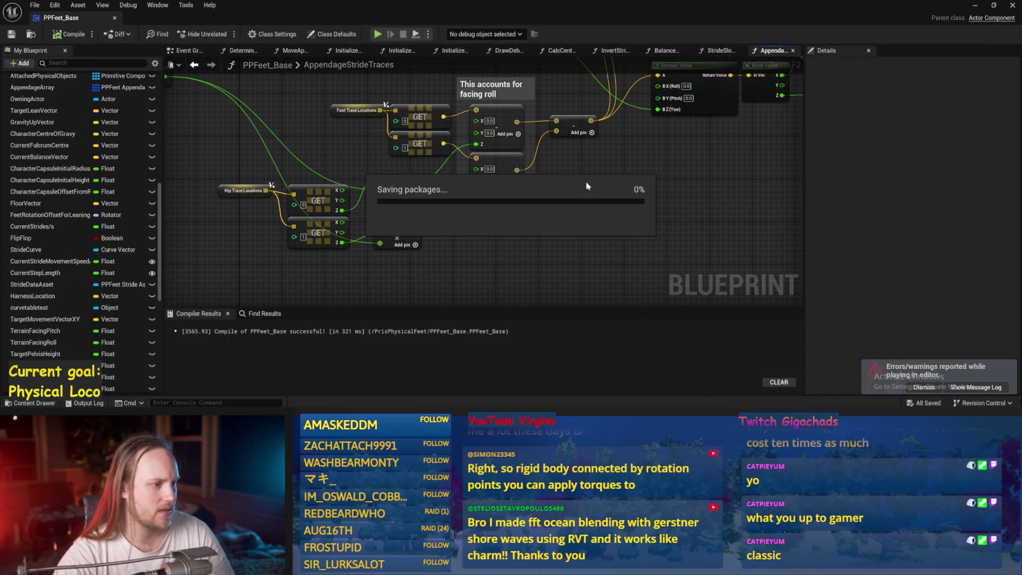
{"action": "mouse_move", "coordinate": [330, 195]}
{"action": "left_mouse_down"}
{"action": "mouse_move", "coordinate": [621, 290]}
{"action": "mouse_move", "coordinate": [335, 217]}
{"action": "left_mouse_up"}
Move the dot node left and feed its result into a new Asin (Degrees) node.
{"action": "left_click_drag", "start_coordinate": [418, 187], "coordinate": [358, 187]}
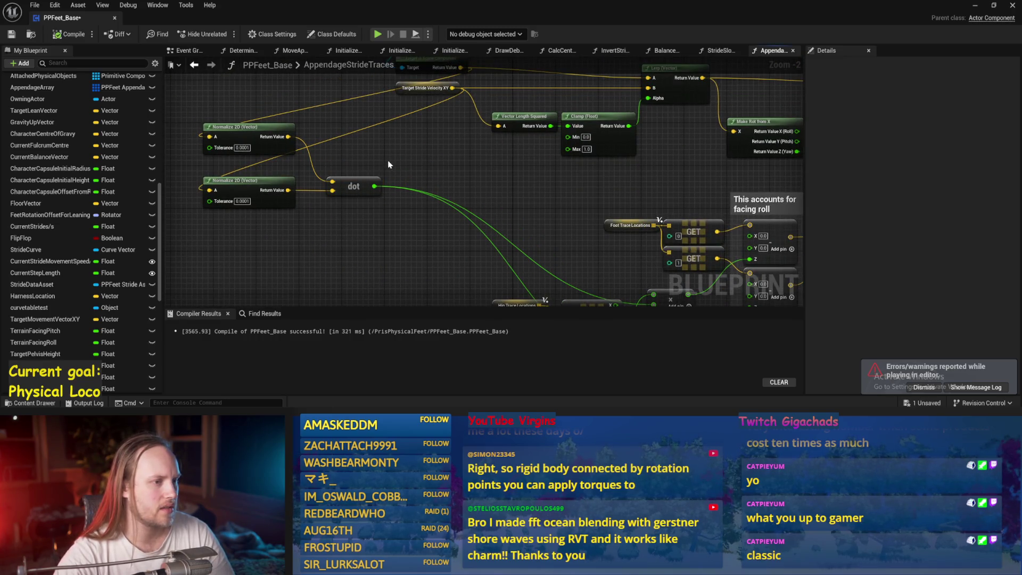
{"action": "left_click_drag", "start_coordinate": [374, 186], "coordinate": [395, 162]}
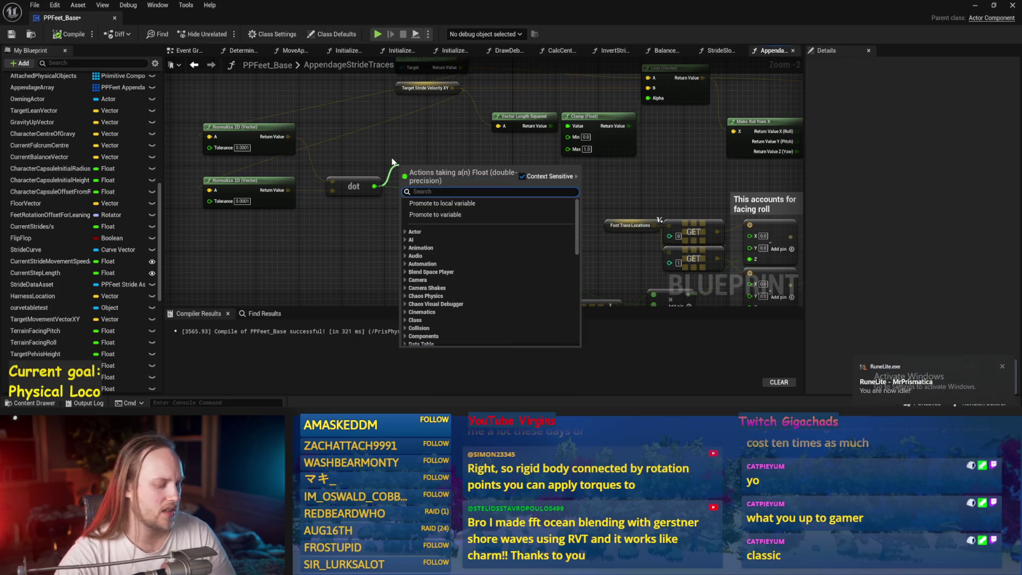
{"action": "left_click_drag", "start_coordinate": [398, 154], "coordinate": [457, 175]}
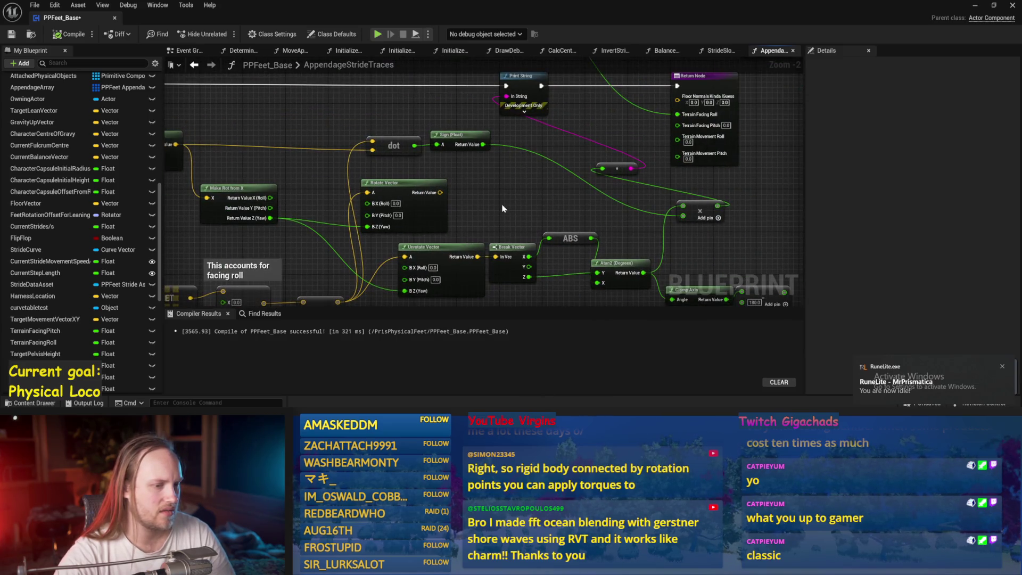
{"action": "left_click_drag", "start_coordinate": [340, 194], "coordinate": [399, 173]}
{"action": "type", "text": "asi"}
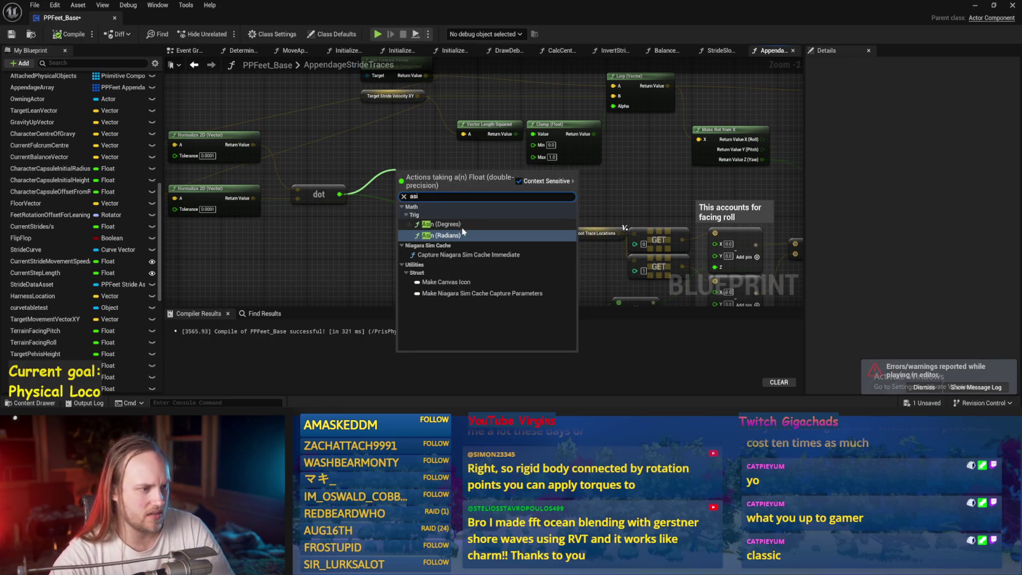
{"action": "left_click", "coordinate": [451, 227]}
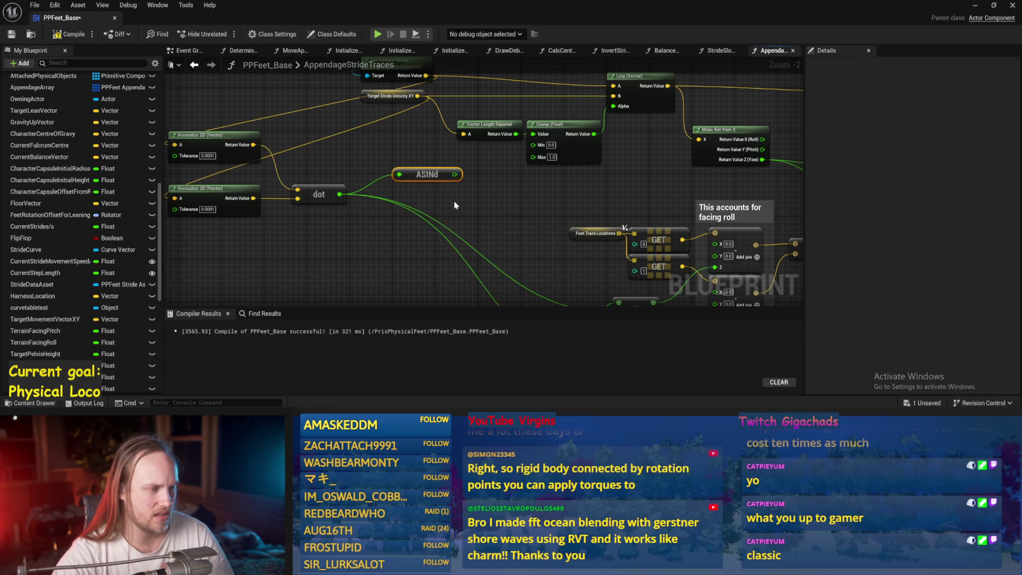
Add an Add node after ASINd, wire its result onward, and compile PPFeet_Base.
{"action": "left_click_drag", "start_coordinate": [454, 175], "coordinate": [477, 196]}
{"action": "left_click", "coordinate": [493, 221]}
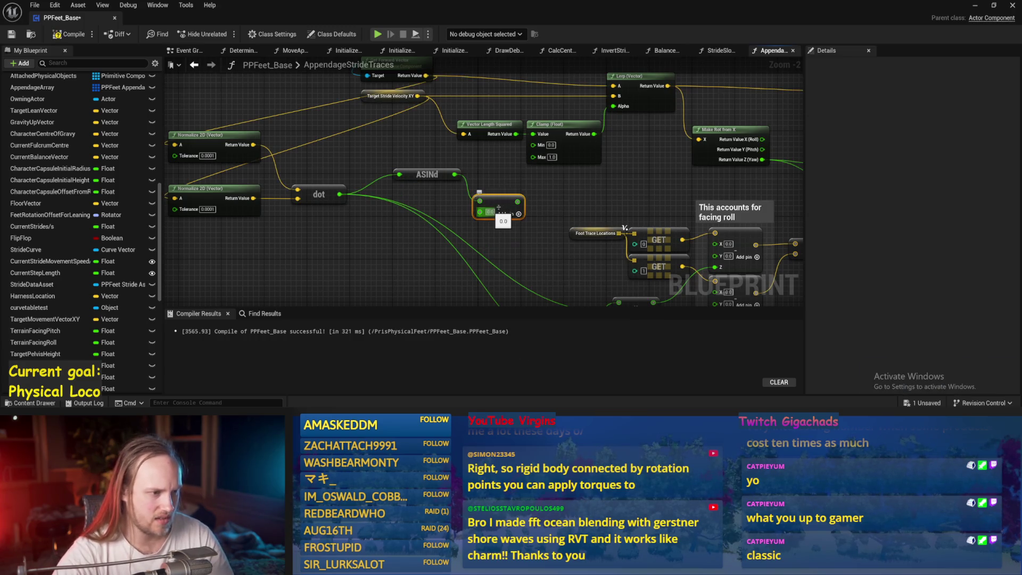
{"action": "scroll", "coordinate": [521, 230], "scroll_direction": "down", "scroll_amount": 2}
{"action": "left_click_drag", "start_coordinate": [398, 182], "coordinate": [726, 79]}
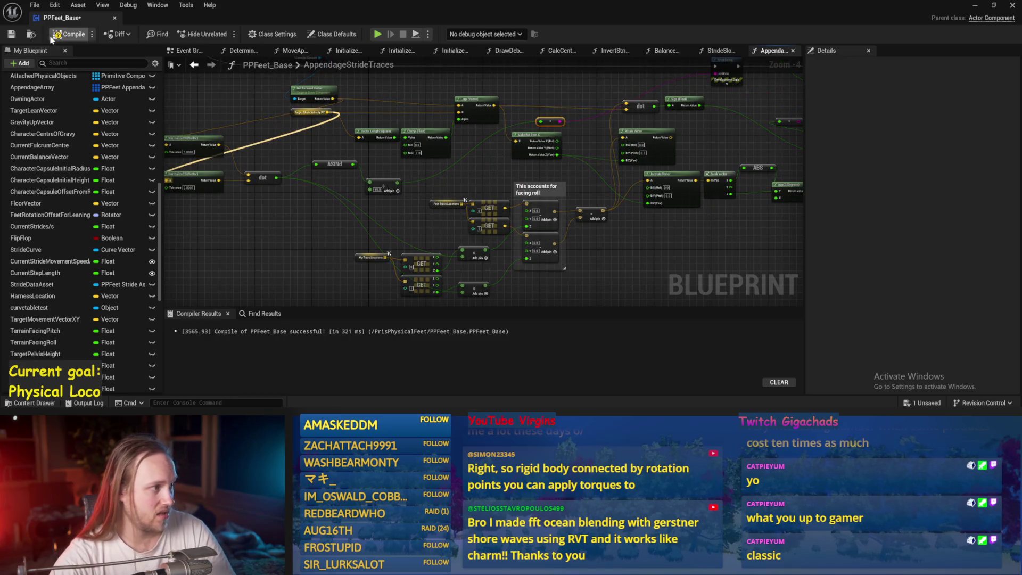
{"action": "left_click", "coordinate": [69, 34]}
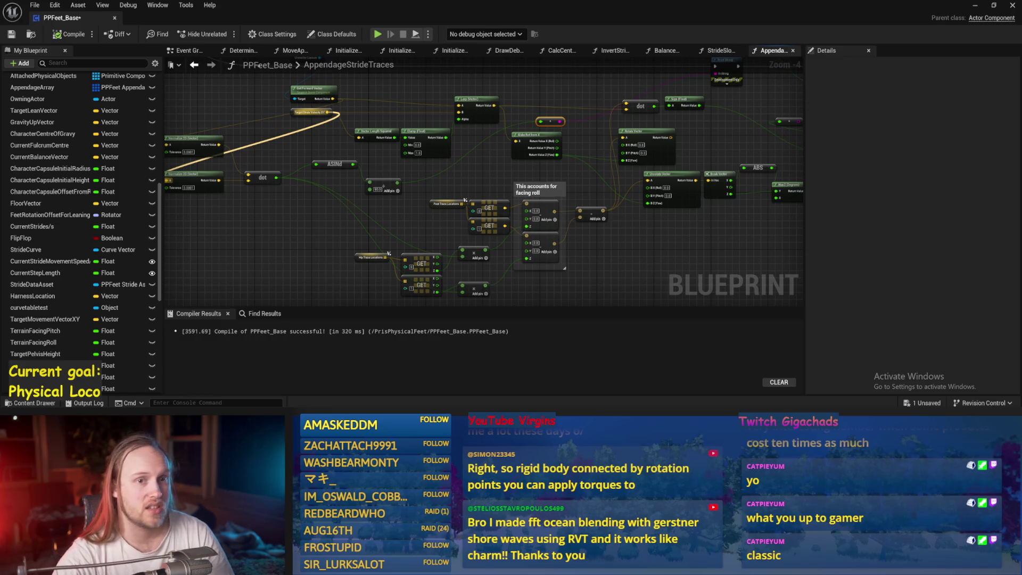
Play-test the level, turning PPFeet_TestPlayer to about 89 then 48 degrees yaw.
{"action": "double_click", "coordinate": [974, 10]}
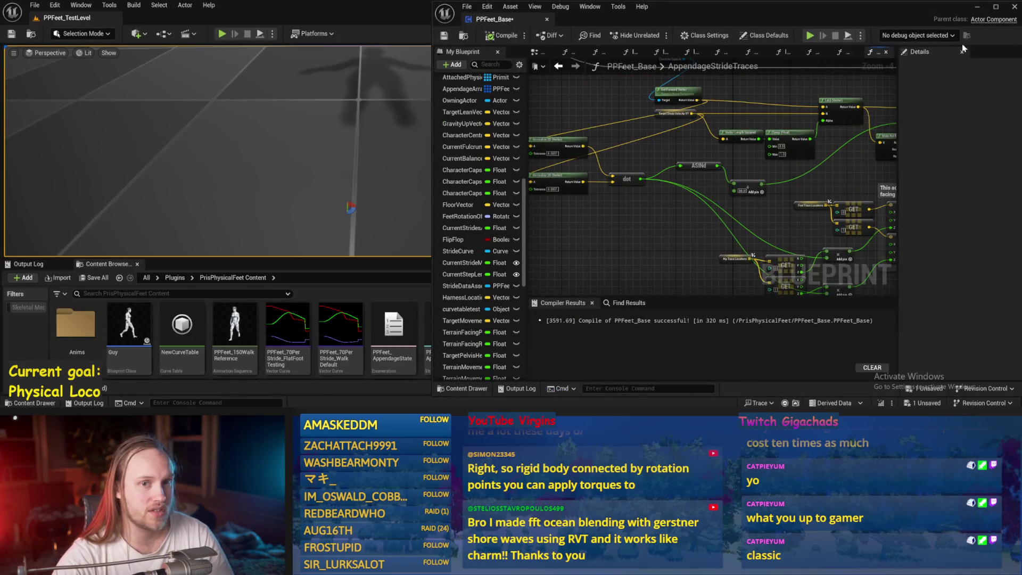
{"action": "left_click", "coordinate": [977, 6]}
{"action": "key", "text": "alt+p"}
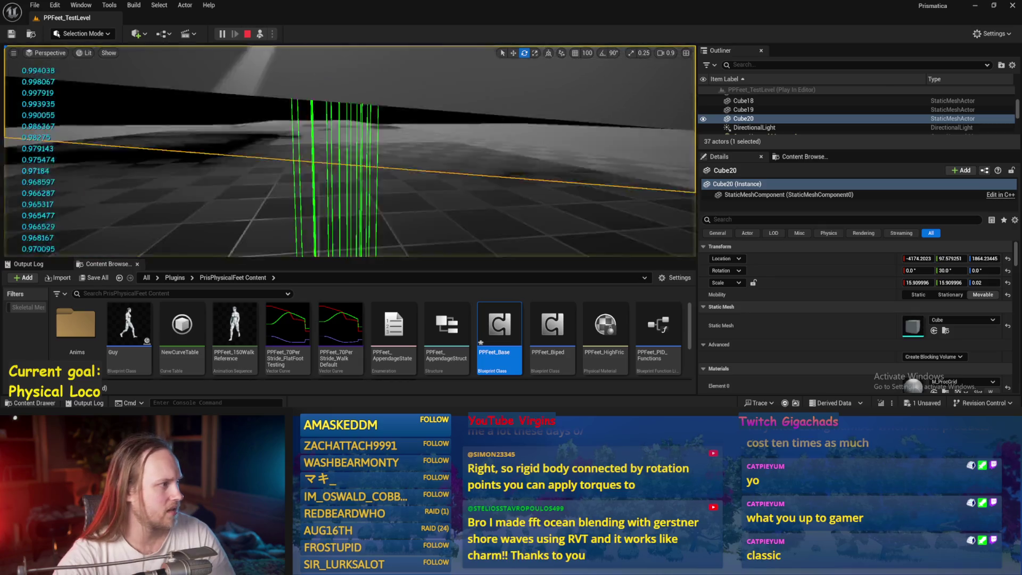
{"action": "scroll", "coordinate": [321, 116], "scroll_direction": "down", "scroll_amount": 3}
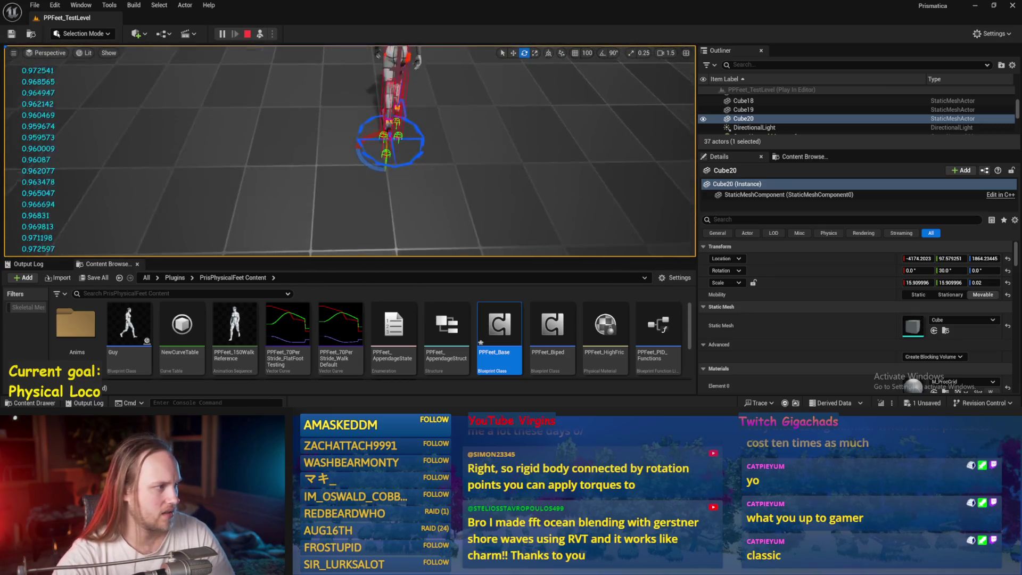
{"action": "left_click", "coordinate": [383, 106]}
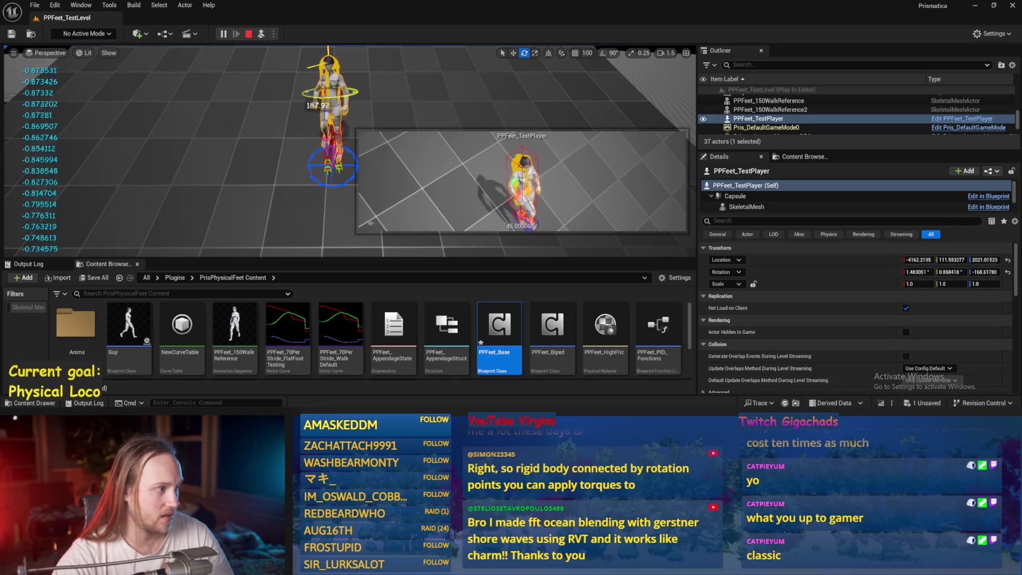
{"action": "left_click_drag", "start_coordinate": [328, 106], "coordinate": [367, 96]}
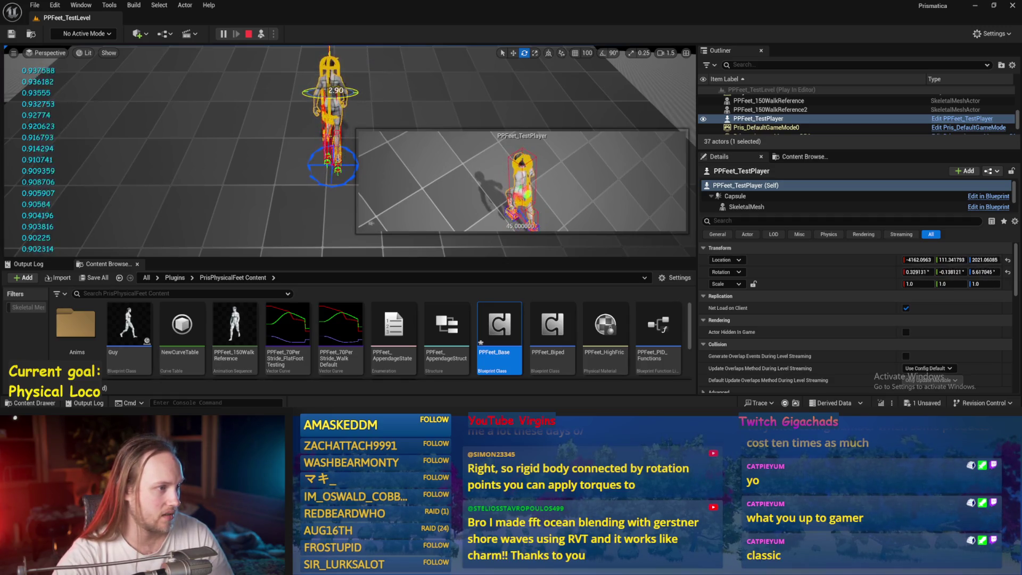
{"action": "left_click_drag", "start_coordinate": [345, 91], "coordinate": [358, 92]}
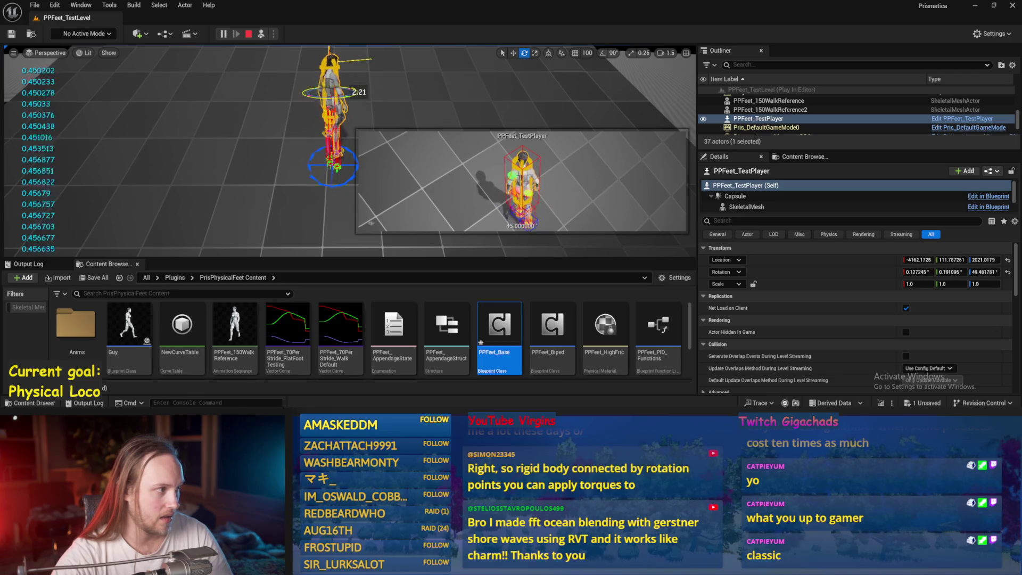
{"action": "key", "text": "Escape"}
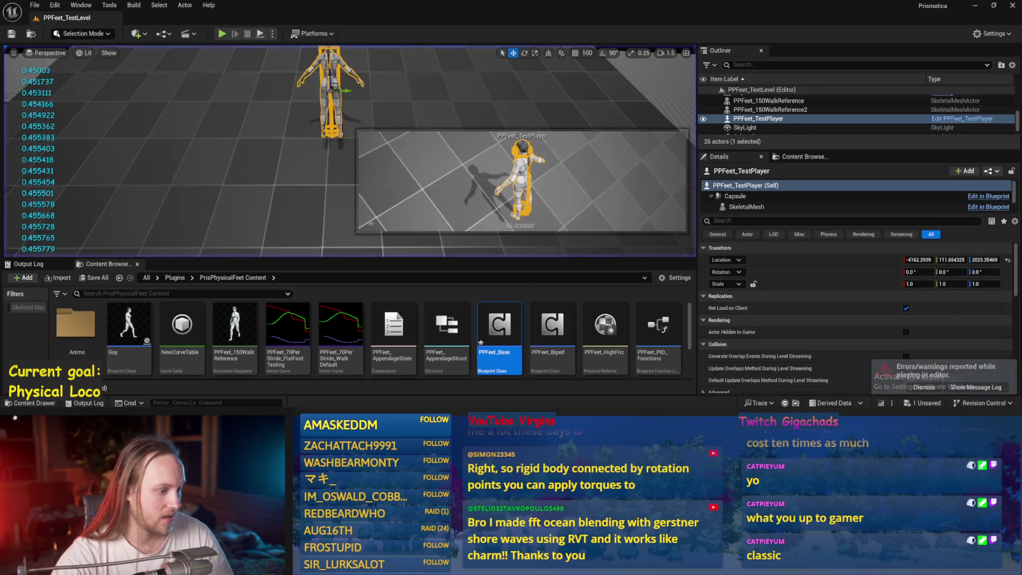
Run another play test with the rotation gizmo, then stop it.
{"action": "left_click", "coordinate": [261, 35]}
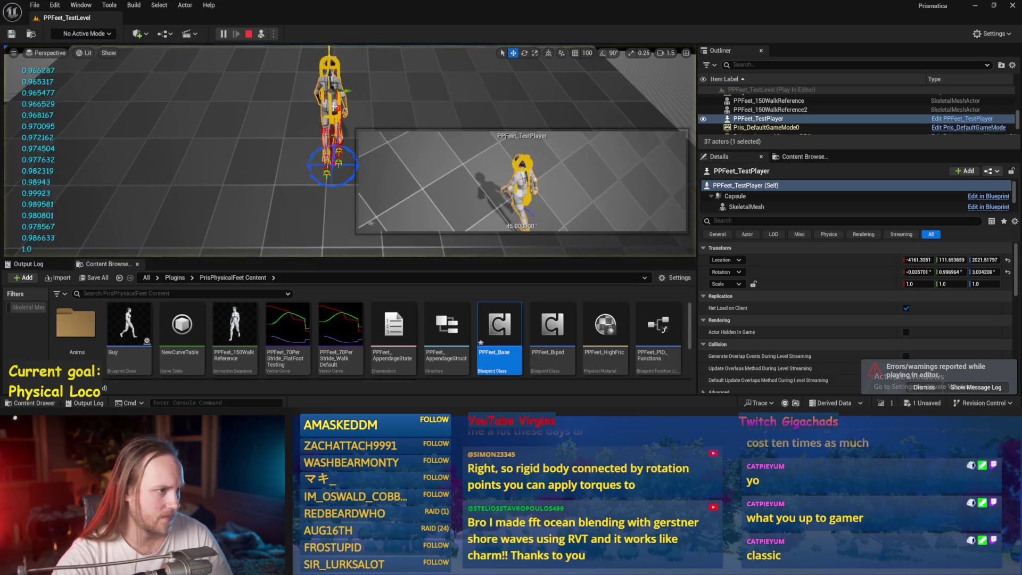
{"action": "key", "text": "e"}
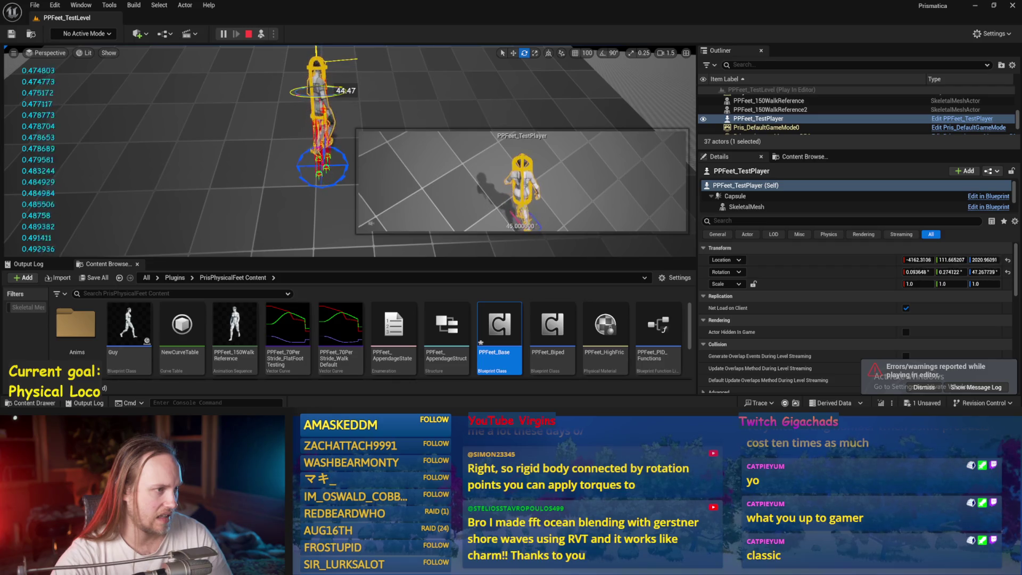
{"action": "key", "text": "Escape"}
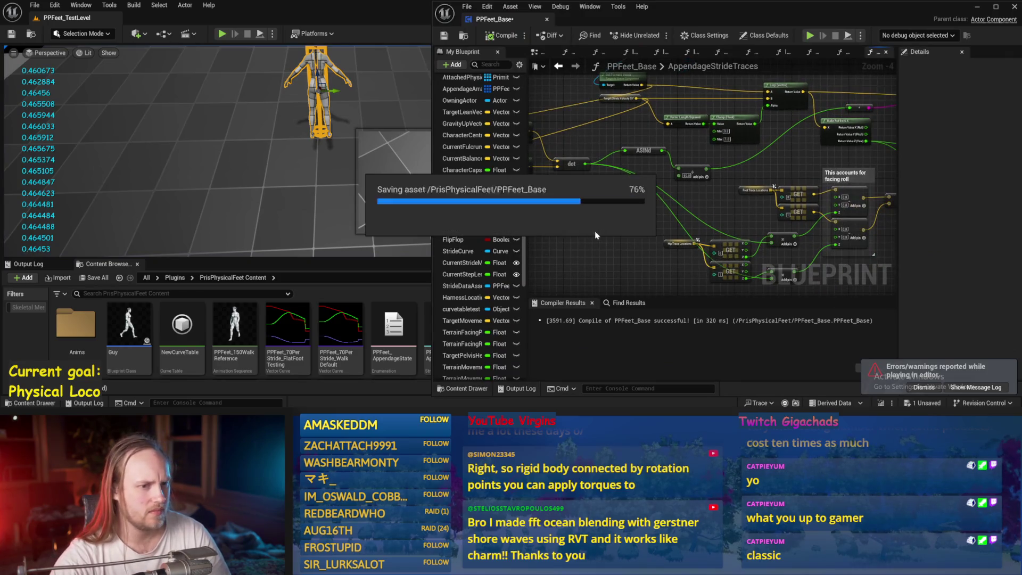
Wire the 90.0 node's output into the lower Add node and recompile PPFeet_Base.
{"action": "left_click_drag", "start_coordinate": [645, 148], "coordinate": [623, 145]}
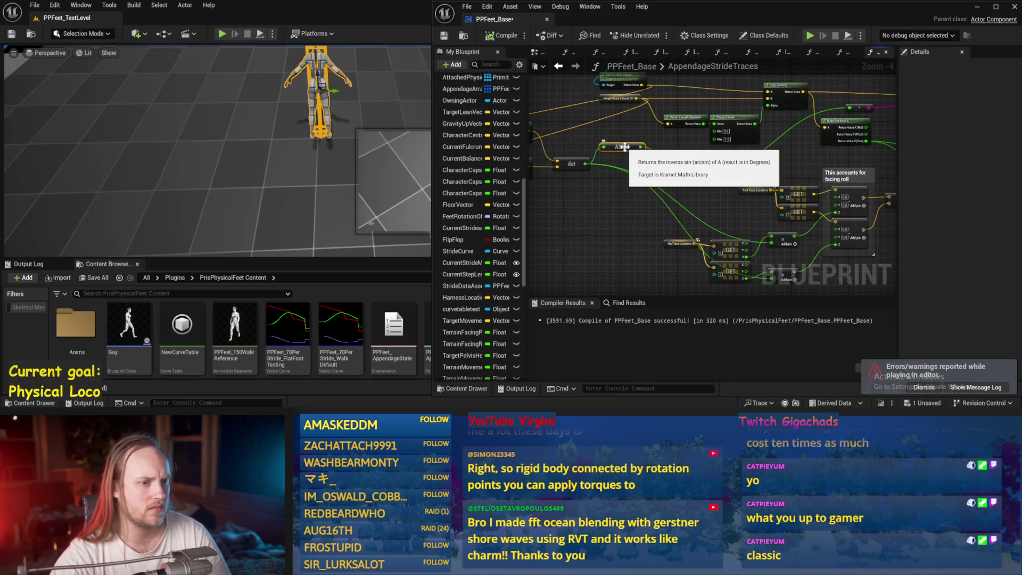
{"action": "left_click_drag", "start_coordinate": [706, 167], "coordinate": [694, 153]}
{"action": "scroll", "coordinate": [694, 152], "scroll_direction": "up", "scroll_amount": 1}
{"action": "mouse_move", "coordinate": [640, 132]}
{"action": "left_mouse_down"}
{"action": "mouse_move", "coordinate": [737, 175]}
{"action": "mouse_move", "coordinate": [728, 234]}
{"action": "left_mouse_up"}
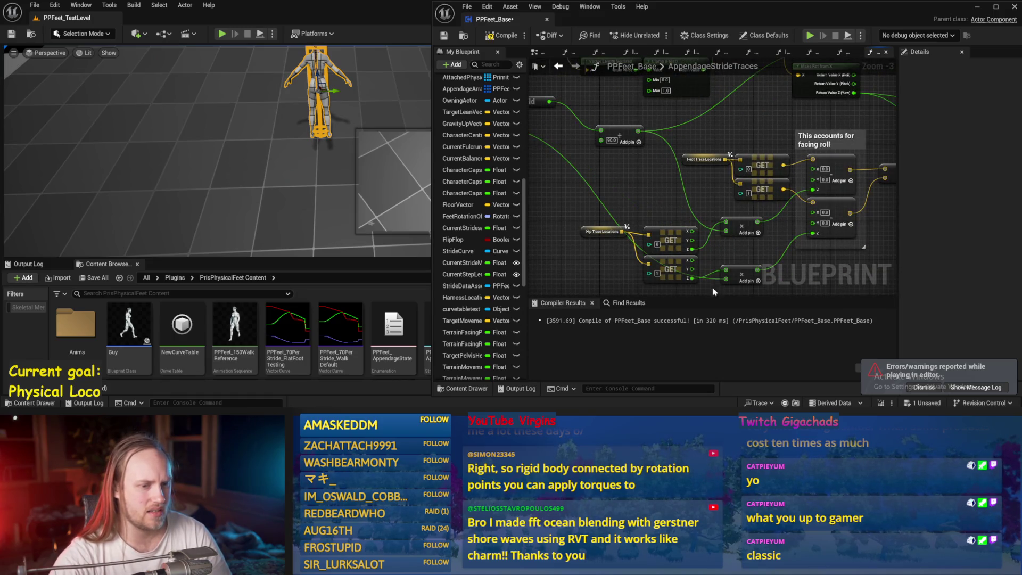
{"action": "left_click_drag", "start_coordinate": [728, 279], "coordinate": [644, 147]}
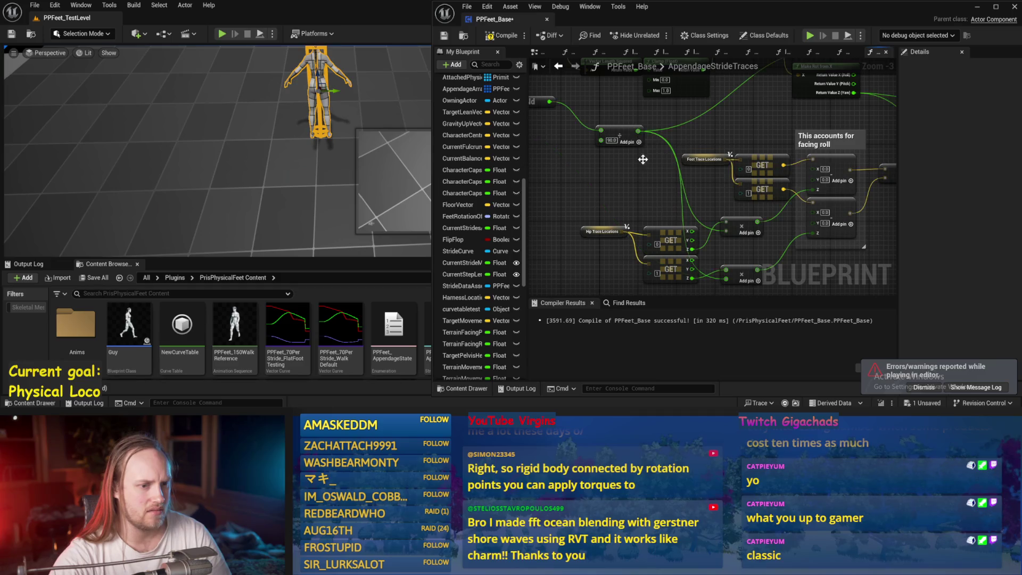
{"action": "key", "text": "F7"}
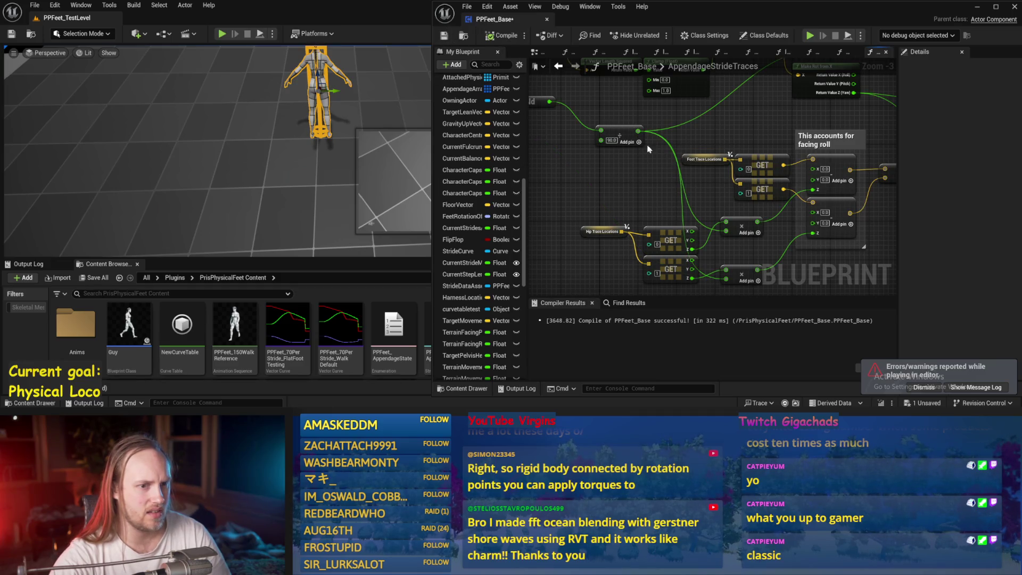
Save PPFeet_Base and run a quick play-in-editor test, then stop it.
{"action": "left_click_drag", "start_coordinate": [759, 147], "coordinate": [615, 153]}
{"action": "left_click_drag", "start_coordinate": [752, 147], "coordinate": [621, 206]}
{"action": "key", "text": "ctrl+s"}
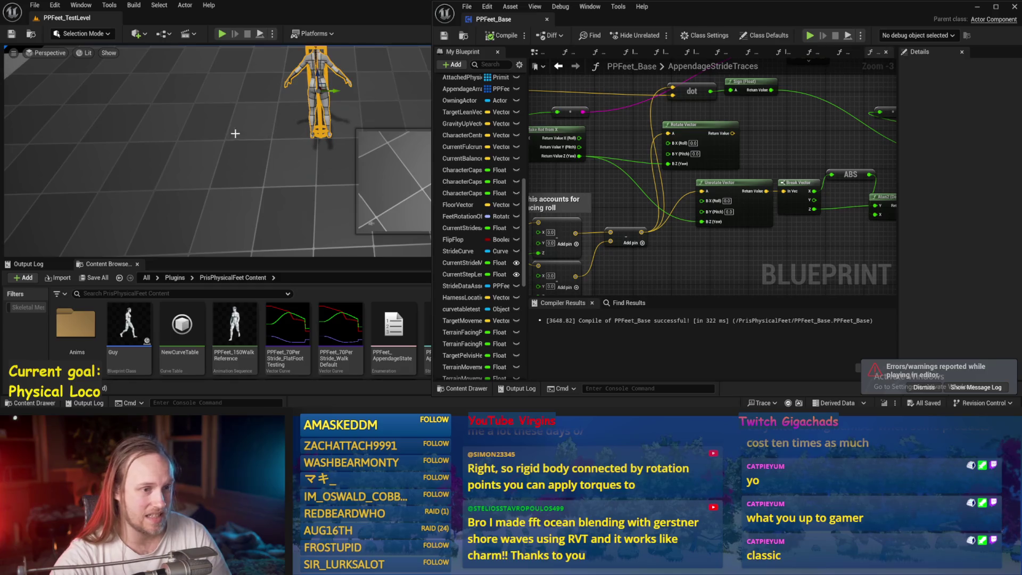
{"action": "key", "text": "alt+p"}
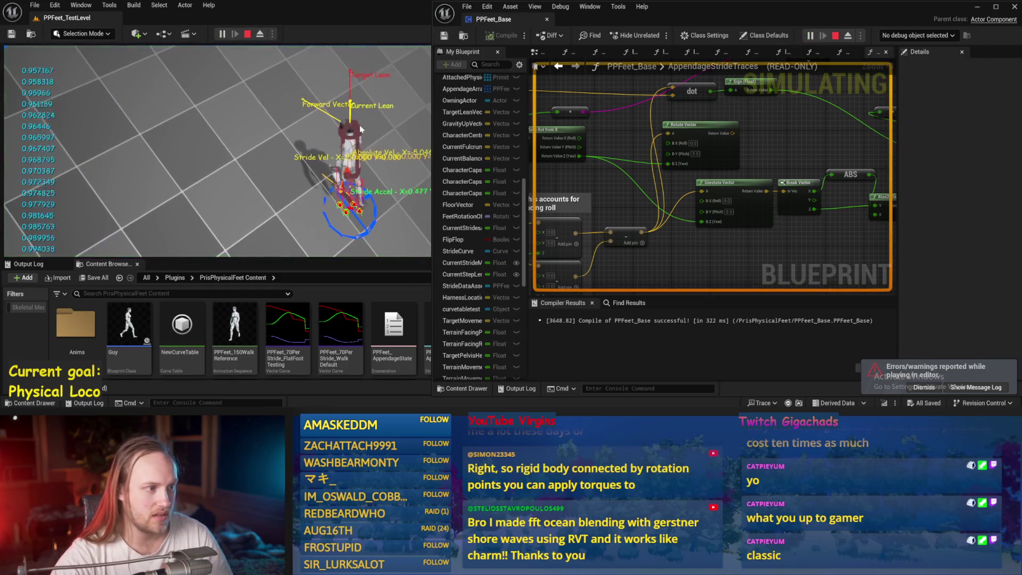
{"action": "key", "text": "Escape"}
Wire the multiply node's output, save, and simulate again with the test character selected.
{"action": "mouse_move", "coordinate": [746, 108]}
{"action": "left_mouse_down"}
{"action": "mouse_move", "coordinate": [725, 203]}
{"action": "mouse_move", "coordinate": [671, 186]}
{"action": "left_mouse_up"}
{"action": "mouse_move", "coordinate": [768, 189]}
{"action": "left_mouse_down"}
{"action": "mouse_move", "coordinate": [579, 96]}
{"action": "mouse_move", "coordinate": [652, 153]}
{"action": "mouse_move", "coordinate": [578, 91]}
{"action": "left_mouse_up"}
{"action": "key", "text": "ctrl+s"}
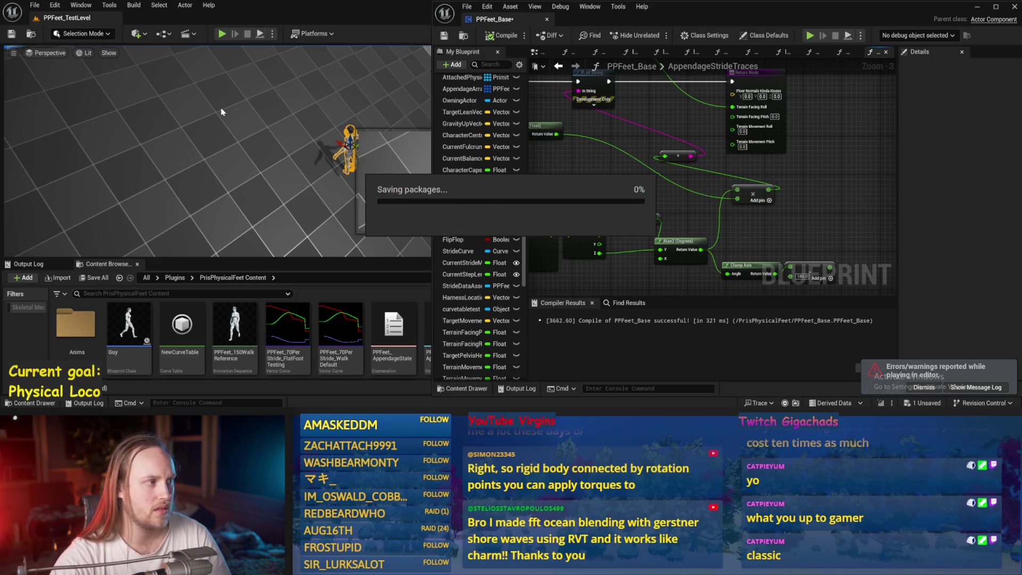
{"action": "key", "text": "alt+s"}
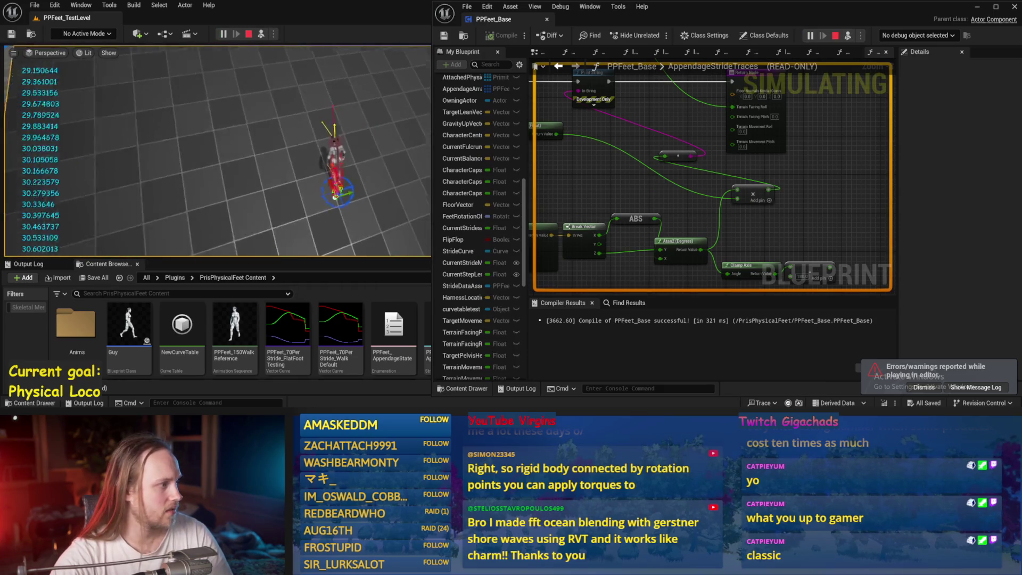
{"action": "left_click", "coordinate": [325, 153]}
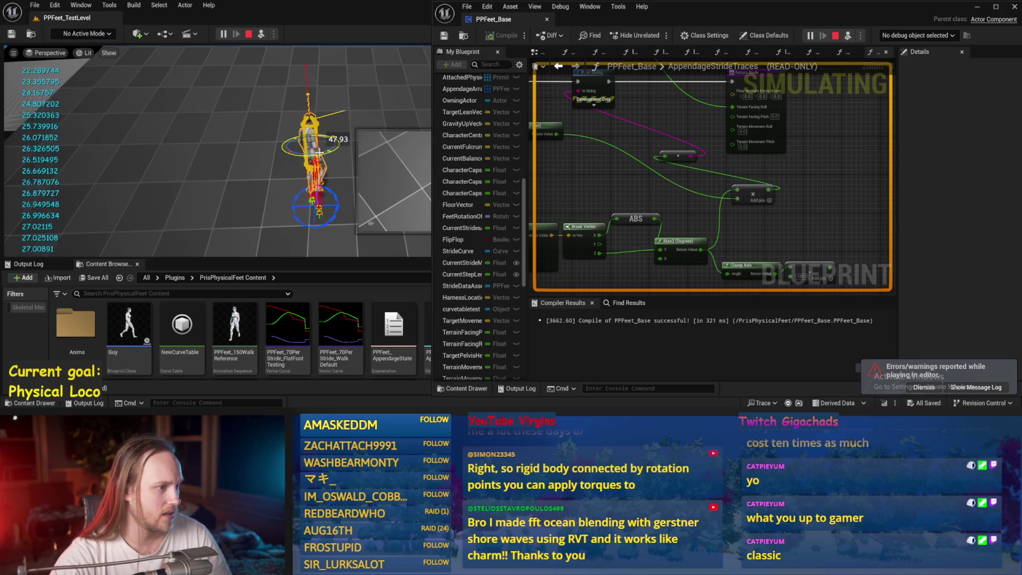
{"action": "key", "text": "Escape"}
{"action": "left_click_drag", "start_coordinate": [833, 200], "coordinate": [833, 199]}
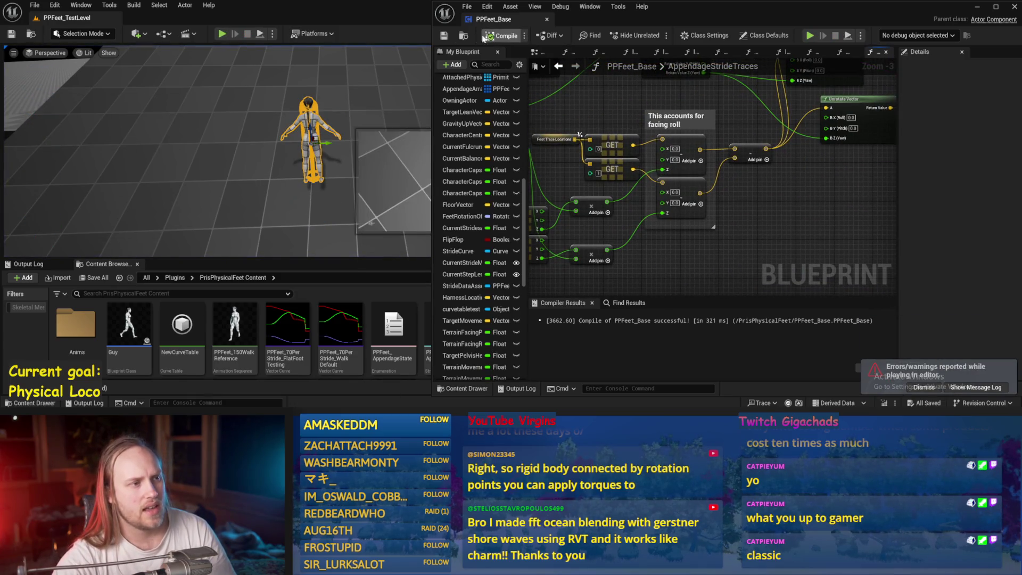
Maximize the Blueprint editor and recompile PPFeet_Base.
{"action": "left_click_drag", "start_coordinate": [771, 214], "coordinate": [789, 246]}
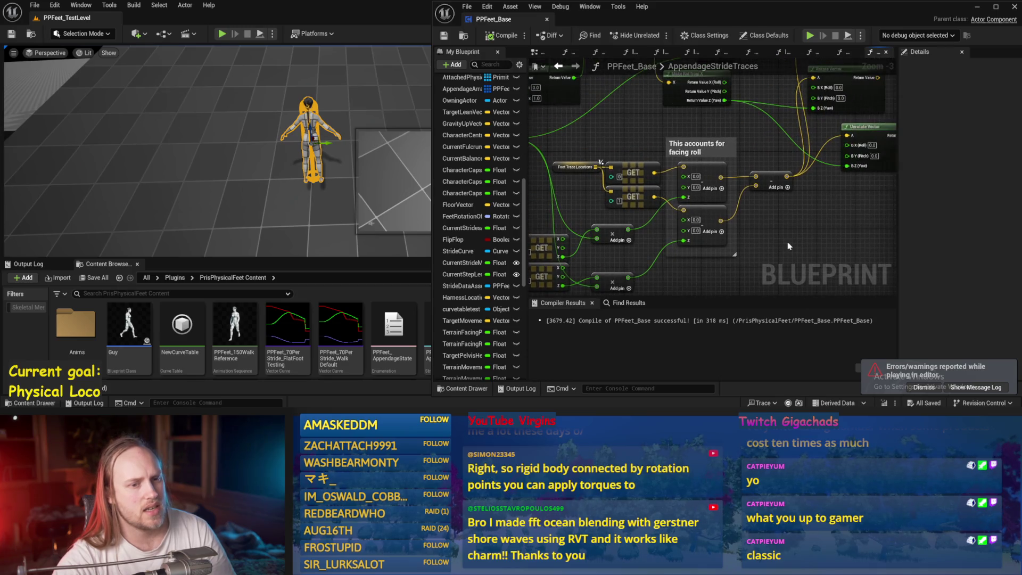
{"action": "left_click", "coordinate": [996, 7]}
{"action": "mouse_move", "coordinate": [445, 182]}
{"action": "left_mouse_down"}
{"action": "mouse_move", "coordinate": [520, 235]}
{"action": "mouse_move", "coordinate": [471, 183]}
{"action": "left_mouse_up"}
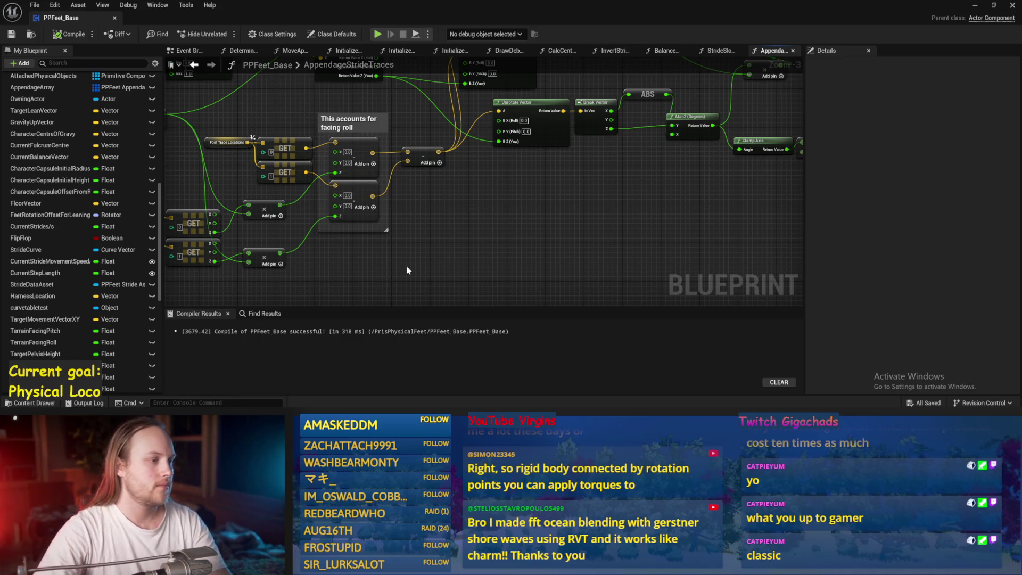
{"action": "left_click_drag", "start_coordinate": [419, 233], "coordinate": [490, 198]}
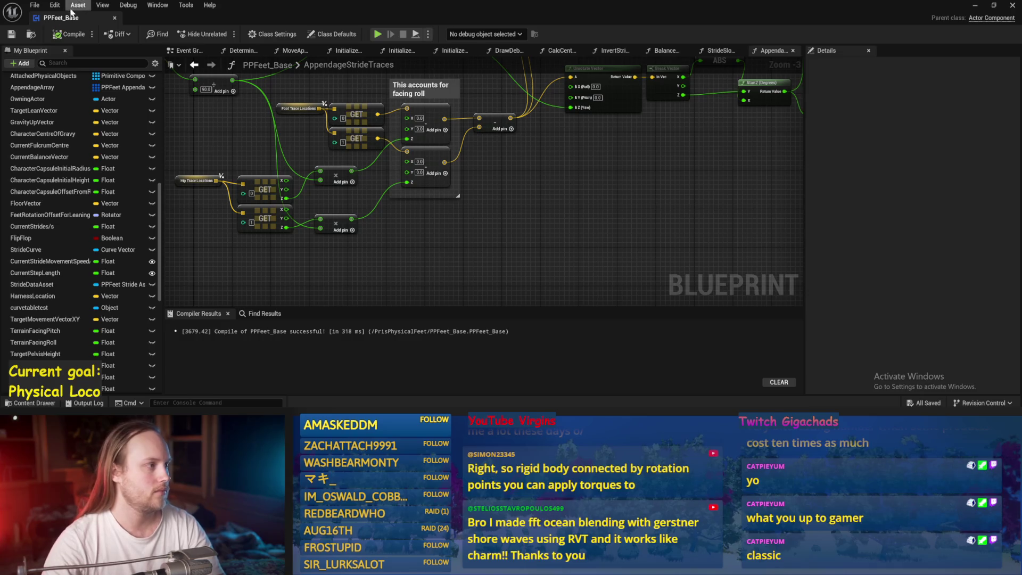
{"action": "left_click", "coordinate": [16, 37]}
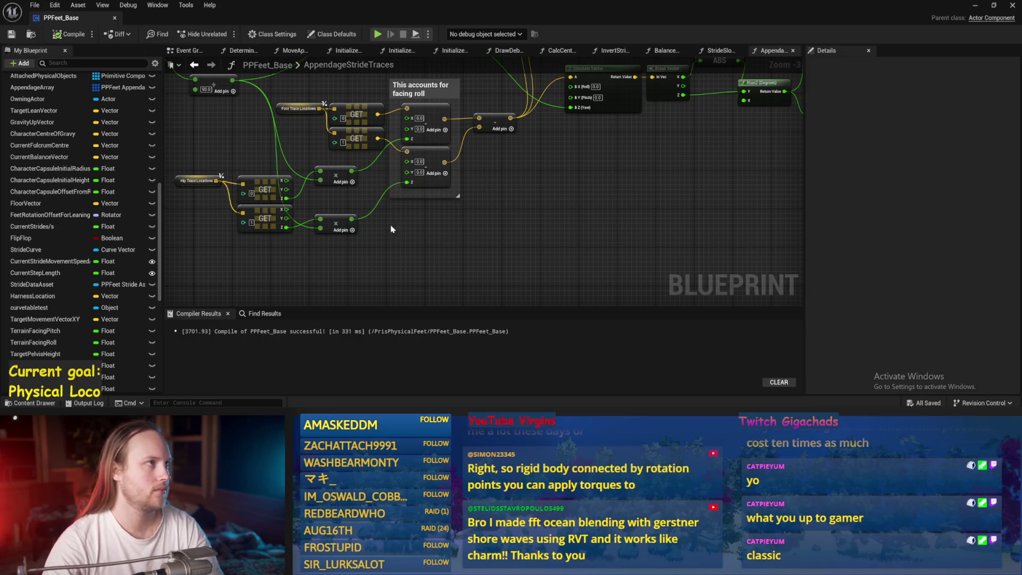
{"action": "mouse_move", "coordinate": [464, 253]}
{"action": "left_mouse_down"}
{"action": "mouse_move", "coordinate": [464, 278]}
{"action": "mouse_move", "coordinate": [561, 278]}
{"action": "mouse_move", "coordinate": [427, 250]}
{"action": "mouse_move", "coordinate": [484, 245]}
{"action": "left_mouse_up"}
{"action": "scroll", "coordinate": [427, 250], "scroll_direction": "up", "scroll_amount": 1}
Add an Add node, split the vector input pin, and wire Subtract into its Z.
{"action": "left_click_drag", "start_coordinate": [442, 190], "coordinate": [477, 237]}
{"action": "left_click_drag", "start_coordinate": [503, 202], "coordinate": [512, 228]}
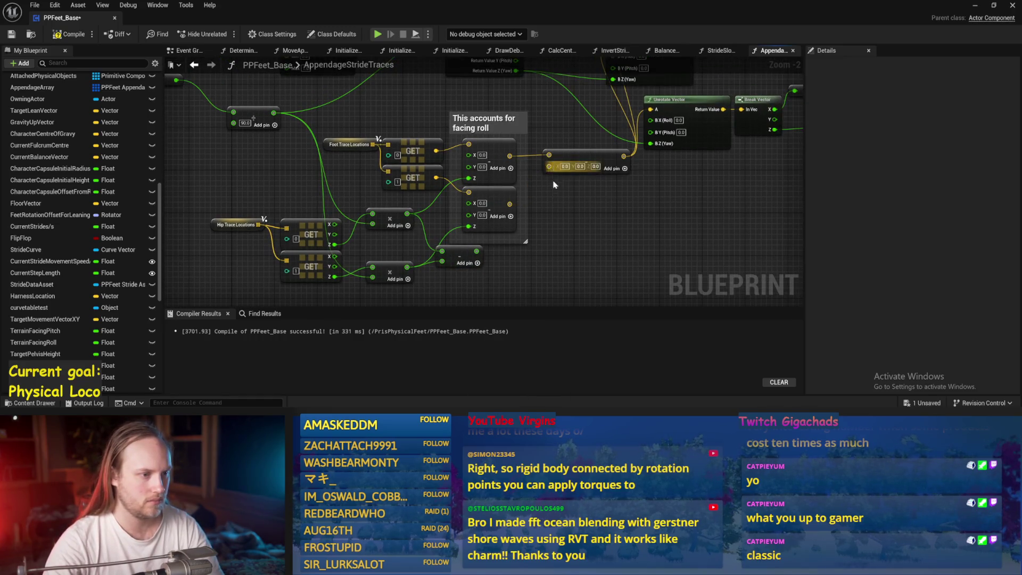
{"action": "right_click", "coordinate": [549, 167]}
{"action": "left_click", "coordinate": [573, 216]}
{"action": "left_click_drag", "start_coordinate": [476, 251], "coordinate": [554, 193]}
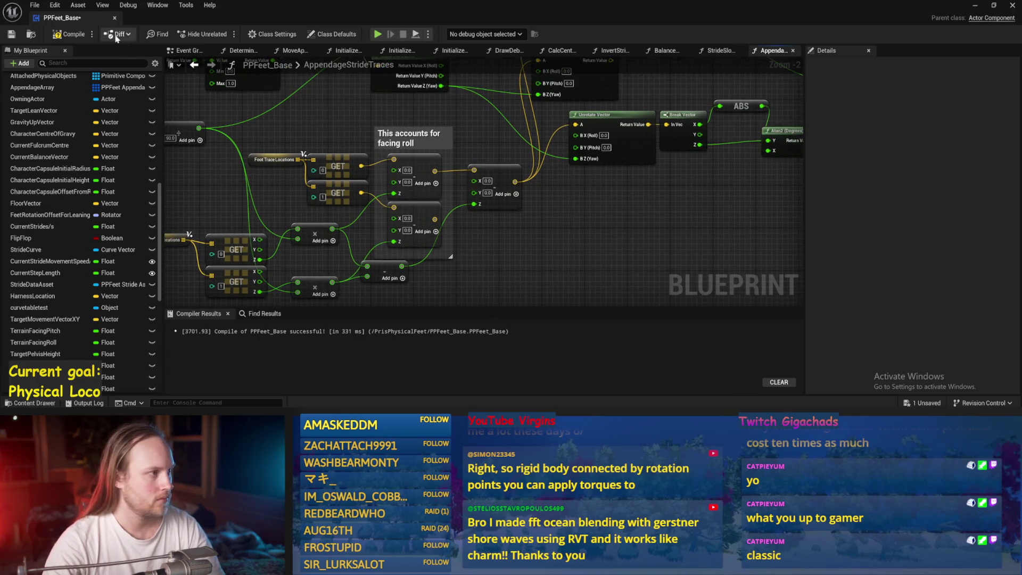
{"action": "left_click", "coordinate": [12, 35]}
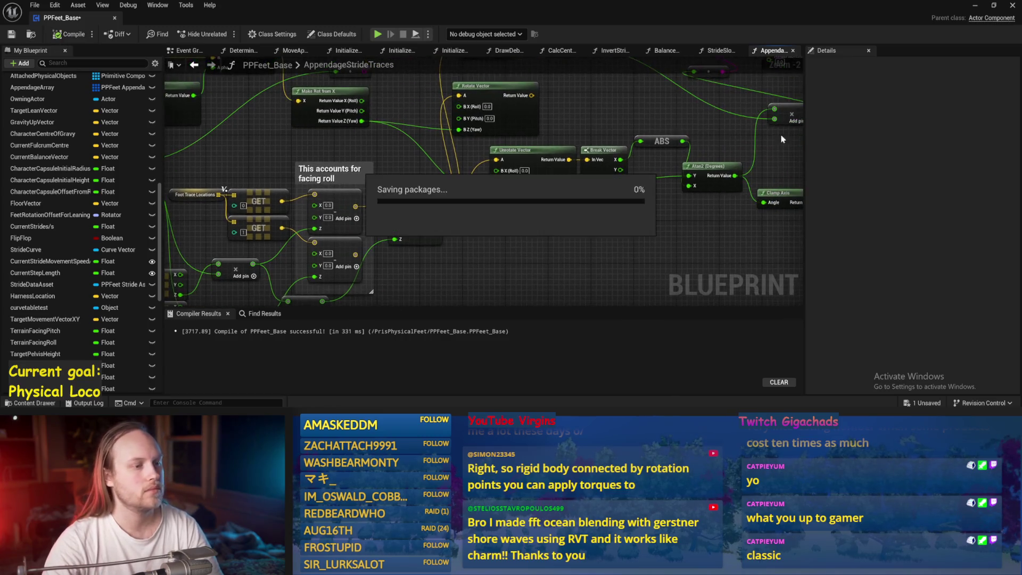
Wire the Hip Trace Locations GET node's Z output and save the blueprint.
{"action": "scroll", "coordinate": [445, 186], "scroll_direction": "down", "scroll_amount": 1}
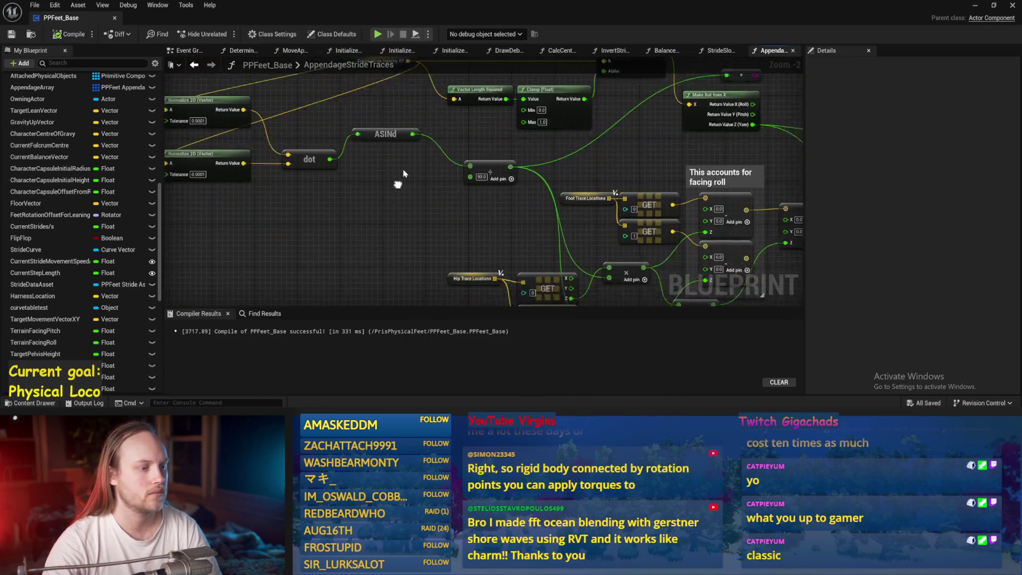
{"action": "left_click_drag", "start_coordinate": [438, 260], "coordinate": [404, 211]}
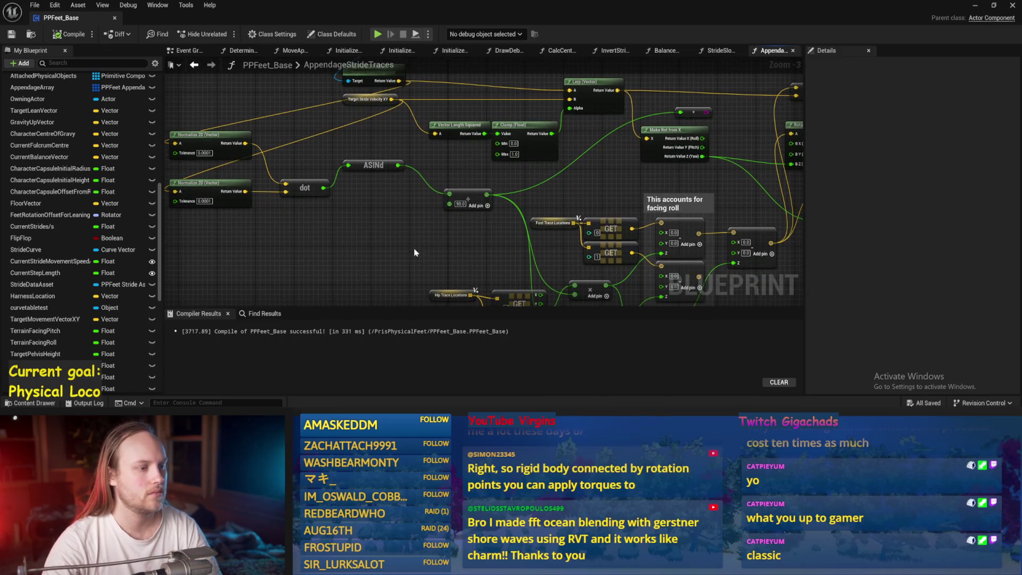
{"action": "left_click_drag", "start_coordinate": [417, 252], "coordinate": [417, 213]}
{"action": "scroll", "coordinate": [580, 258], "scroll_direction": "up", "scroll_amount": 1}
{"action": "mouse_move", "coordinate": [512, 238]}
{"action": "left_mouse_down"}
{"action": "mouse_move", "coordinate": [403, 230]}
{"action": "mouse_move", "coordinate": [415, 234]}
{"action": "mouse_move", "coordinate": [512, 170]}
{"action": "left_mouse_up"}
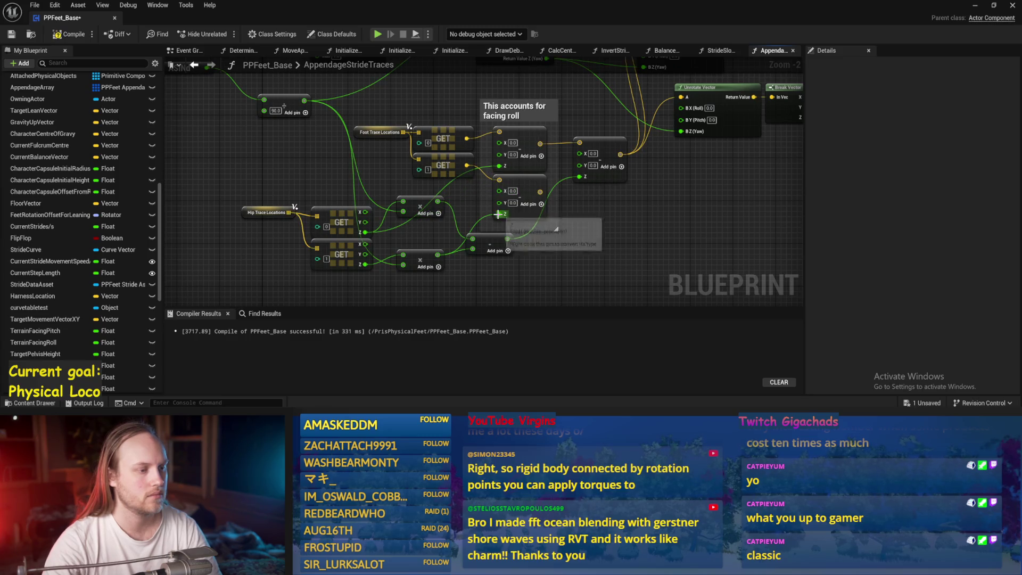
{"action": "key", "text": "ctrl+s"}
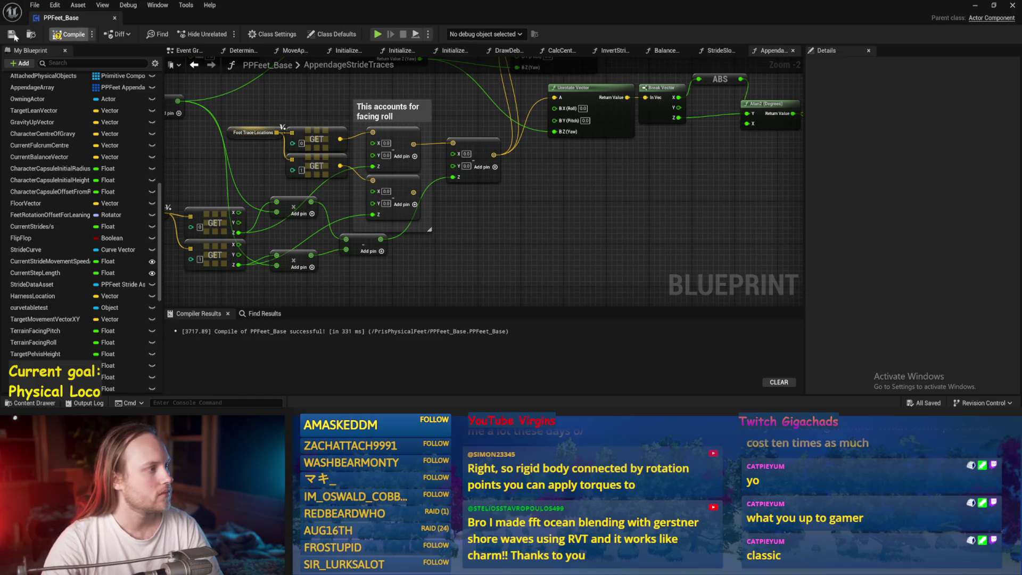
{"action": "left_click", "coordinate": [975, 5]}
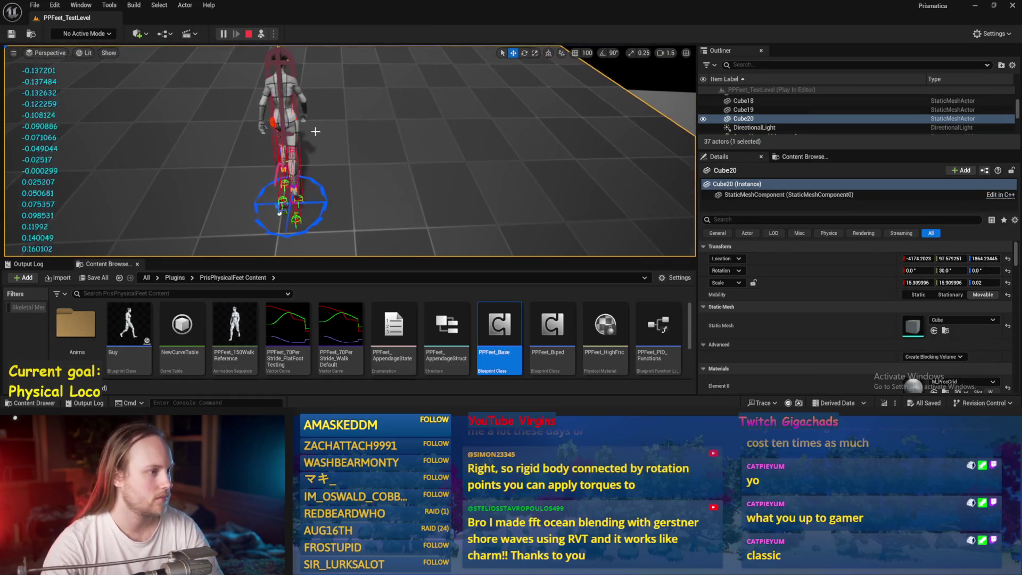
Rotate the PPFeet_TestPlayer character about 108° around its vertical axis.
{"action": "left_click", "coordinate": [283, 118]}
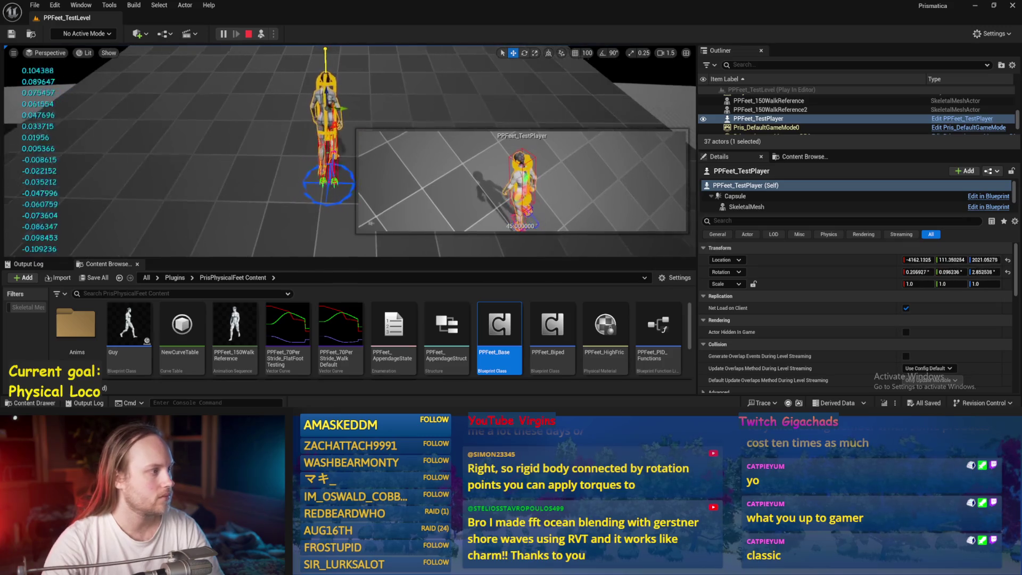
{"action": "key", "text": "e"}
{"action": "left_click_drag", "start_coordinate": [327, 126], "coordinate": [368, 130]}
Stop the play session and return to PPFeet_Base's AppendageStrideTraces graph.
{"action": "key", "text": "Escape"}
{"action": "double_click", "coordinate": [500, 327]}
{"action": "mouse_move", "coordinate": [488, 254]}
{"action": "left_mouse_down"}
{"action": "mouse_move", "coordinate": [448, 272]}
{"action": "mouse_move", "coordinate": [532, 187]}
{"action": "mouse_move", "coordinate": [463, 222]}
{"action": "mouse_move", "coordinate": [401, 151]}
{"action": "left_mouse_up"}
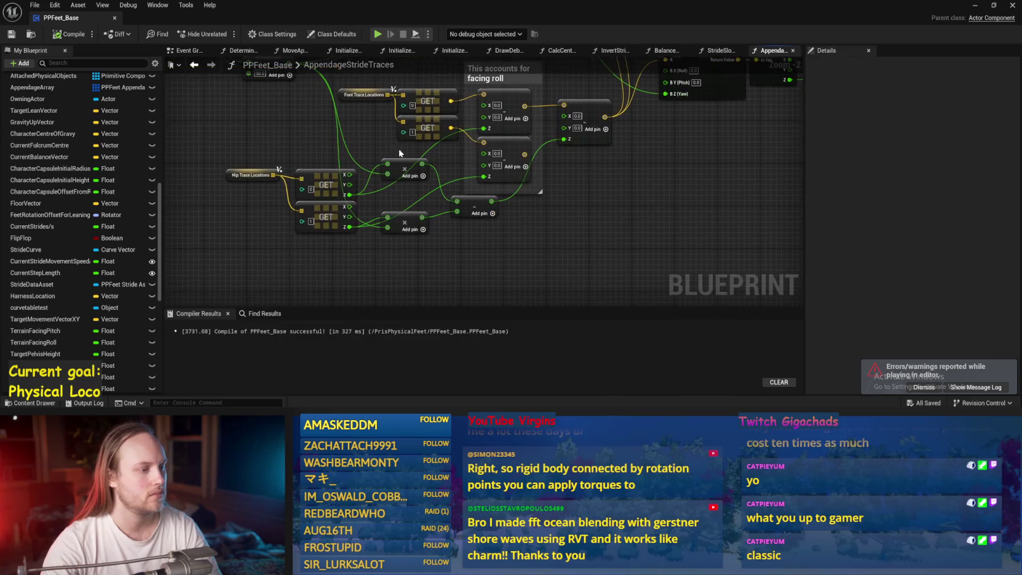
Reposition the two multiply nodes and the subtract node lower, then save.
{"action": "left_click_drag", "start_coordinate": [619, 221], "coordinate": [515, 262]}
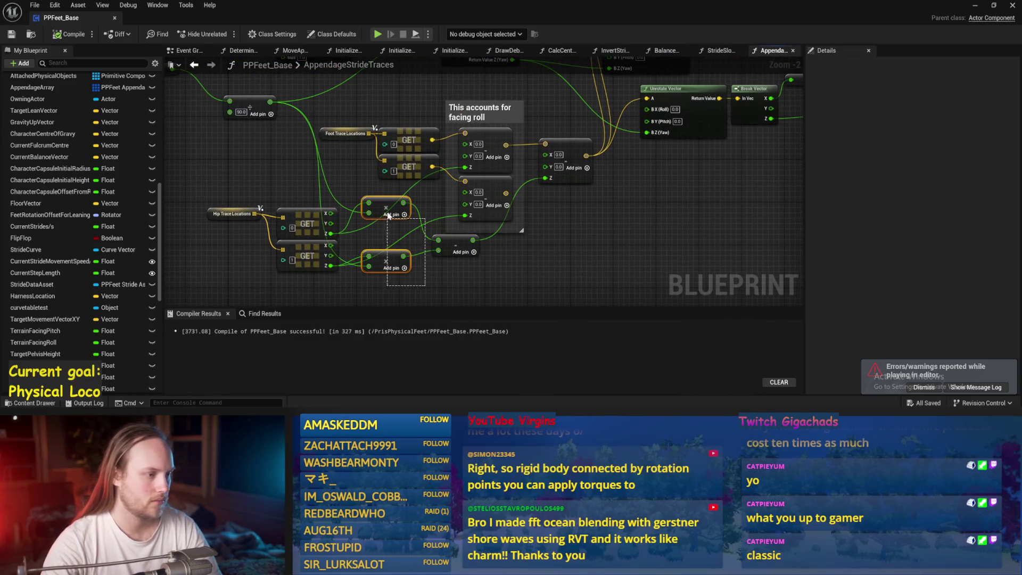
{"action": "left_click_drag", "start_coordinate": [381, 204], "coordinate": [383, 274]}
{"action": "left_click_drag", "start_coordinate": [460, 258], "coordinate": [487, 307]}
{"action": "left_click_drag", "start_coordinate": [403, 298], "coordinate": [426, 262]}
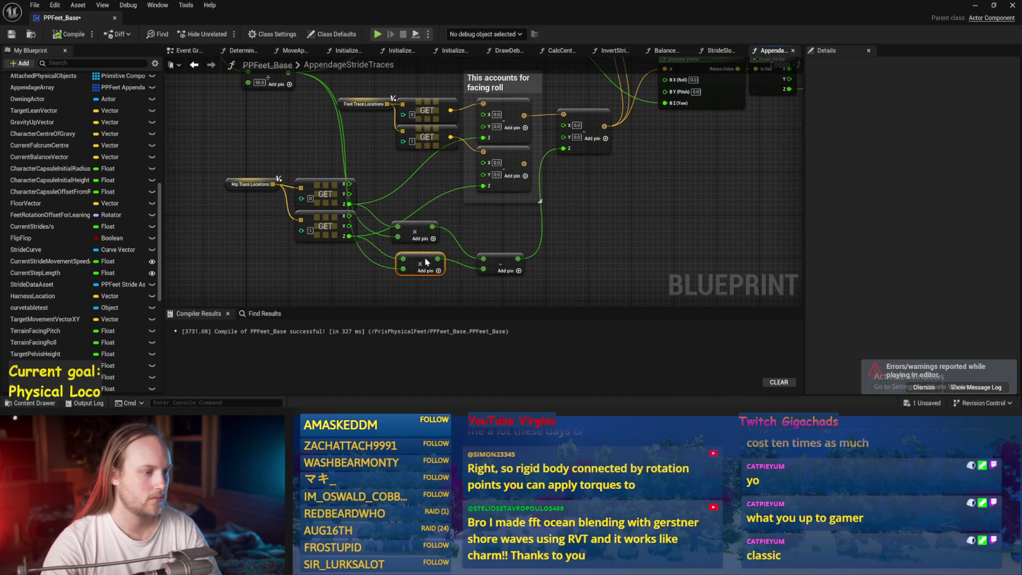
{"action": "mouse_move", "coordinate": [213, 99]}
{"action": "left_mouse_down"}
{"action": "mouse_move", "coordinate": [495, 234]}
{"action": "mouse_move", "coordinate": [394, 180]}
{"action": "left_mouse_up"}
{"action": "key", "text": "ctrl+s"}
Move the add nodes further down beneath the hip and foot trace nodes, then save.
{"action": "left_click_drag", "start_coordinate": [476, 154], "coordinate": [301, 145]}
{"action": "mouse_move", "coordinate": [617, 280]}
{"action": "left_mouse_down"}
{"action": "mouse_move", "coordinate": [393, 199]}
{"action": "mouse_move", "coordinate": [383, 271]}
{"action": "left_mouse_up"}
{"action": "key", "text": "ctrl+s"}
{"action": "left_click_drag", "start_coordinate": [373, 234], "coordinate": [415, 288]}
{"action": "mouse_move", "coordinate": [662, 244]}
{"action": "left_mouse_down"}
{"action": "mouse_move", "coordinate": [622, 186]}
{"action": "mouse_move", "coordinate": [521, 188]}
{"action": "left_mouse_up"}
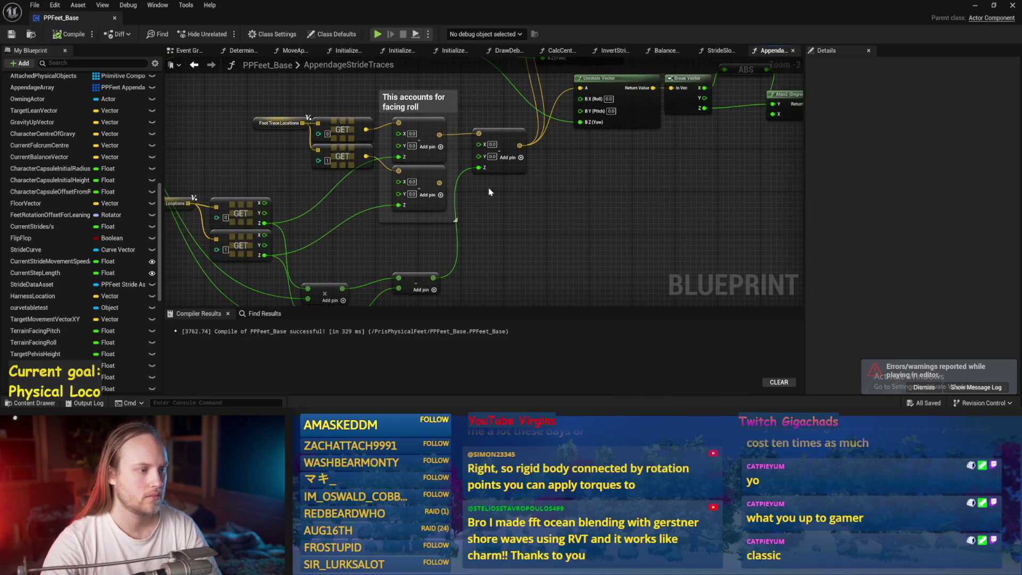